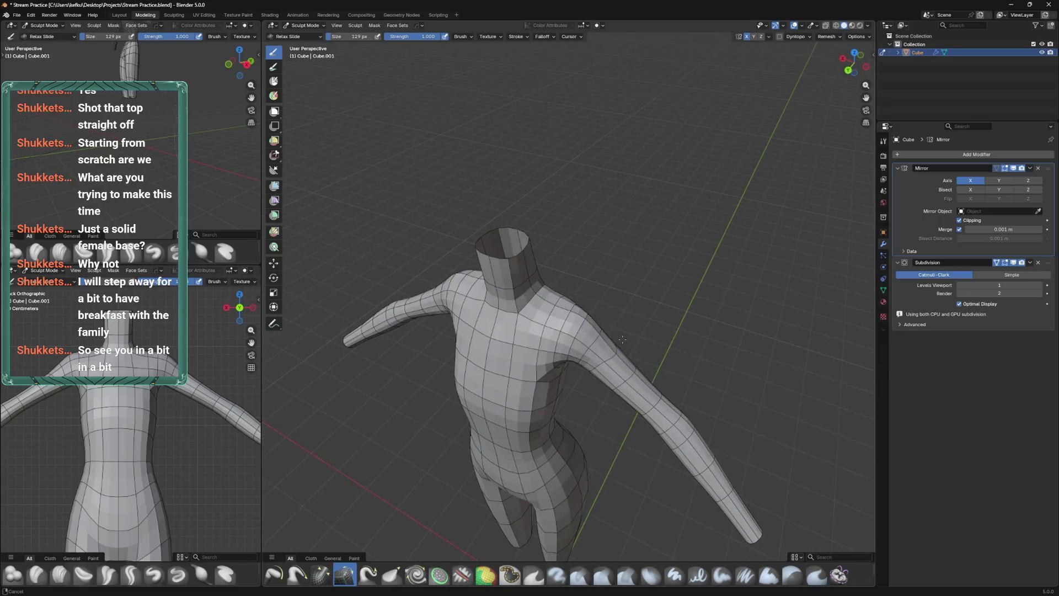
Select the Elastic Grab brush and set its radius to 122 px
left_click_drag(603, 340, 552, 398)
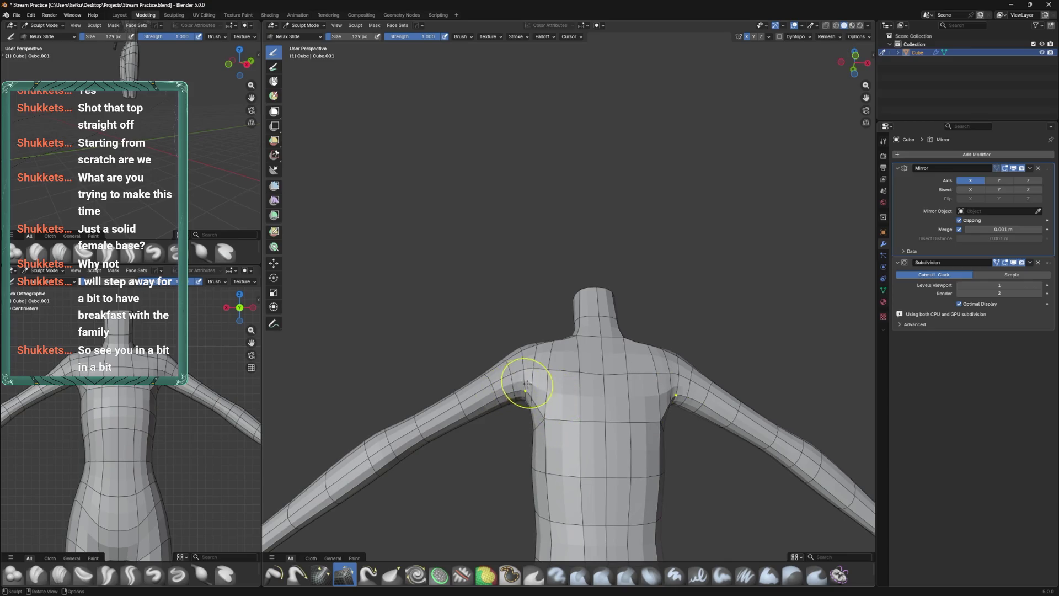
left_click_drag(523, 390, 533, 370)
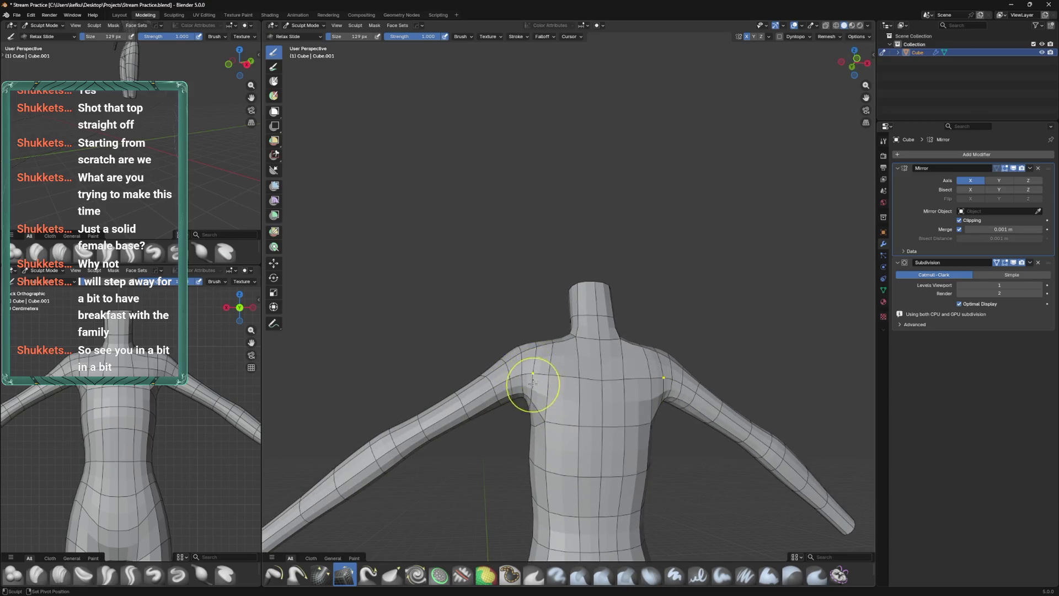
left_click_drag(538, 379, 658, 484)
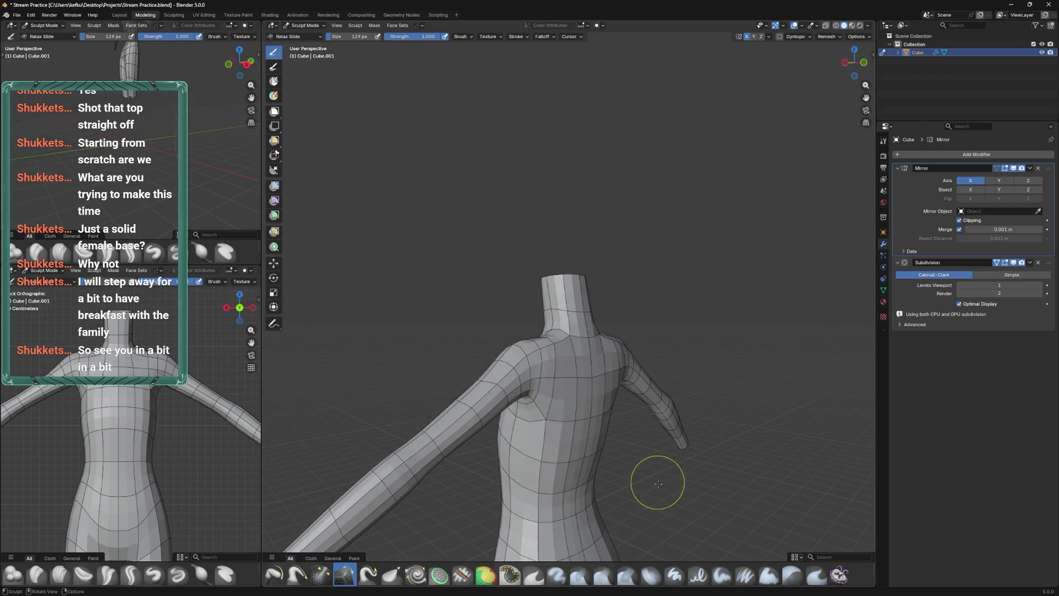
scroll("up", 3)
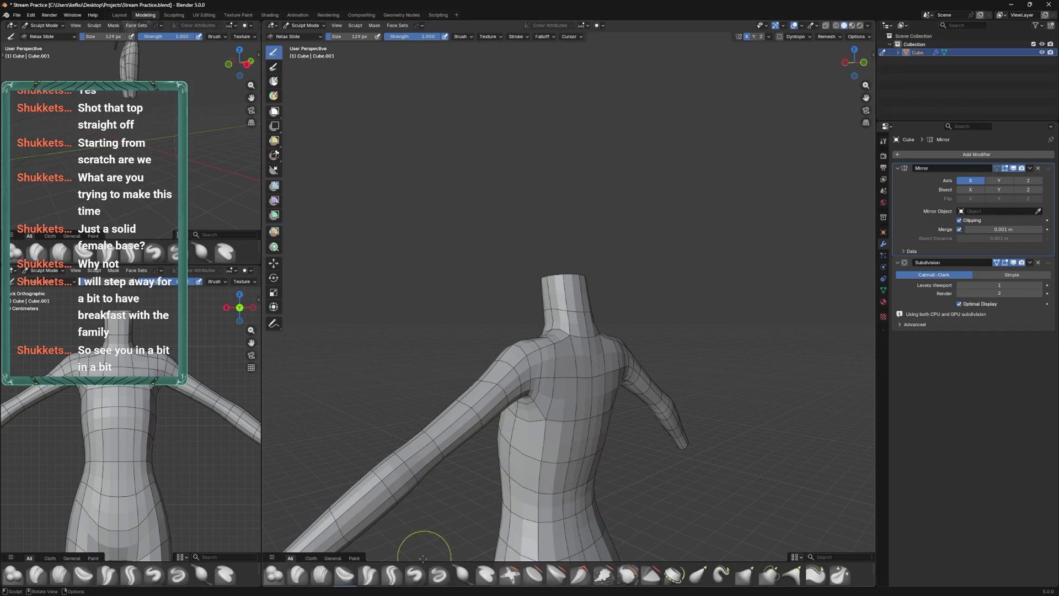
left_click(689, 584)
left_click_drag(568, 392, 578, 380)
key("f")
left_click(530, 373)
key("f")
left_click(578, 380)
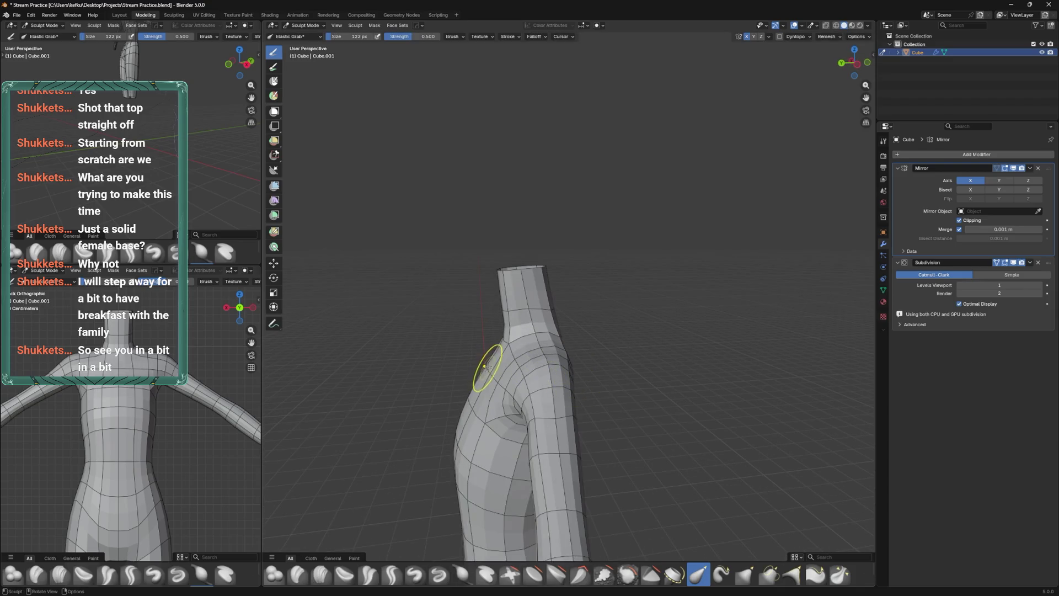
Sculpt the shoulders from the left and back views, with the brush radius reset to 93 px
left_click_drag(506, 364, 489, 419)
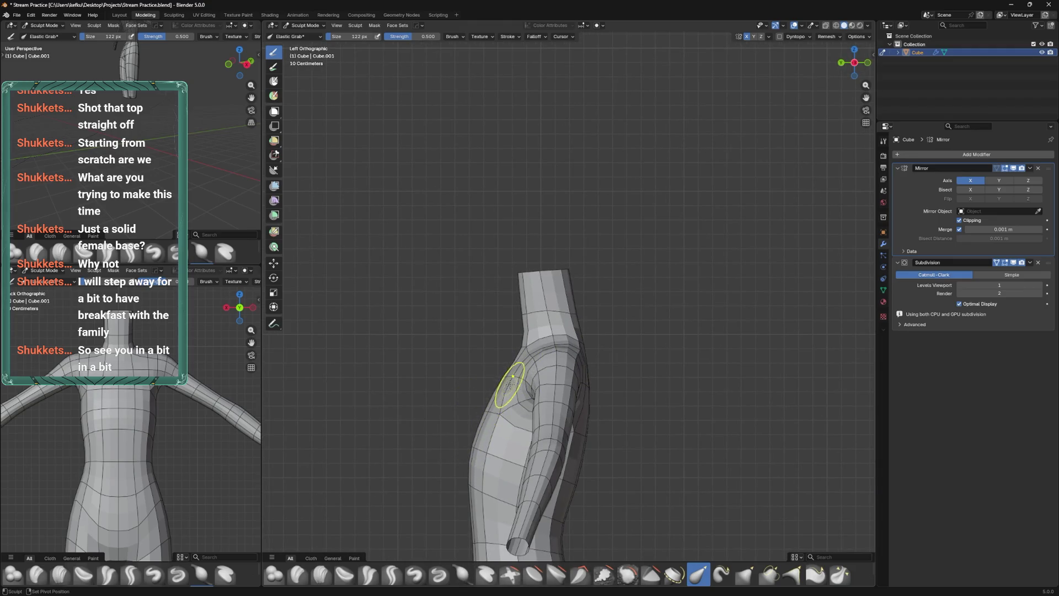
left_click_drag(510, 361, 558, 331)
key("f")
left_click(558, 338)
Save Stream Practice.blend, pull the chest and shoulders downward in front view, then enter Edit Mode
key("ctrl+s")
key("ctrl+z")
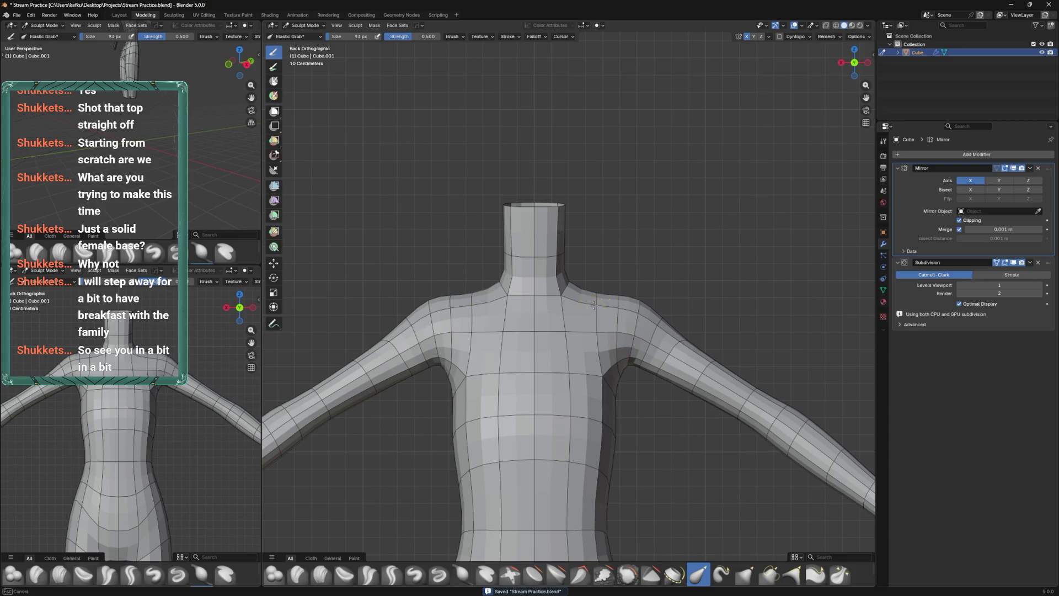
left_click_drag(643, 284, 539, 335)
left_click_drag(548, 329, 563, 349)
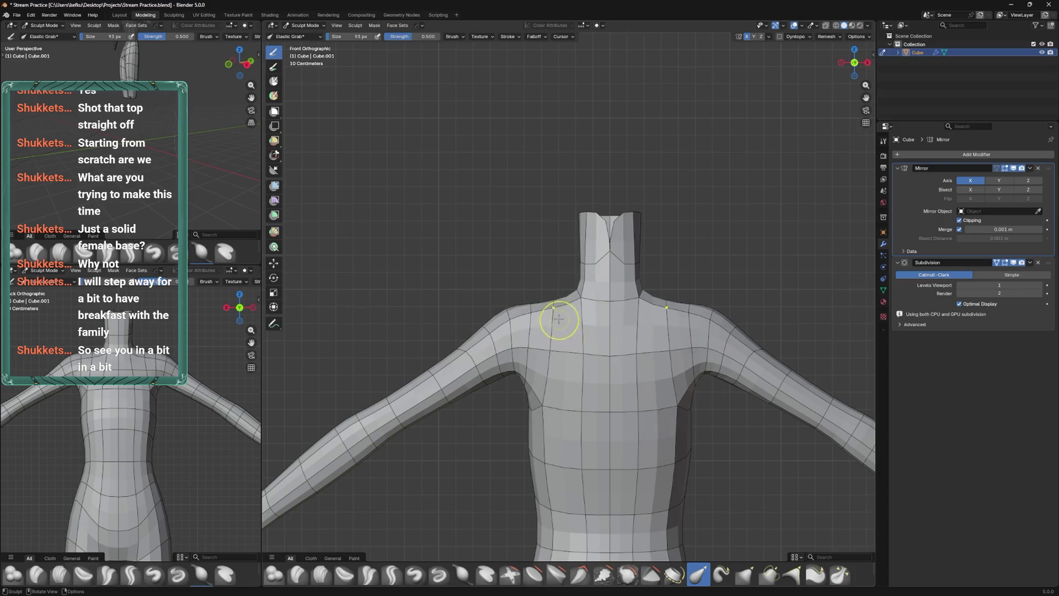
key("Tab")
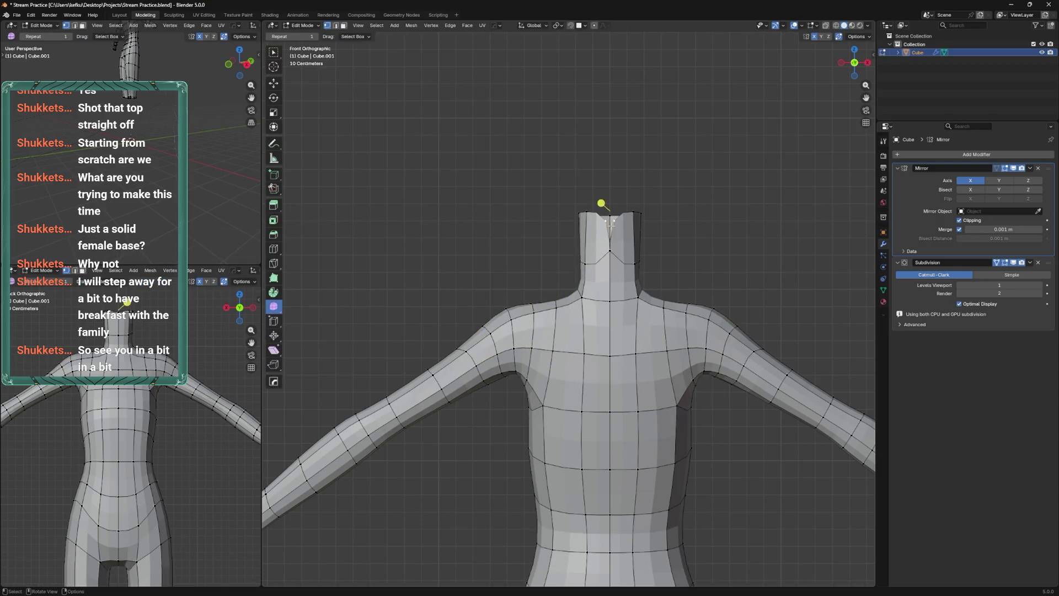
Move the selected neck edge loop lower on the torso
key("g")
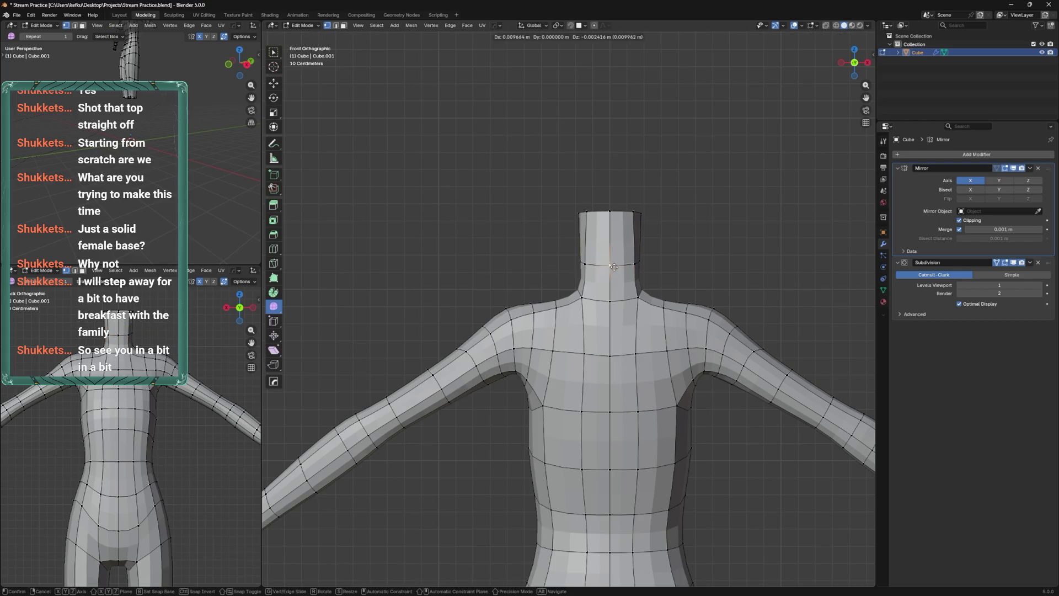
left_click(619, 273)
key("Tab")
left_click_drag(578, 376, 642, 300)
left_click_drag(598, 332, 658, 295)
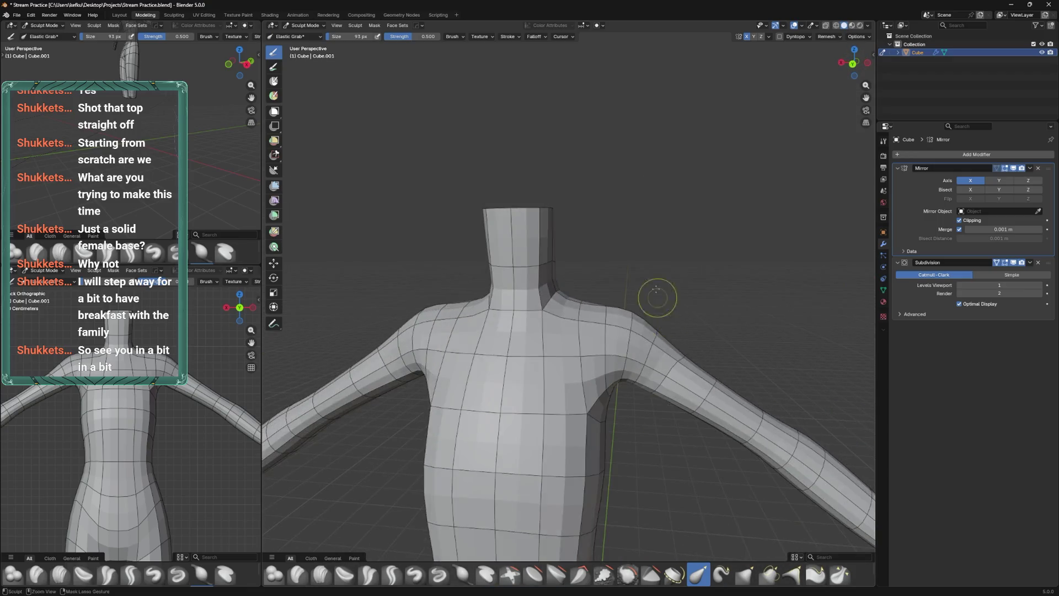
Return to Object Mode and save the file
key("ctrl+Tab")
scroll("down", 3)
left_click_drag(635, 378, 608, 397)
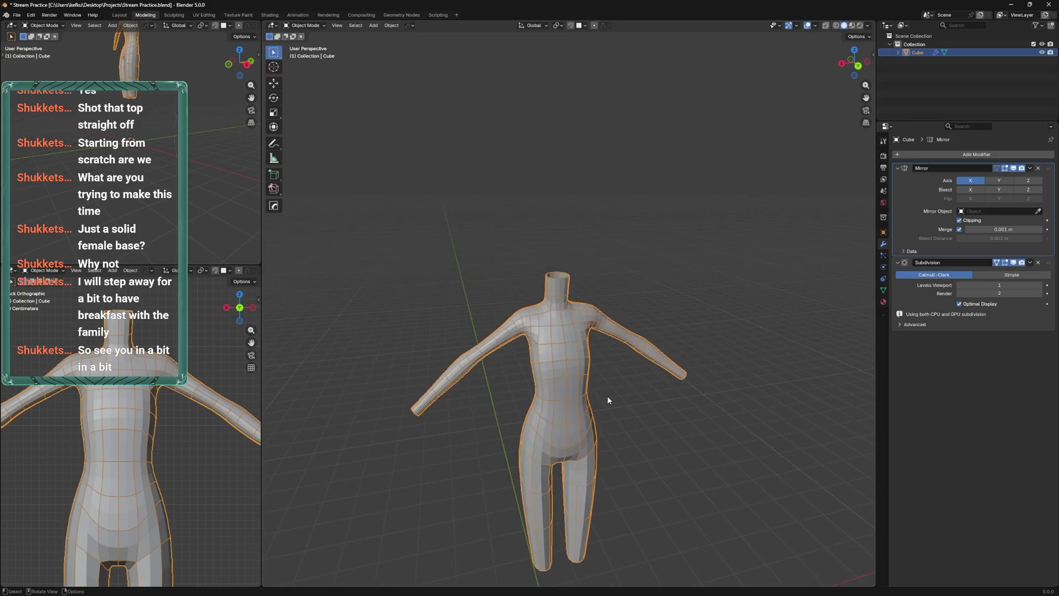
scroll("up", 3)
key("ctrl+s")
left_click_drag(625, 353, 624, 345)
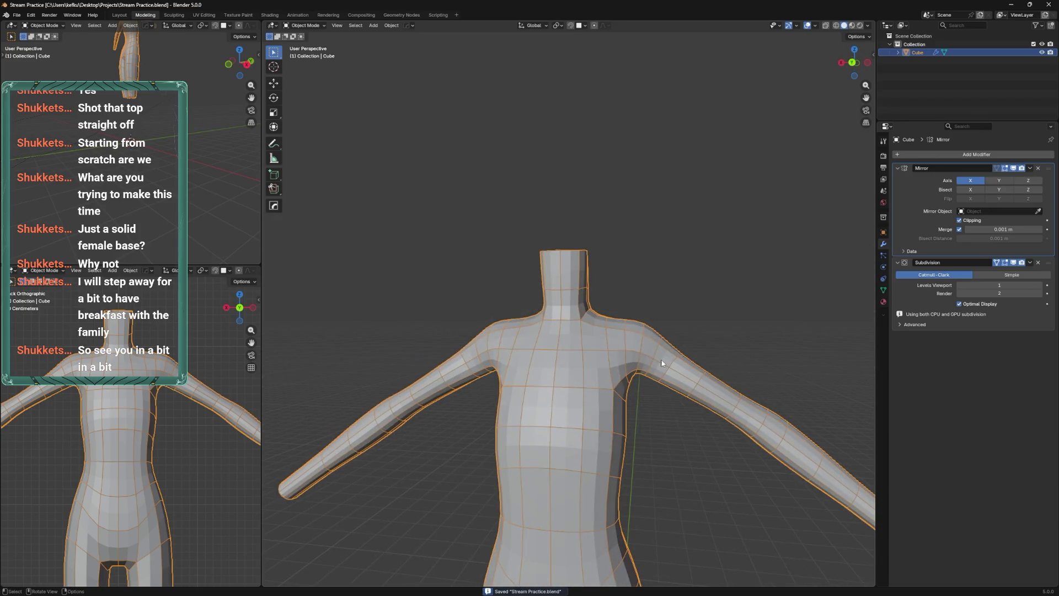
In Edit Mode, select two chest faces and start a loop cut, then cancel it
key("Tab")
scroll("down", 3)
scroll("up", 3)
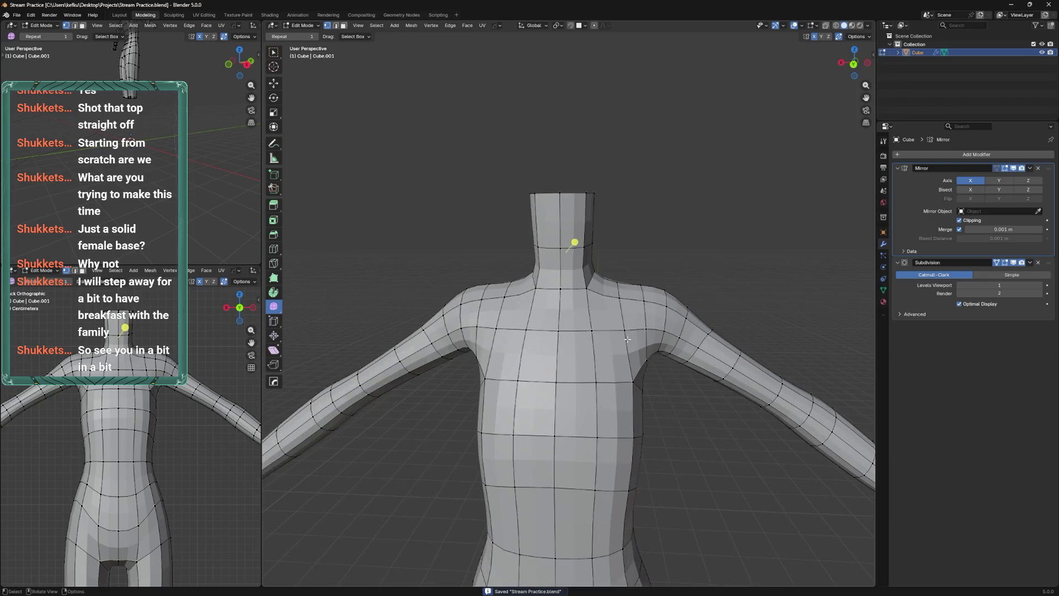
left_click(589, 364)
left_click(601, 411)
scroll("down", 3)
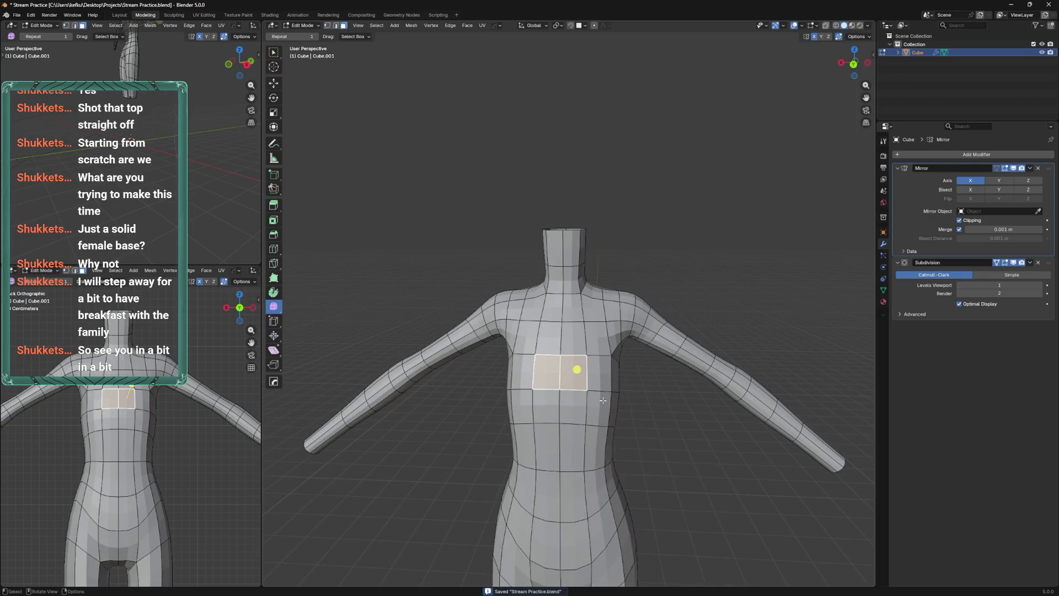
key("ctrl+s")
left_click_drag(607, 380, 590, 342)
key("ctrl+r")
right_click(570, 302)
left_click_drag(571, 303, 599, 329)
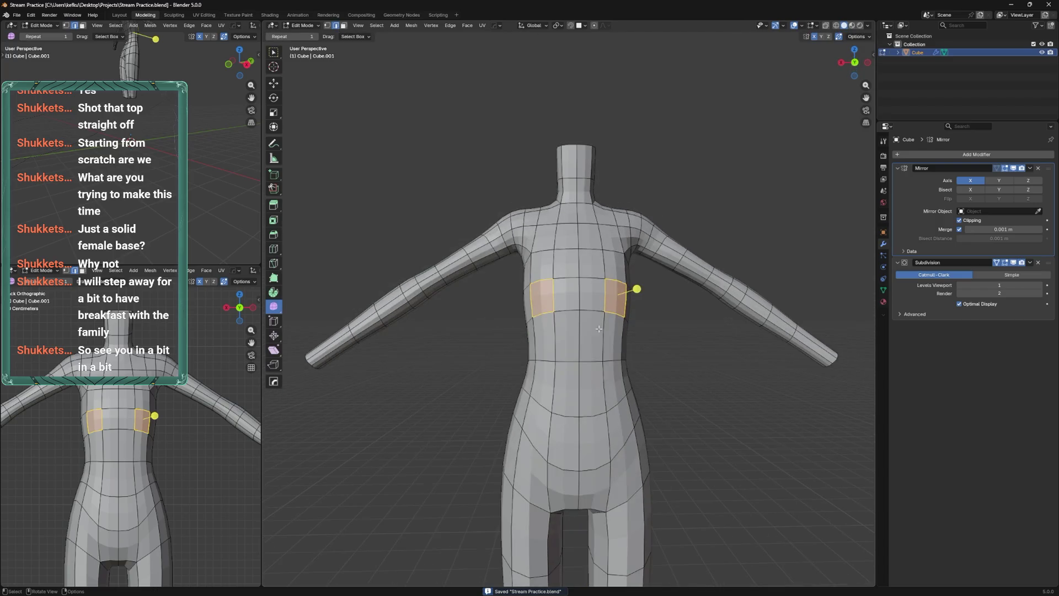
Slide a waist vertex along its edge in the left side view
key("ctrl+KP_3")
left_click(602, 403)
left_click_drag(558, 410, 566, 380)
left_click(629, 416)
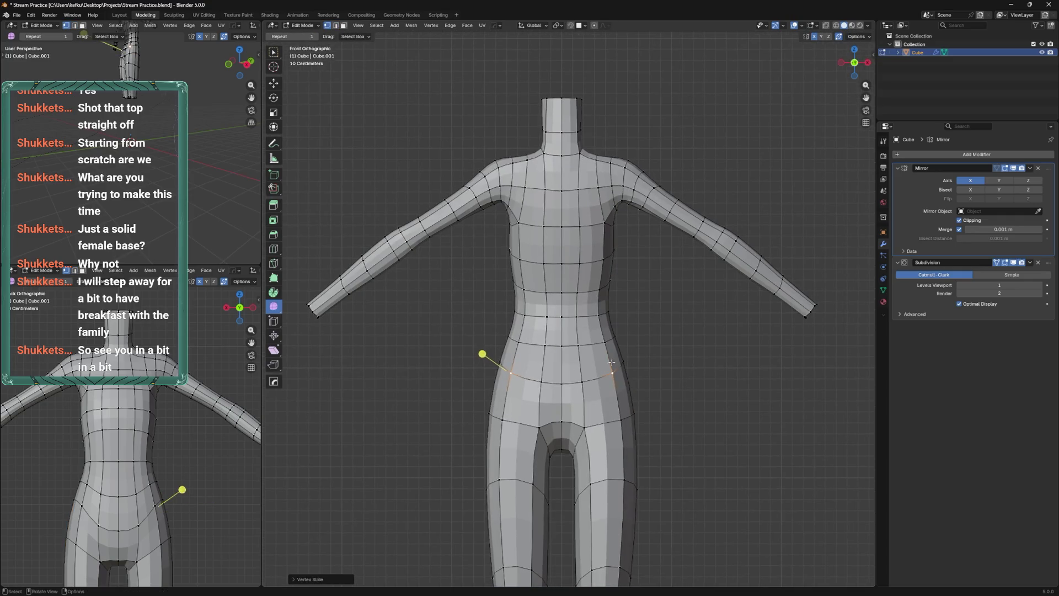
Pull the back of the waist and hip outward with Elastic Grab
key("ctrl+KP_3")
key("ctrl+Tab")
left_click_drag(613, 381, 647, 378)
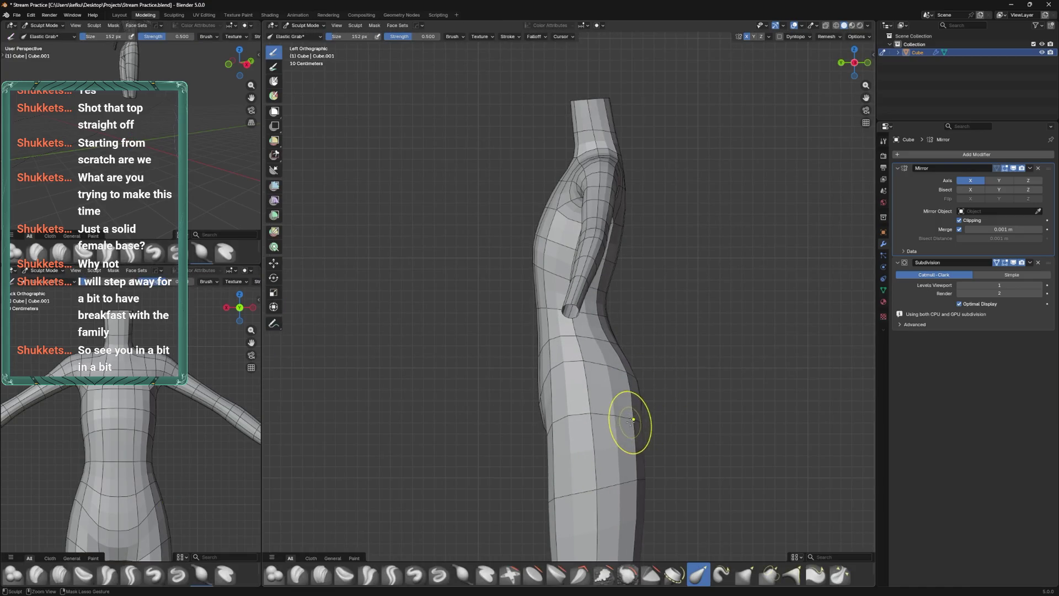
Slide the hip edge loop downward
key("ctrl+Tab")
key("KP_1")
left_click(635, 419)
left_click_drag(634, 419, 652, 388)
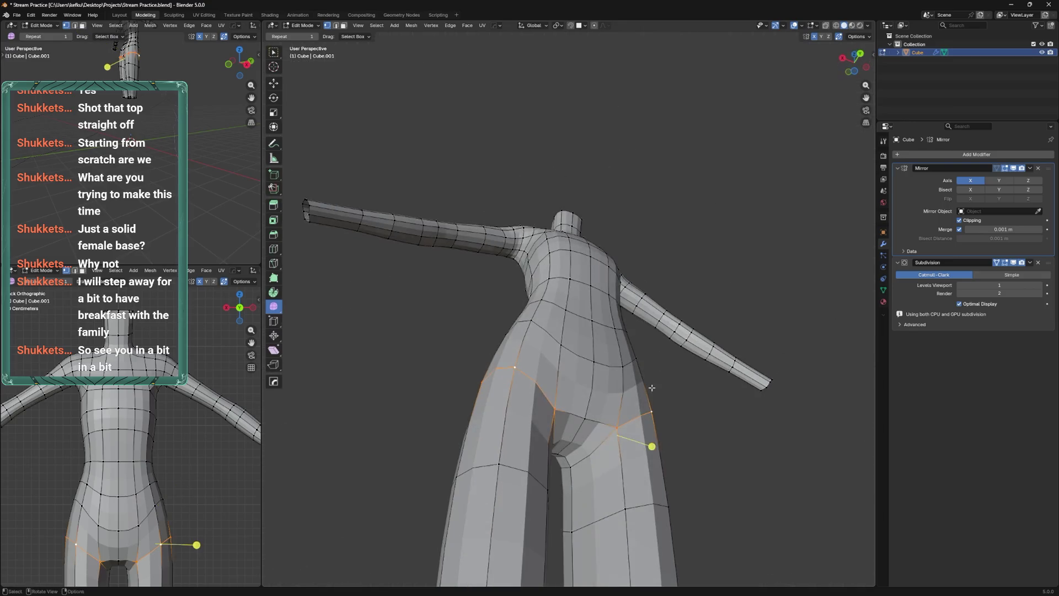
left_click_drag(592, 449, 590, 395)
right_click(590, 395)
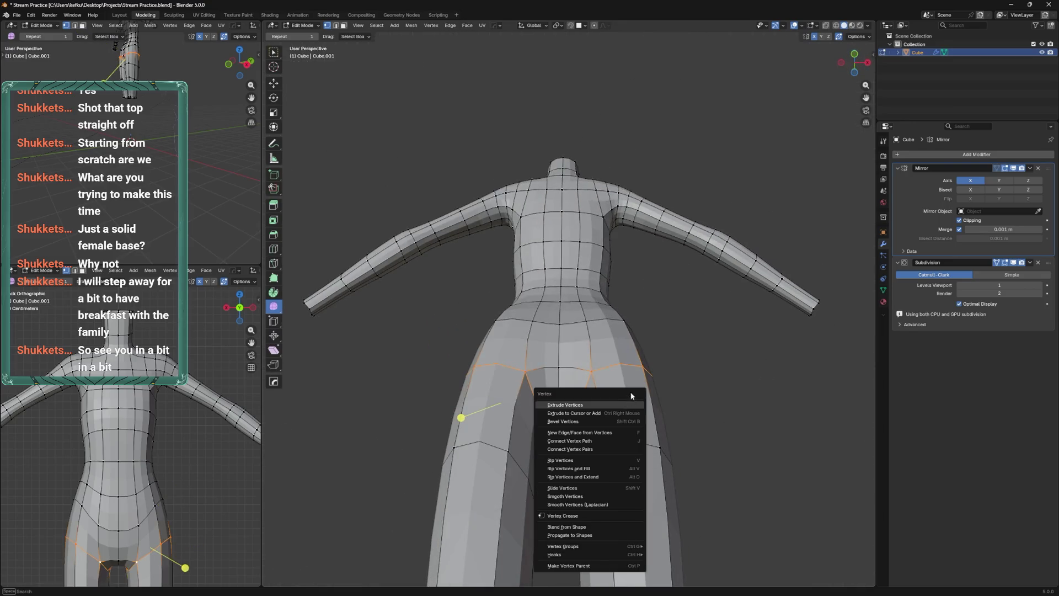
key("ctrl+KP_3")
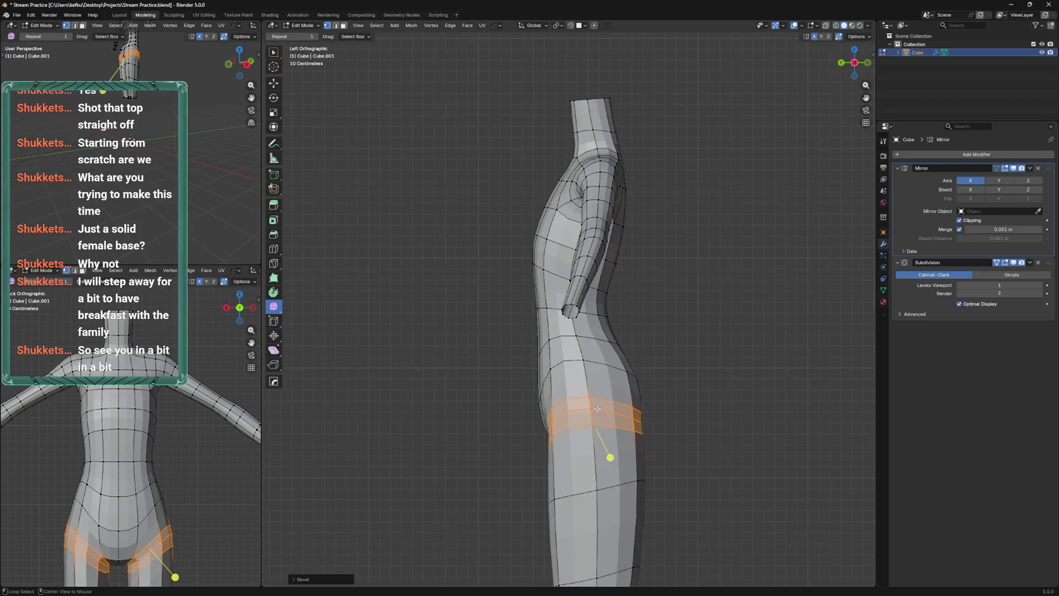
left_click(621, 437)
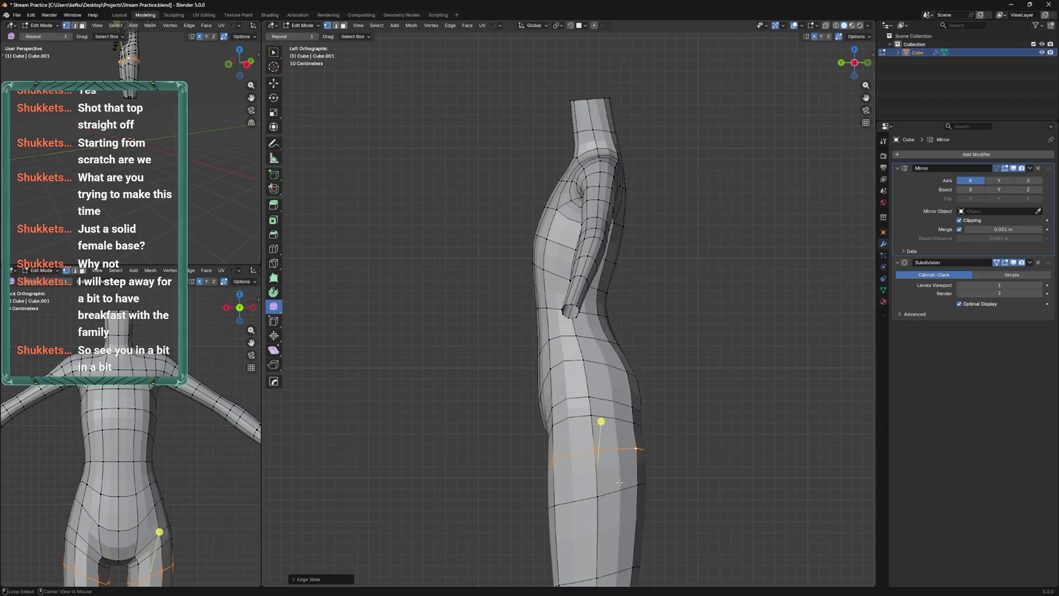
Slide a leg loop, then scale the lower leg loop and move it front-to-back along Y
left_click(620, 481)
key("g")
key("g")
left_click(623, 492)
left_click_drag(620, 530, 613, 433)
left_click(607, 478)
key("s")
left_click(603, 505)
key("g")
key("y")
left_click(596, 505)
scroll("down", 3)
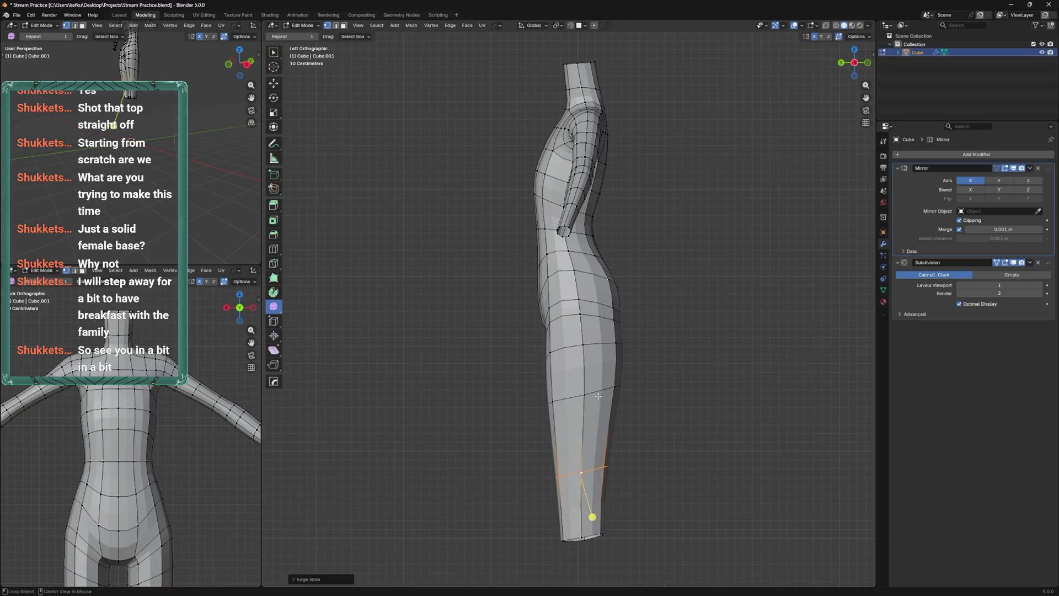
Slide another edge loop along the leg
left_click(610, 411)
key("g")
key("g")
left_click(611, 418)
key("ctrl+KP_1")
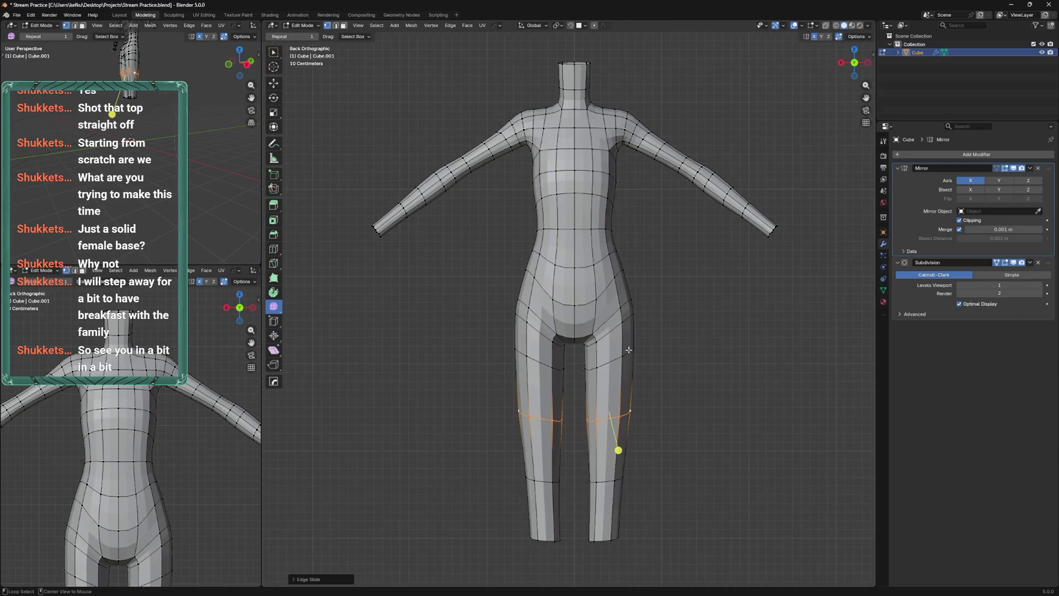
scroll("up", 3)
From the back view, move the inner-thigh faces and knee loops sideways along X
key("b")
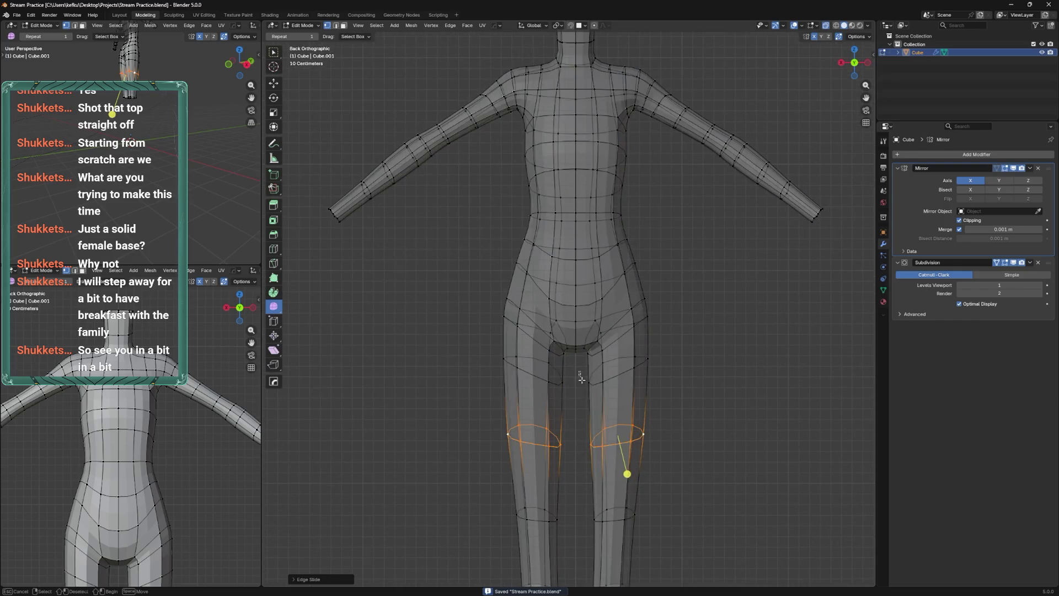
left_click_drag(611, 459, 611, 459)
key("g")
key("x")
left_click(605, 457)
left_click_drag(605, 457, 605, 388)
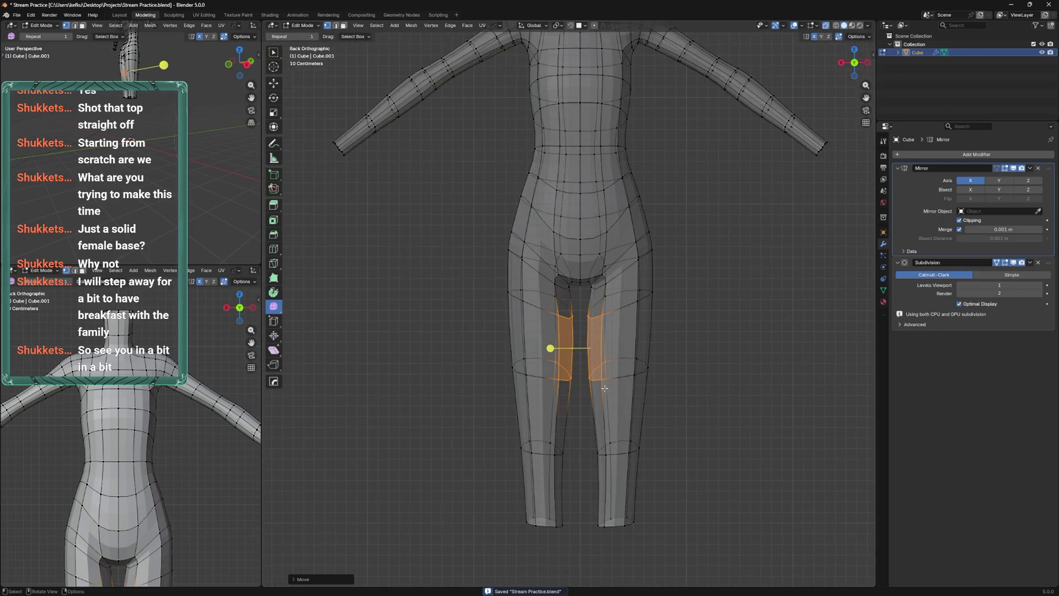
left_click_drag(607, 450, 611, 460)
key("g")
key("x")
left_click(611, 462)
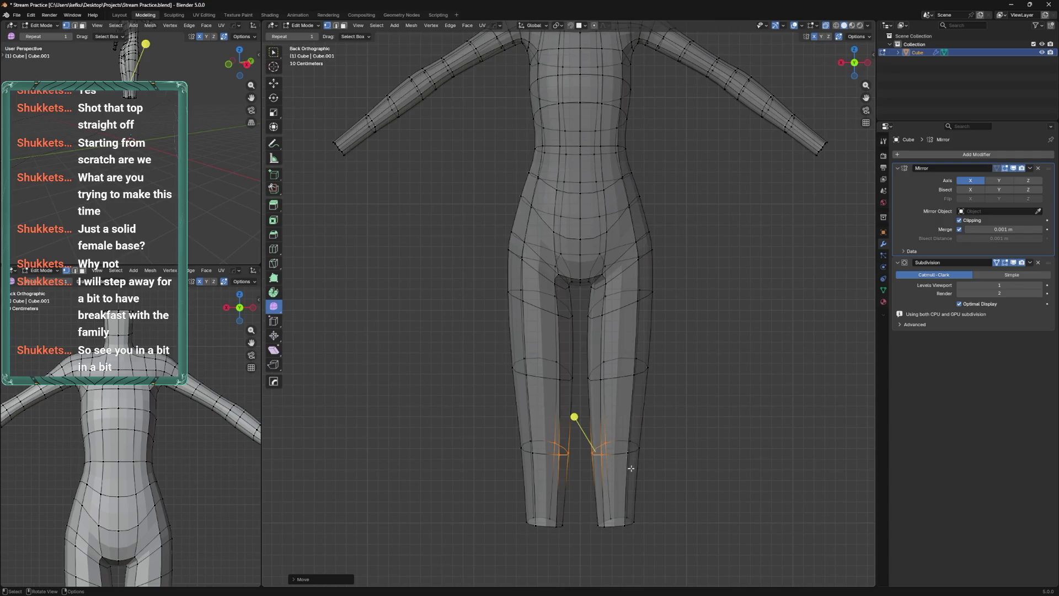
Select the ankle loops and slide the knee loop with see-through display off
left_click_drag(586, 506, 643, 524)
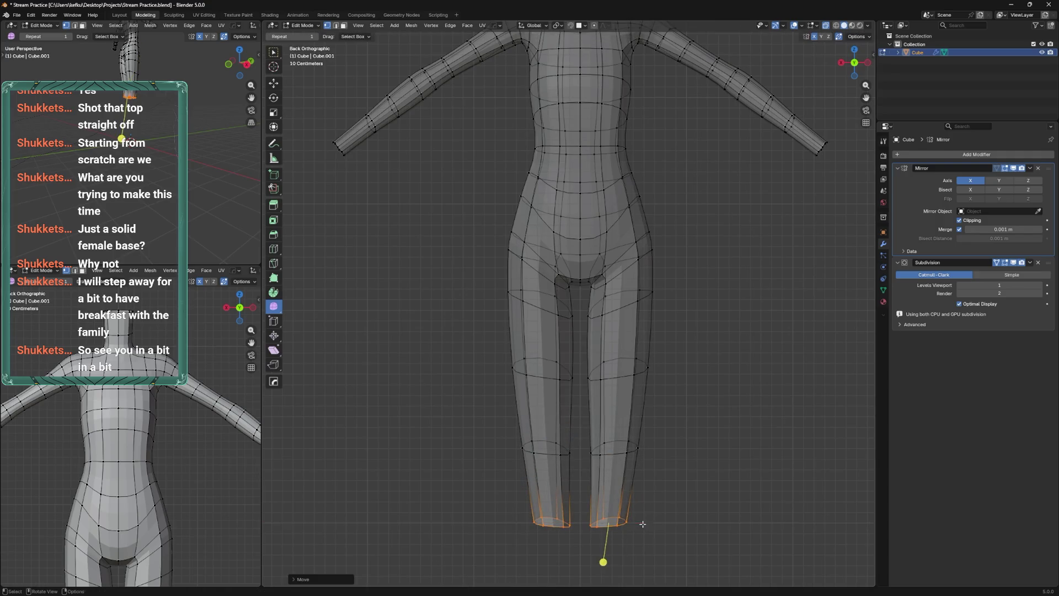
key("alt+z")
left_click(616, 453)
key("g")
key("g")
left_click(625, 434)
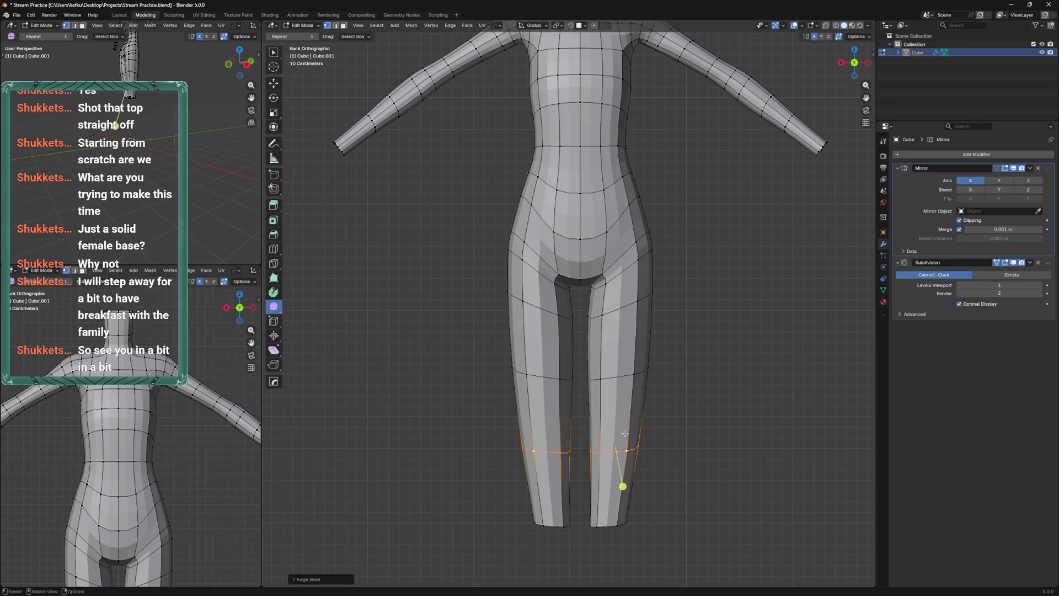
key("alt+z")
Move an upper-thigh edge loop sideways along X and save the file
left_click(649, 353)
key("g")
key("x")
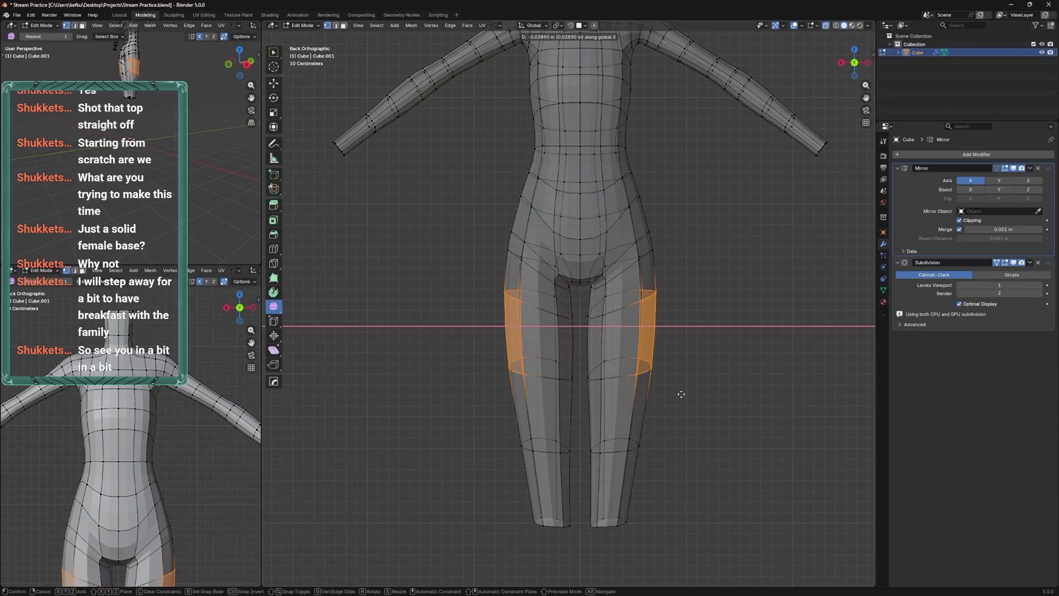
left_click(672, 381)
key("g")
key("z")
key("Escape")
key("alt+z")
left_click_drag(659, 337, 690, 473)
key("ctrl+s")
Select the crotch and side-hip vertices from a front view and save again
key("ctrl+KP_3")
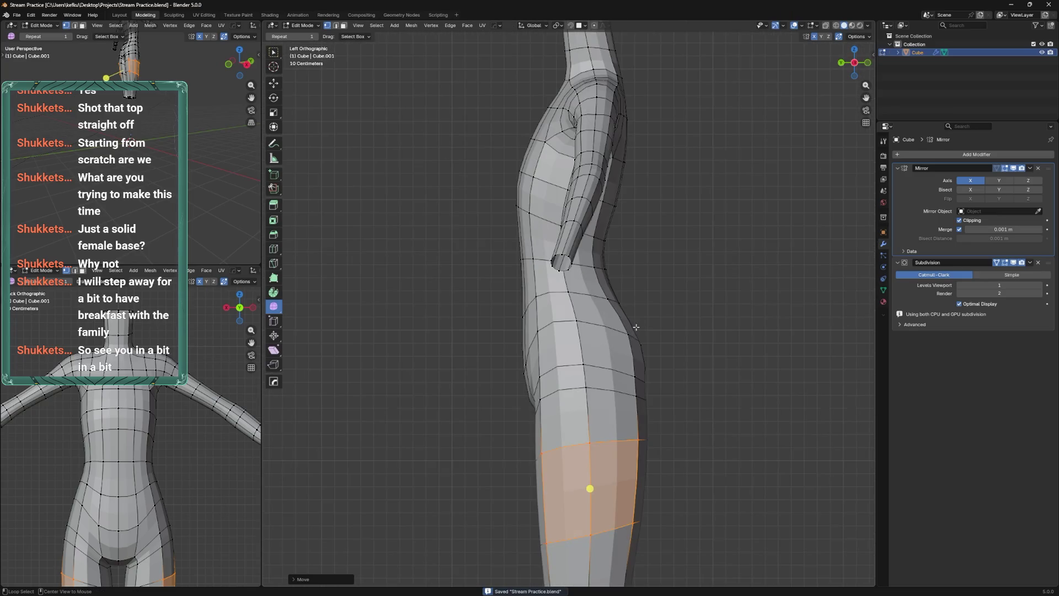
left_click_drag(649, 373, 598, 209)
scroll("up", 3)
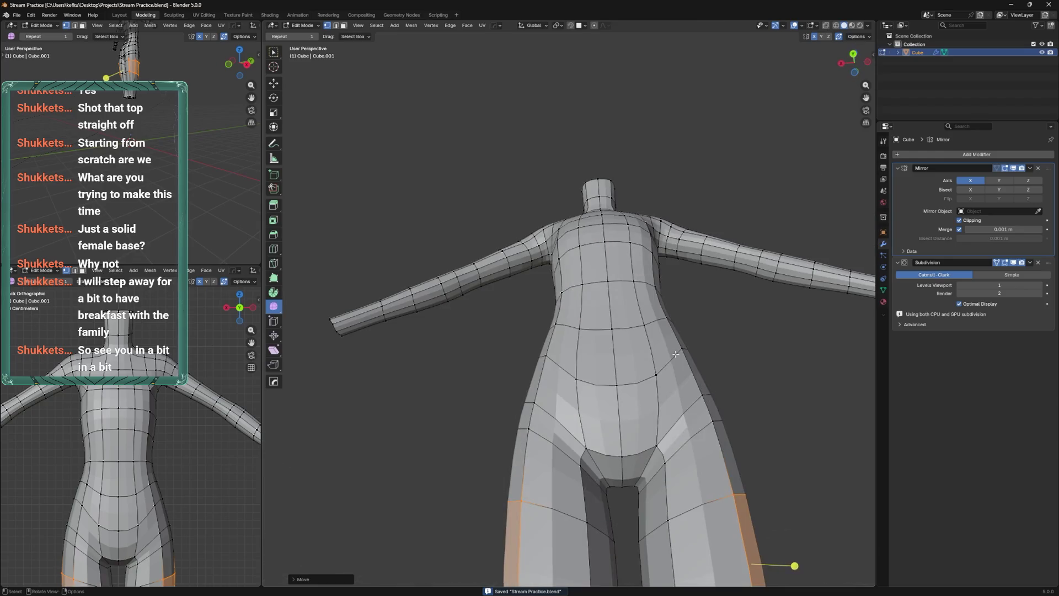
left_click(667, 426)
left_click_drag(667, 426, 654, 403)
left_click(665, 384)
key("ctrl+s")
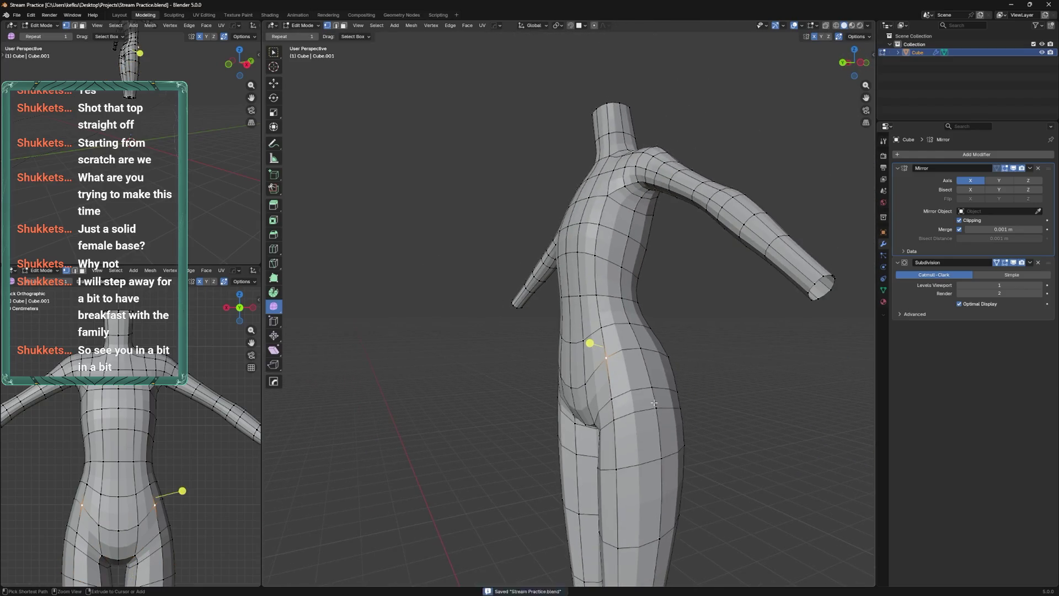
left_click_drag(655, 359, 658, 379)
key("ctrl+Tab")
Leave Vertex Paint for Sculpt Mode and shrink the Elastic Grab brush to 110 px at the shoulder
left_click(638, 260)
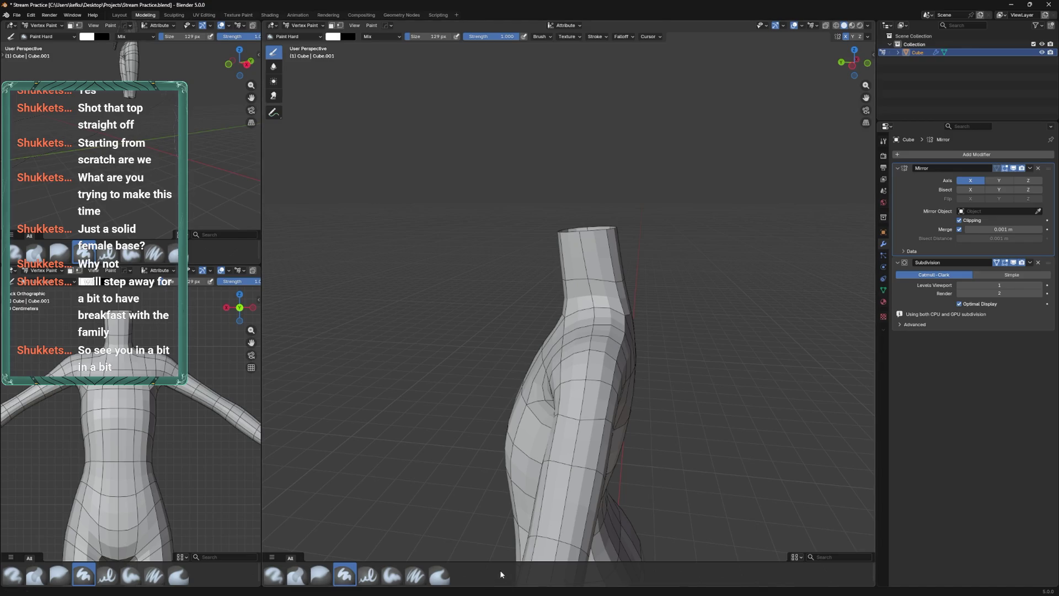
key("Tab")
key("ctrl+Tab")
left_click(589, 411)
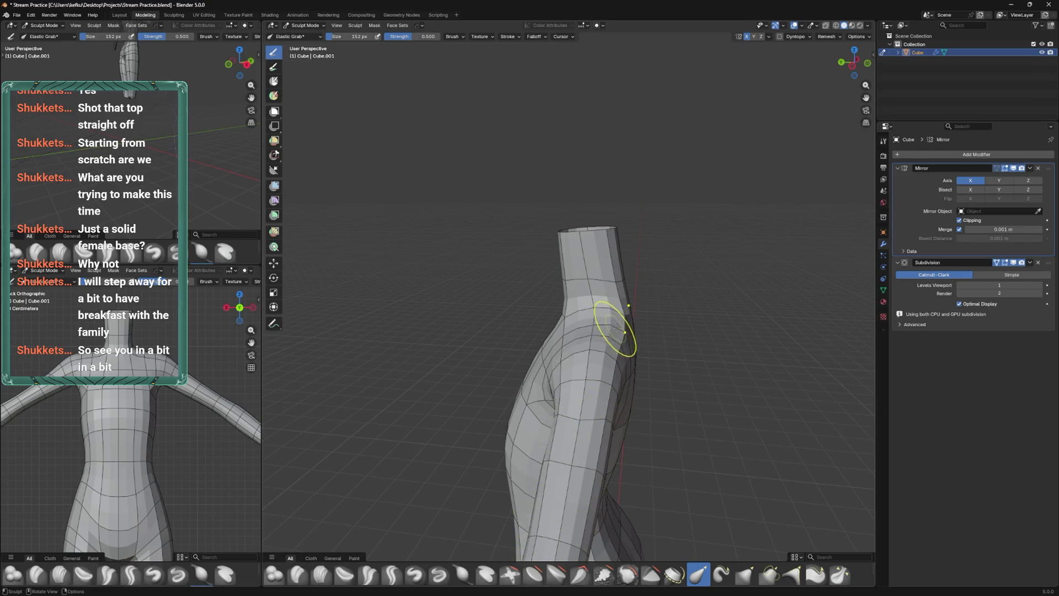
left_click_drag(622, 331, 607, 433)
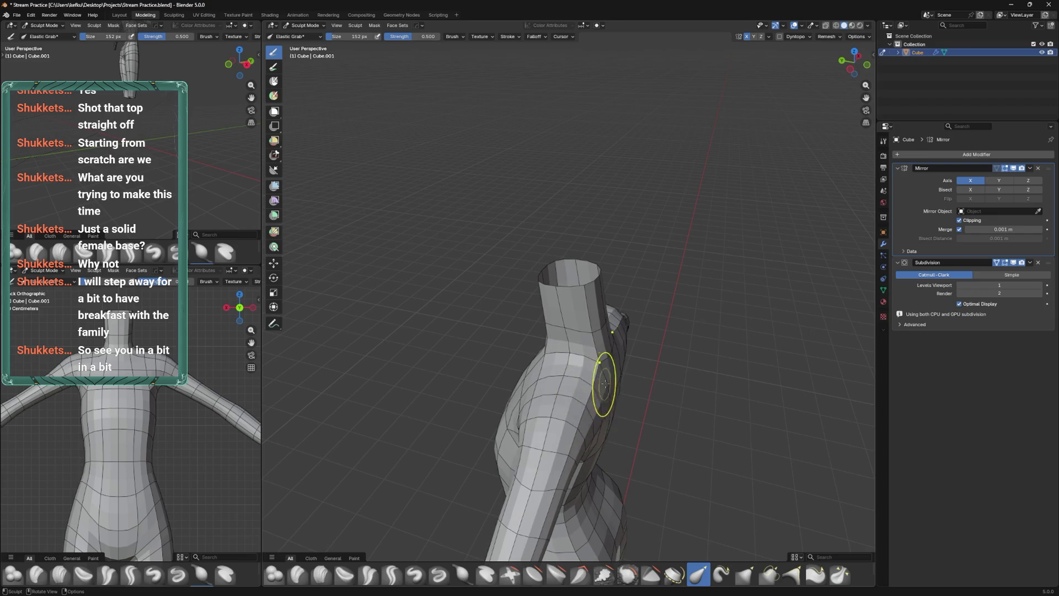
left_click_drag(607, 385, 543, 387)
key("bracketleft")
key("bracketleft")
key("bracketleft")
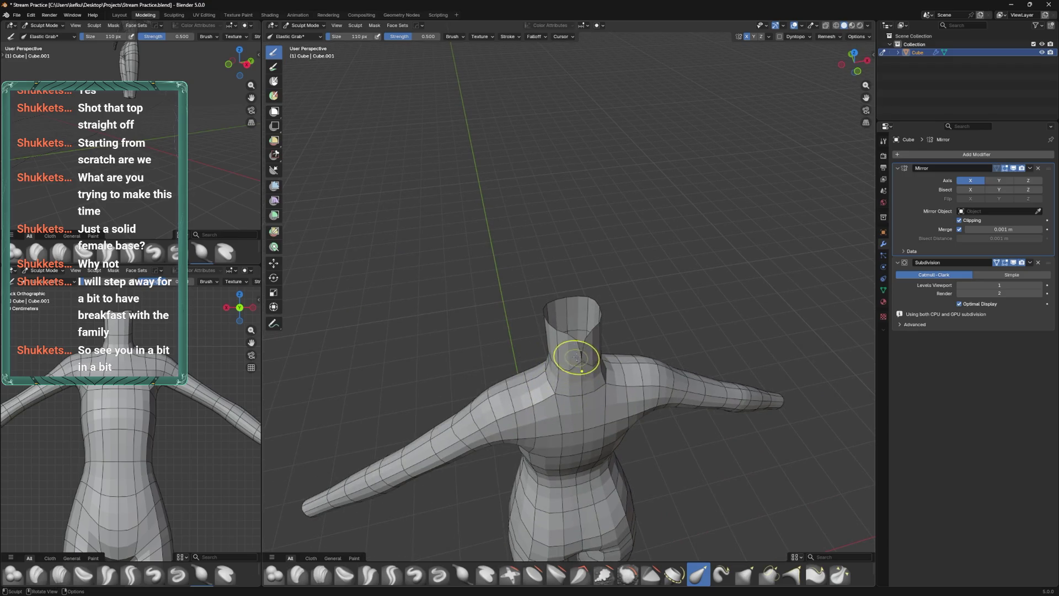
In Edit Mode, move a neck vertex along X, then reposition the buttock faces
key("Tab")
left_click(579, 359)
key("g")
key("x")
left_click(686, 308)
left_click_drag(686, 307, 634, 386)
key("g")
left_click(638, 408)
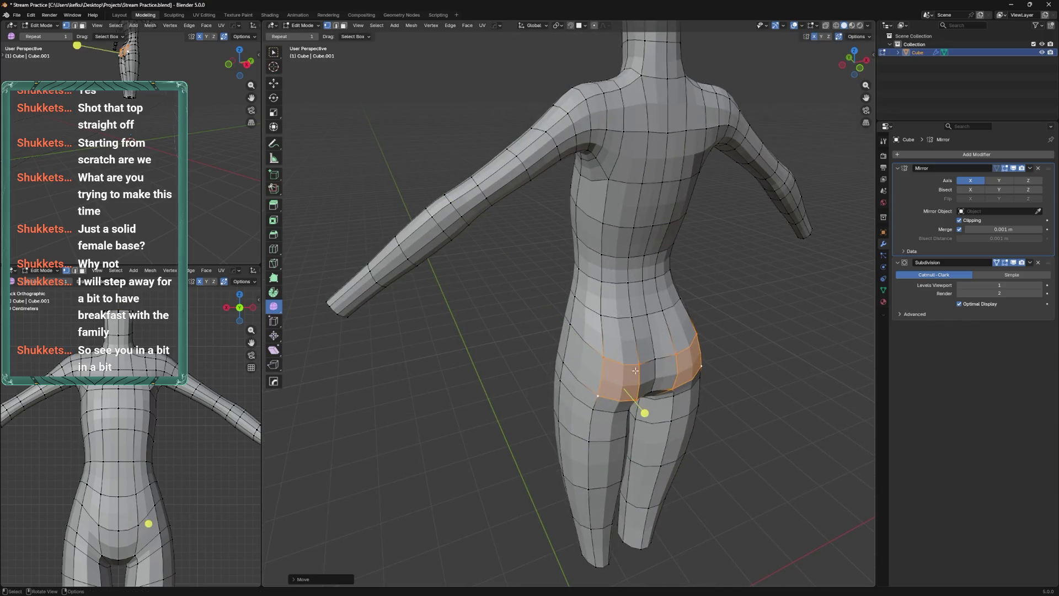
Smooth the hip vertices from the waist edge and move the selected hip edges into place
left_click(700, 307)
left_click_drag(689, 326, 696, 326)
left_click_drag(696, 326, 636, 402)
key("g")
left_click(601, 425)
left_click_drag(601, 425, 585, 353)
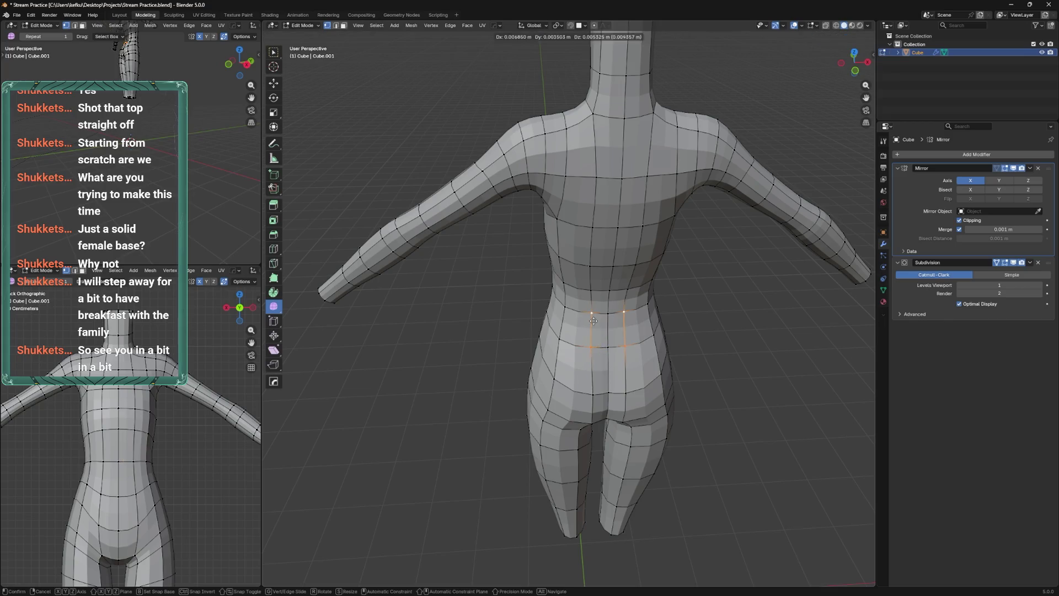
Vertex-slide the waist vertices along their edges and save the file
left_click(610, 290)
key("shift+v")
left_click(605, 291)
left_click_drag(606, 291, 637, 322)
scroll("up", 3)
scroll("down", 3)
key("ctrl+s")
scroll("up", 3)
scroll("down", 3)
scroll("up", 3)
Reposition the hip vertices from a rear-side view, undoing the first attempt
key("g")
left_click(544, 330)
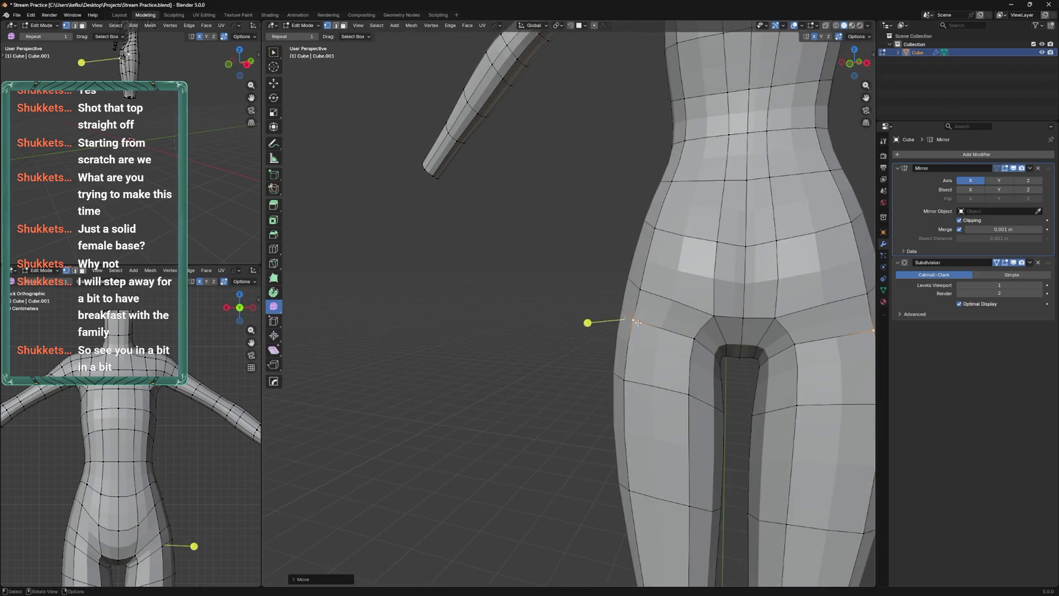
key("ctrl+z")
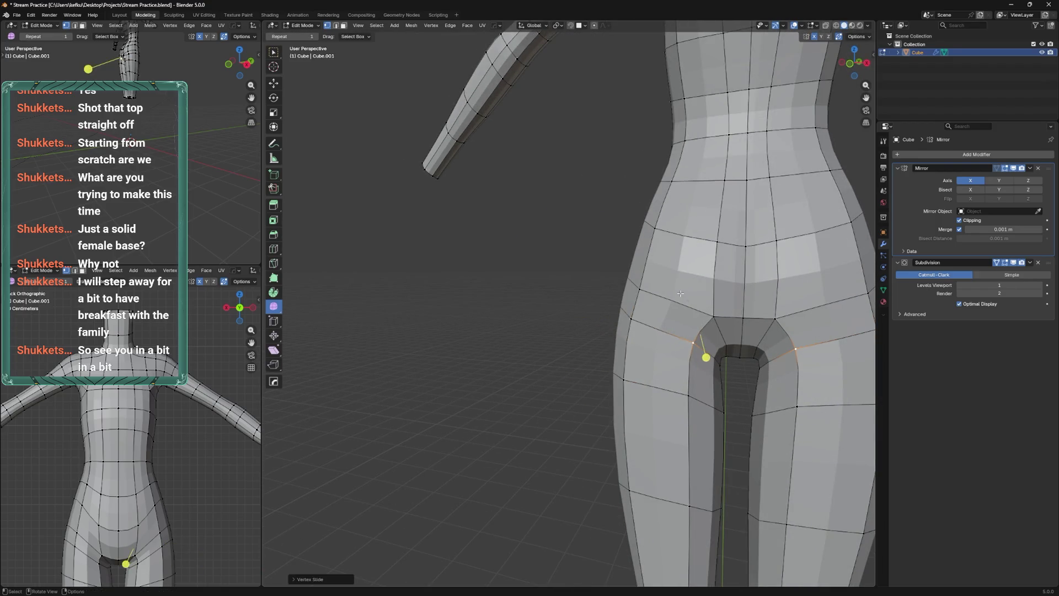
left_click_drag(682, 334, 636, 310)
key("g")
left_click(633, 287)
Slide a crotch vertex along its edges and slide the two front hip vertices upward
key("g")
key("g")
left_click(636, 310)
key("g")
key("g")
left_click(655, 189)
key("g")
key("g")
left_click(749, 232)
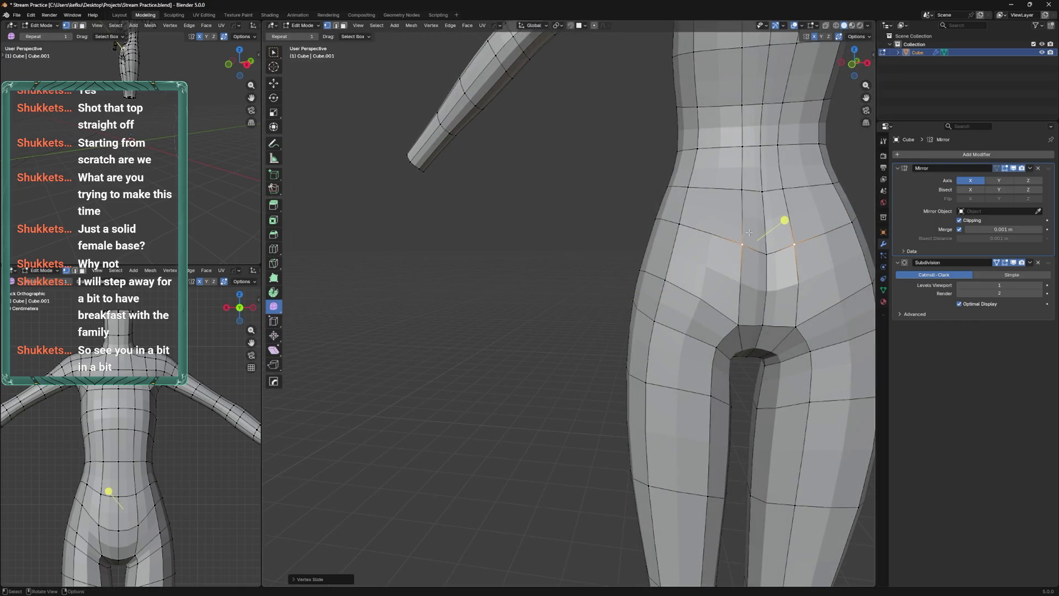
left_click(764, 266)
Switch the mesh to Object Mode and turn off the wireframe overlay
left_click_drag(732, 278, 659, 302)
key("ctrl+Tab")
key("ctrl+Tab")
left_click(668, 290)
key("q")
mouse_move(662, 305)
left_click(706, 348)
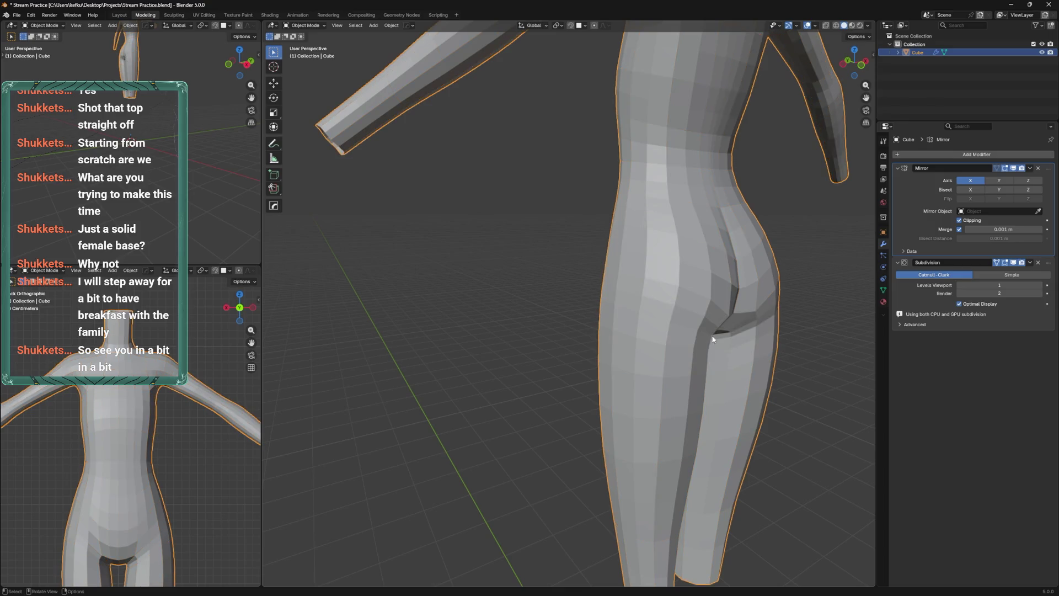
Turn the wireframe overlay back on and shade the whole body smooth via Quick Favorites
key("q")
mouse_move(684, 334)
left_click(741, 369)
key("q")
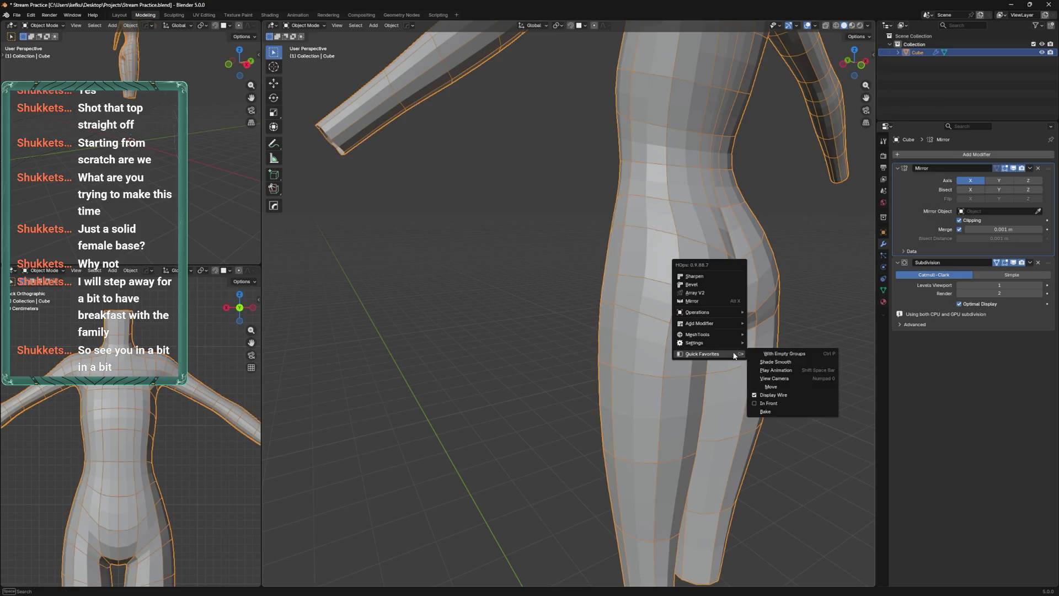
mouse_move(717, 312)
mouse_move(717, 354)
left_click(771, 362)
Save, return to Edit Mode and vertex-slide a hip vertex along its edges
left_click_drag(655, 244, 569, 278)
scroll("down", 3)
key("ctrl+s")
key("Tab")
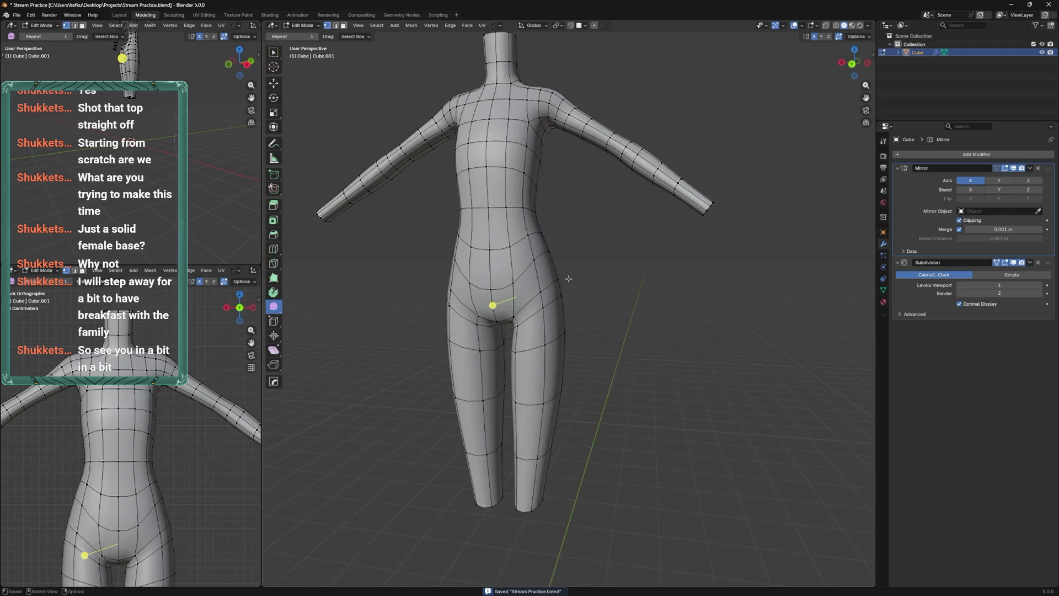
scroll("up", 3)
left_click(616, 334)
key("shift+v")
left_click(641, 311)
Vertex-slide the torso centre vertex, after cancelling a trial loop cut
scroll("down", 3)
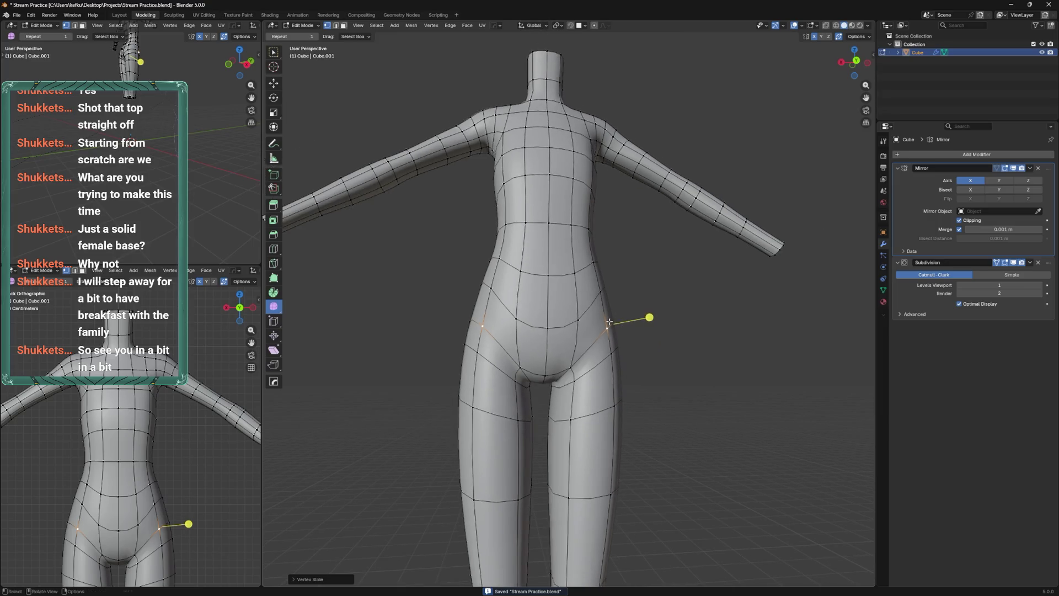
left_click_drag(615, 292, 615, 286)
key("ctrl+r")
key("Escape")
left_click(576, 372)
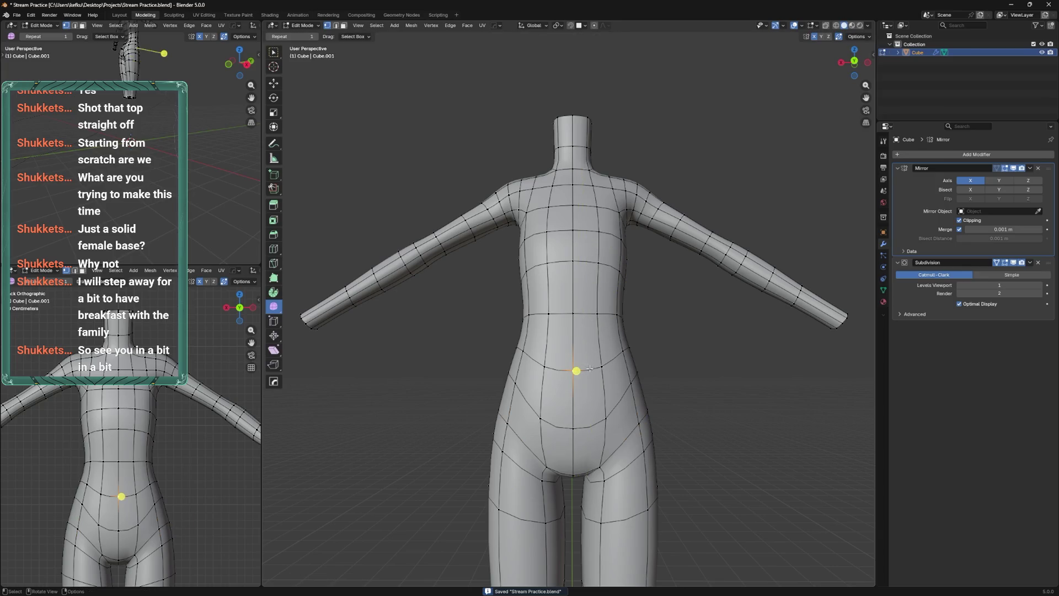
key("shift+v")
left_click(589, 359)
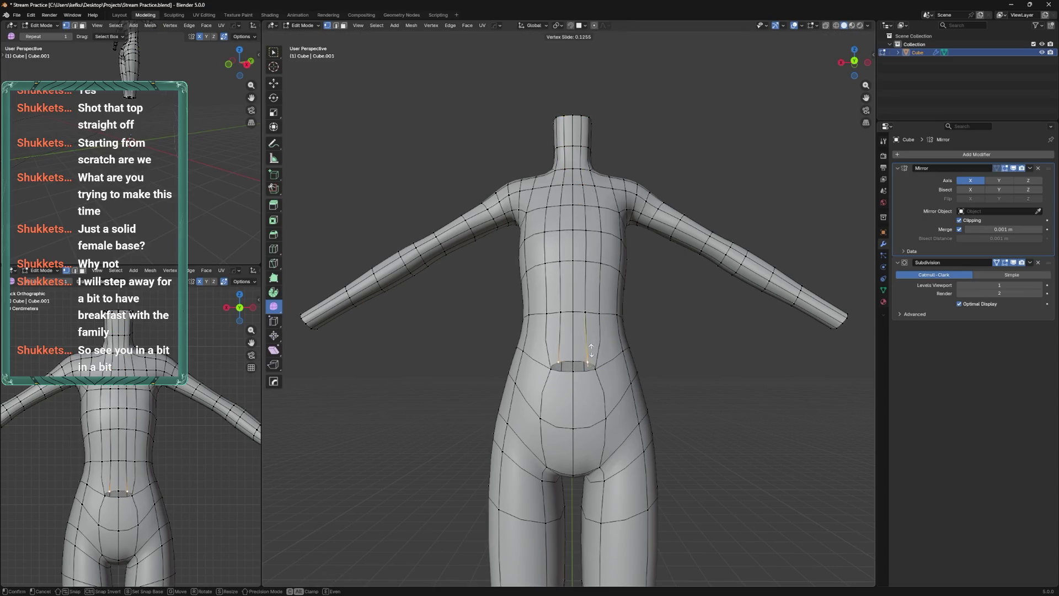
Slide the lower belly vertex outward, then dissolve the selected belly edges
key("shift+v")
left_click(594, 373)
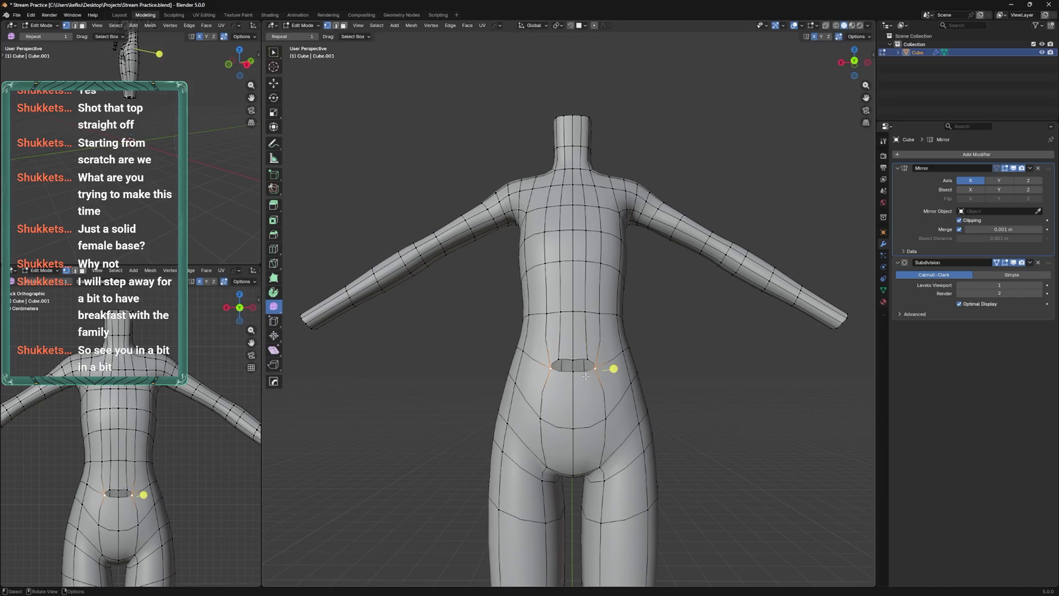
left_click(580, 382)
key("ctrl+z")
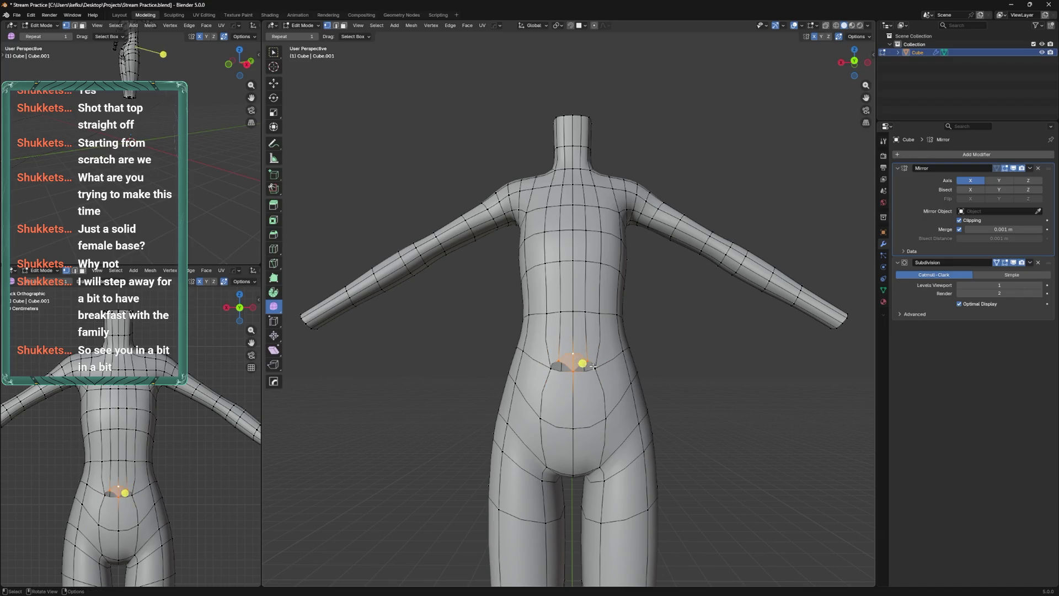
key("ctrl+shift+z")
key("x")
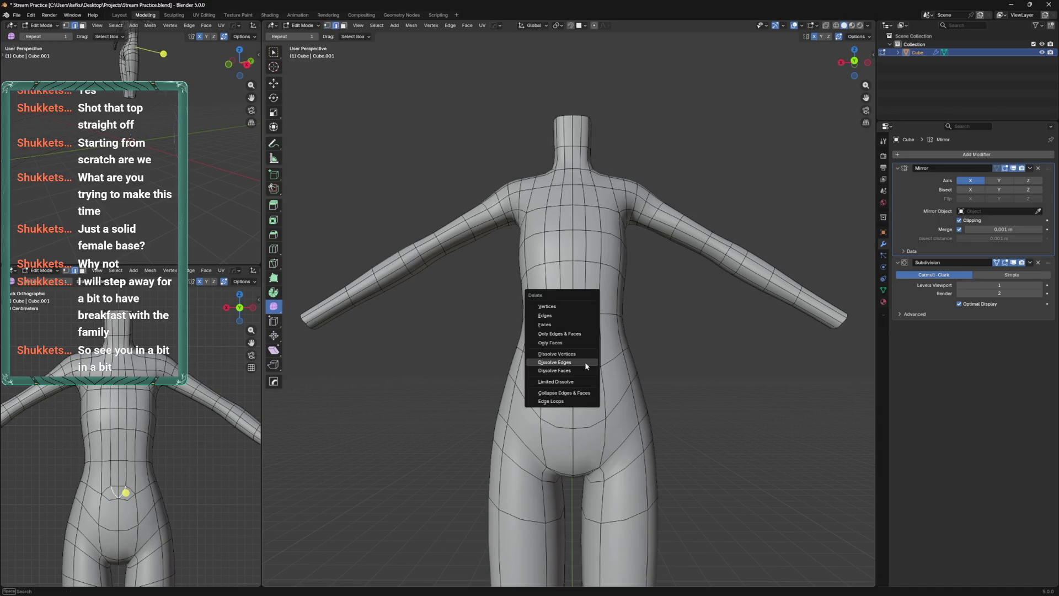
left_click(585, 362)
Save, undo the edge dissolve, and slide the selected vertices upward
key("ctrl+s")
key("1")
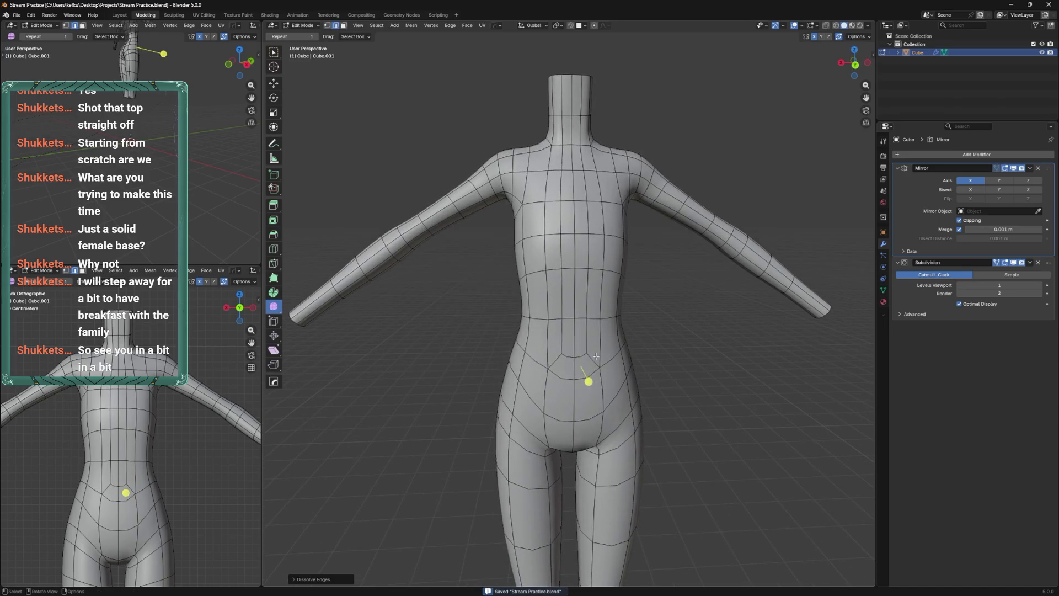
key("ctrl+z")
scroll("up", 3)
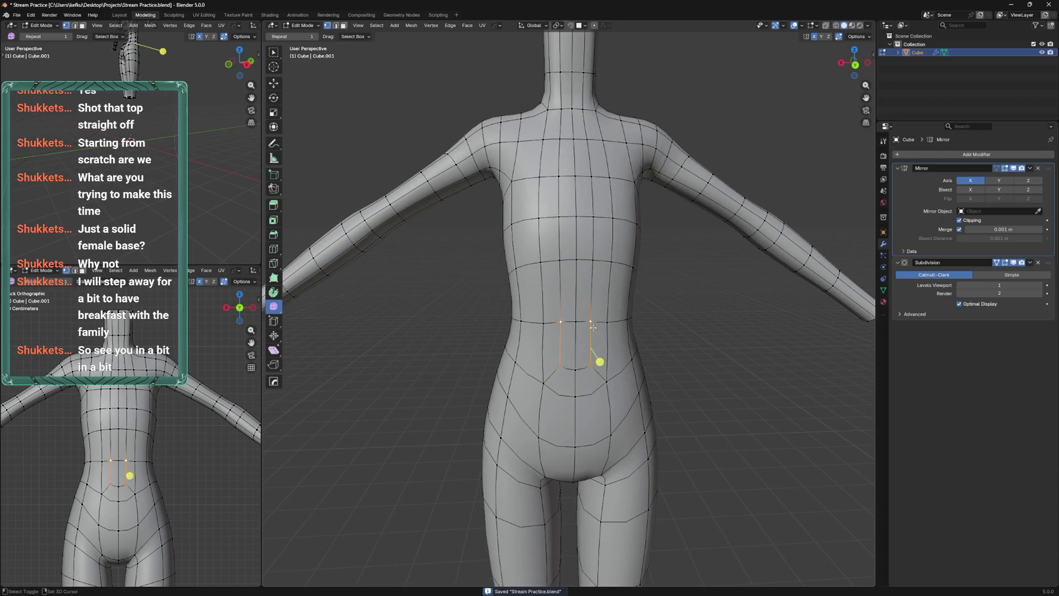
key("shift+v")
left_click(590, 253)
Select the waist vertices and switch the mesh into Sculpt Mode
left_click_drag(589, 253, 528, 391)
left_click(594, 385)
key("ctrl+Tab")
left_click(574, 367)
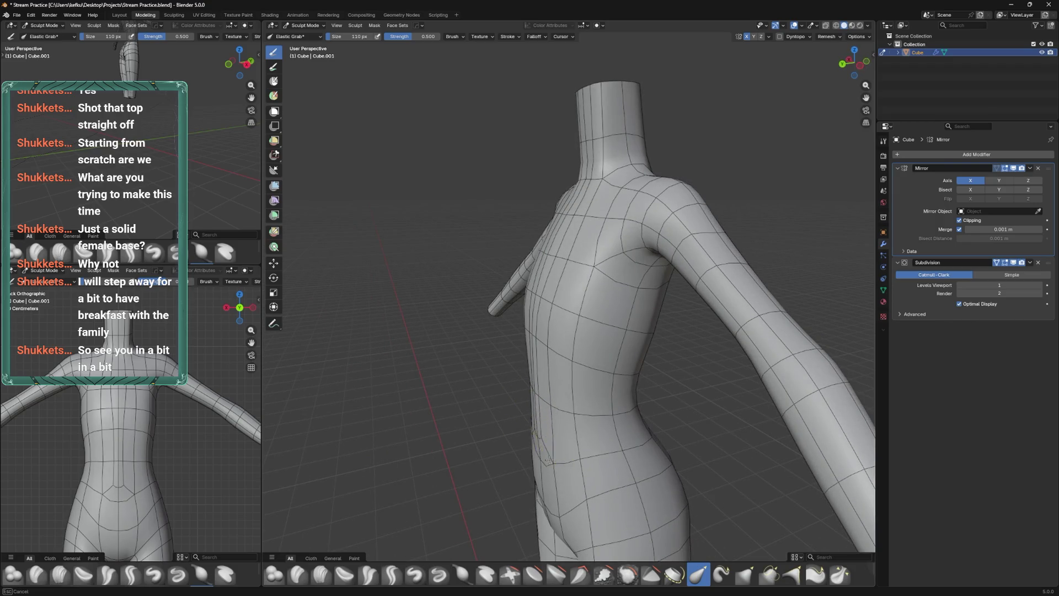
Return to Edit Mode and select the waist edge loop, viewed straight from behind
key("Tab")
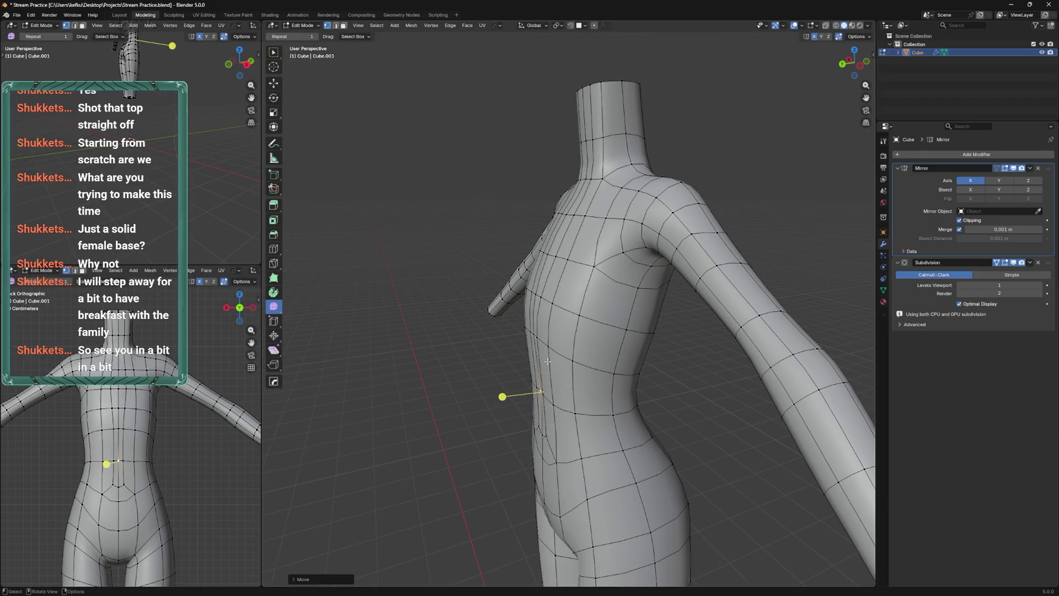
key("Tab")
left_click_drag(548, 372, 611, 373)
key("Tab")
left_click(607, 393)
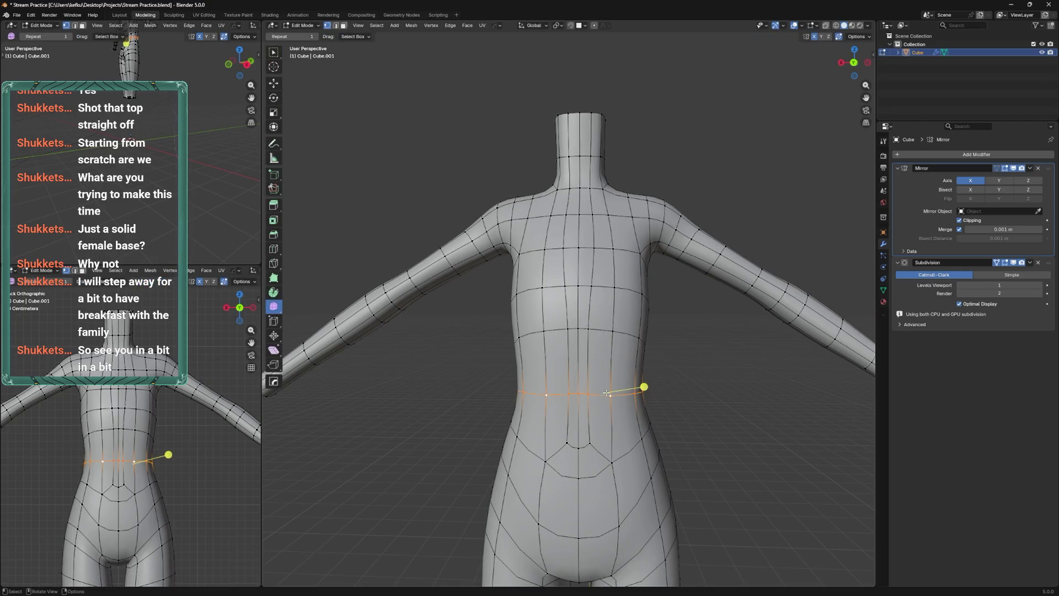
key("ctrl+KP_1")
Try ripping the lower belly vertex, undo it, and save the file
key("ctrl+z")
key("v")
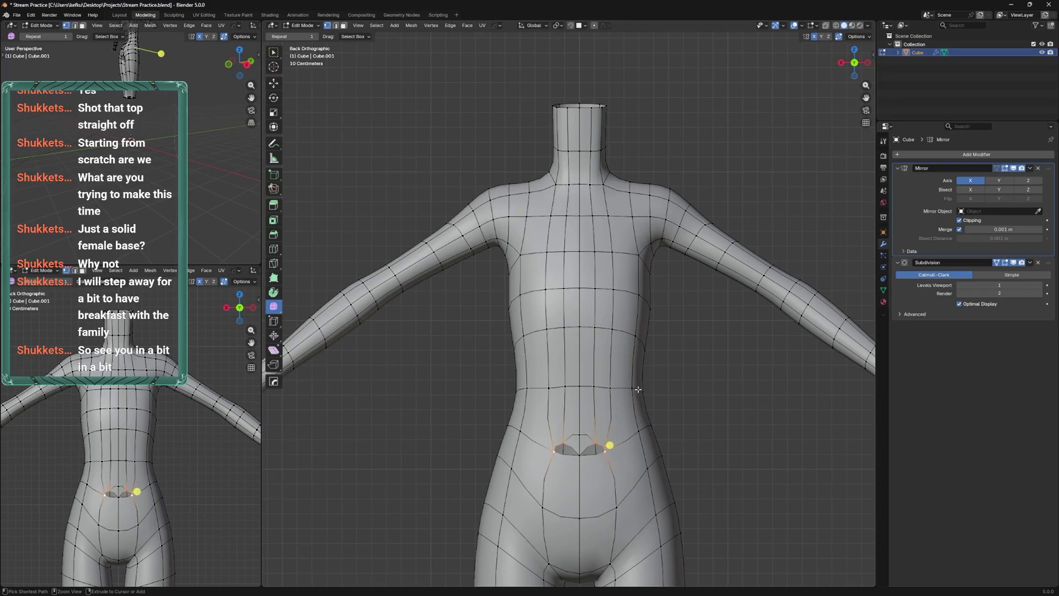
key("ctrl+z")
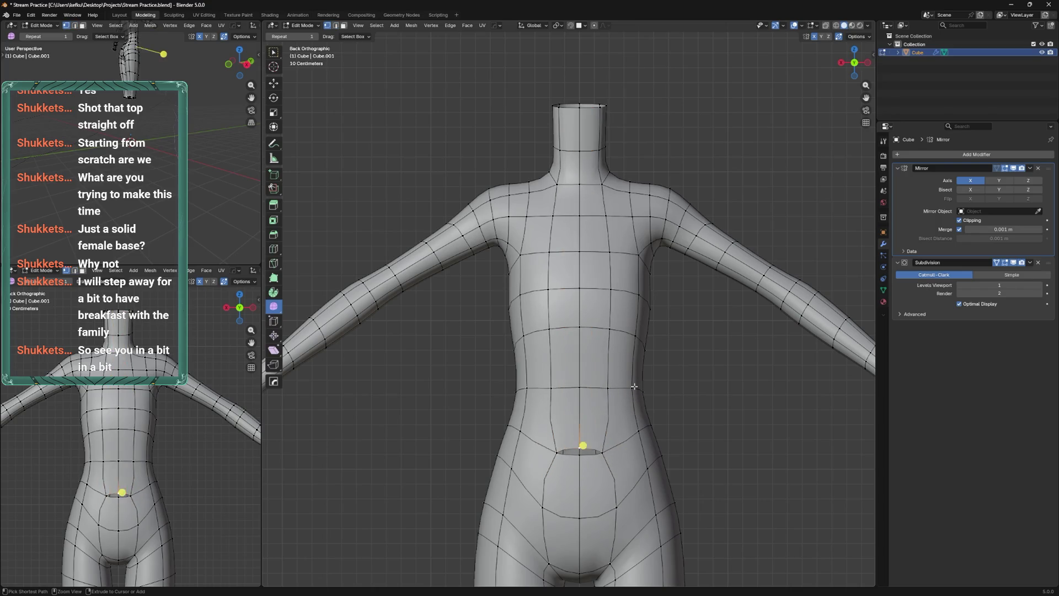
left_click_drag(634, 386, 639, 403)
key("ctrl+s")
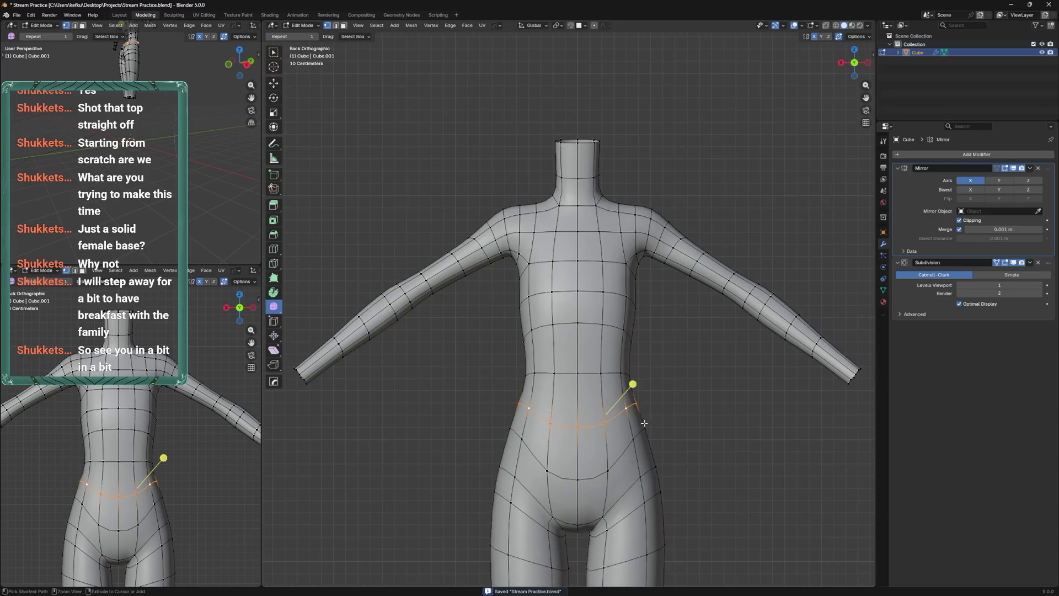
Edge-slide the waist loop, revert the lower hip position, and save from the front view
scroll("down", 3)
left_click(617, 410)
key("g")
key("g")
left_click(649, 429)
key("g")
key("g")
left_click(652, 417)
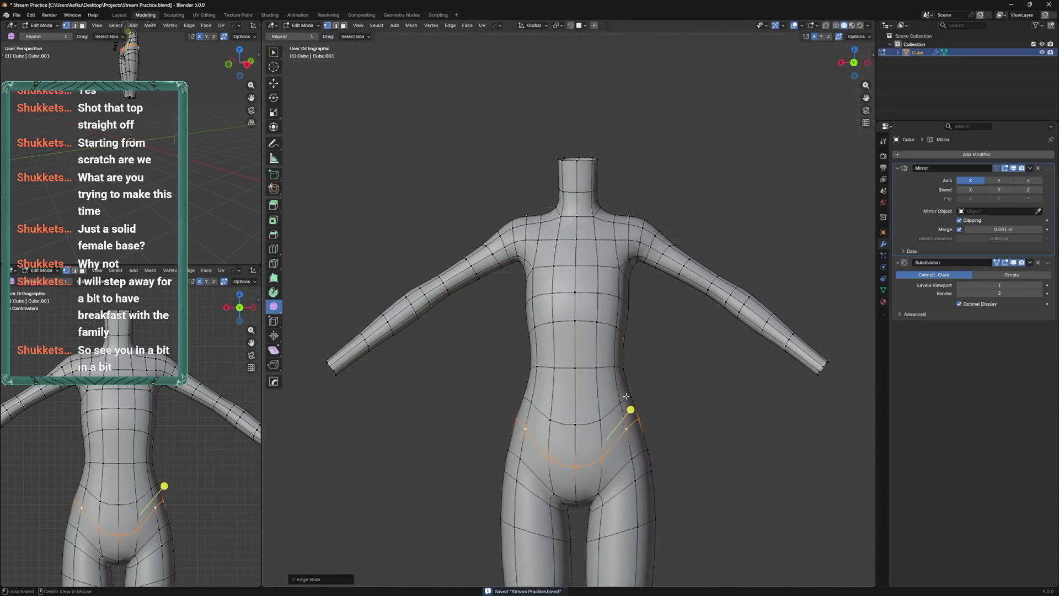
key("ctrl+KP_3")
key("ctrl+z")
key("KP_1")
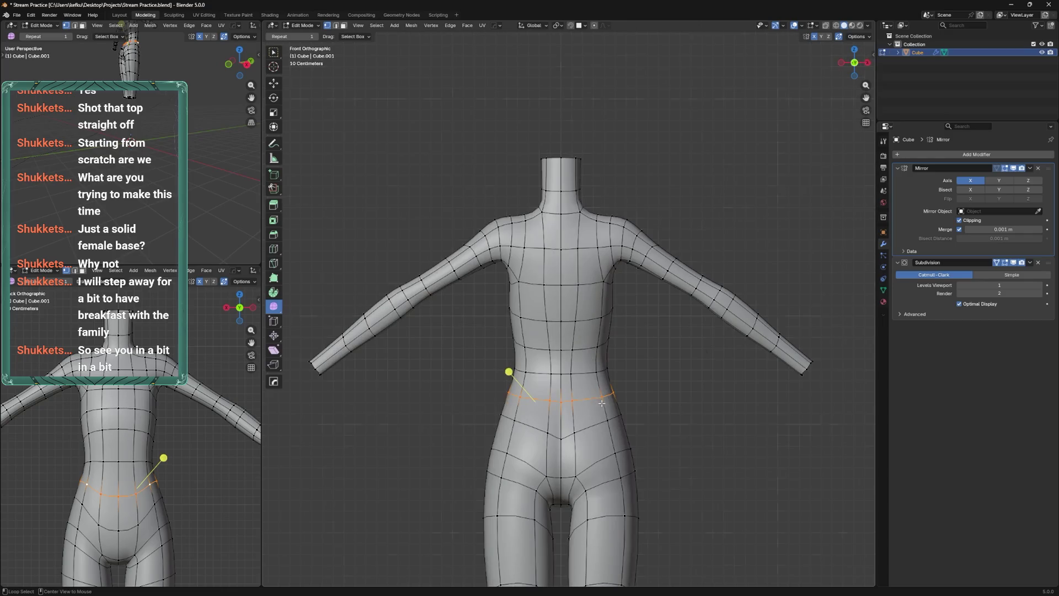
left_click_drag(552, 423, 597, 390)
key("ctrl+s")
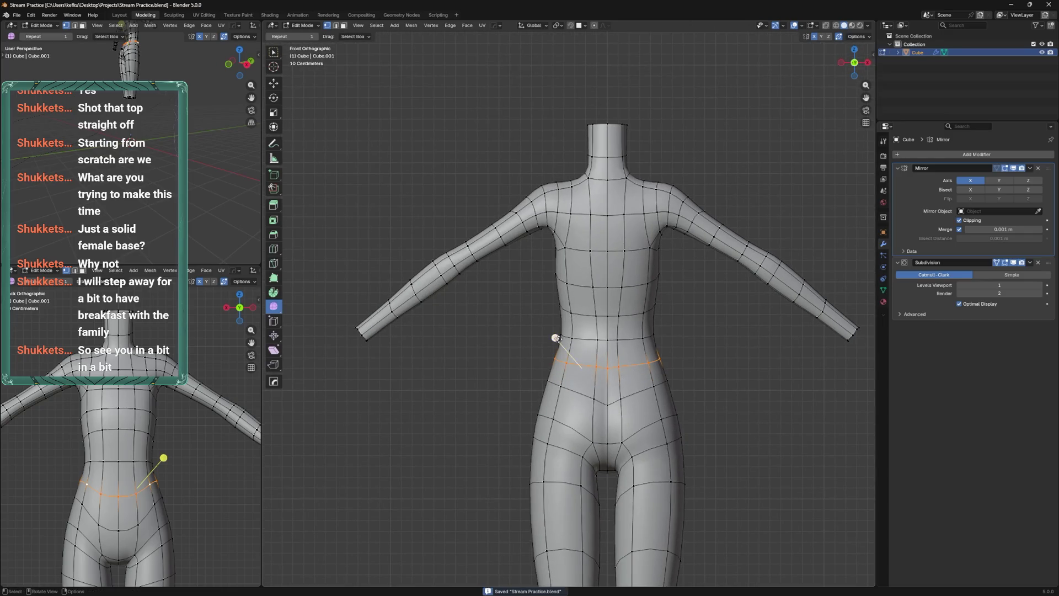
Vertex-slide a single front waist vertex, check side and back views, then return to sculpting
left_click(557, 359)
key("shift+v")
left_click(556, 338)
left_click(607, 368)
key("shift+v")
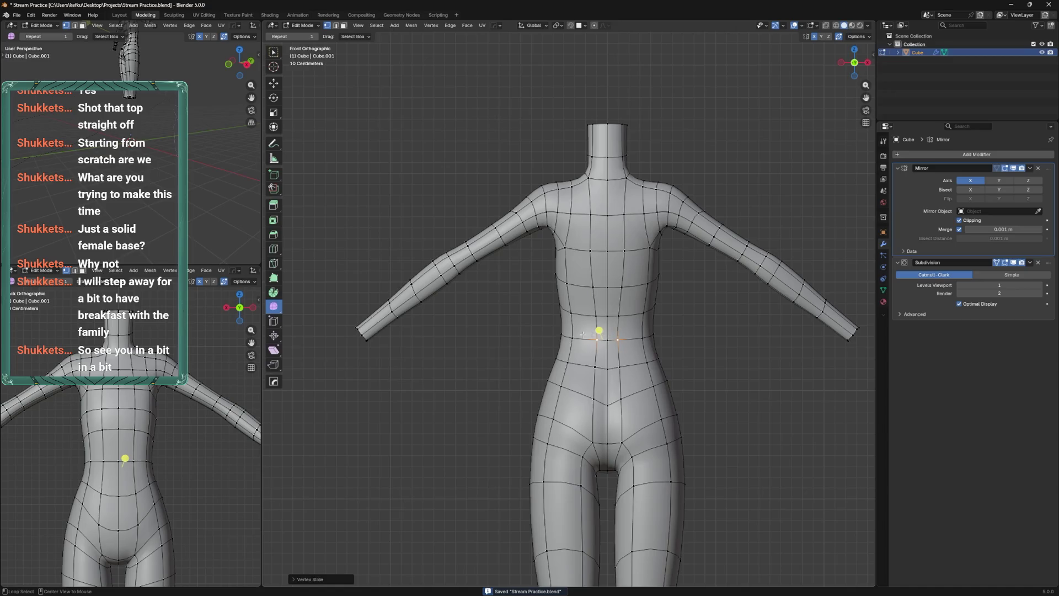
key("ctrl+KP_3")
key("ctrl+KP_1")
key("ctrl+Tab")
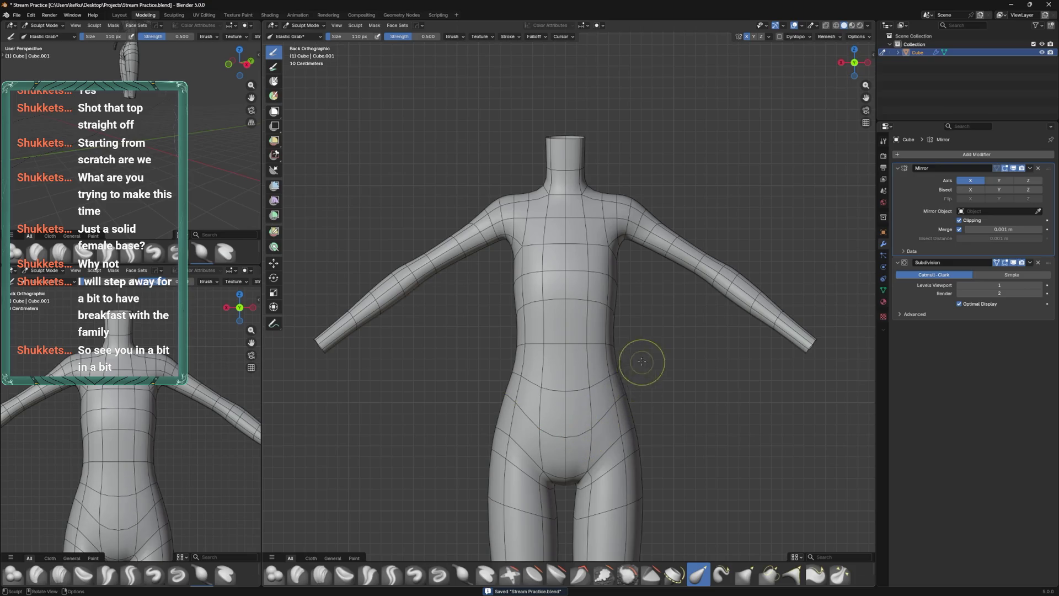
Return to Edit Mode, knife-cut a new edge across the hip, and save
key("ctrl+Tab")
left_click_drag(558, 343, 639, 345)
key("k")
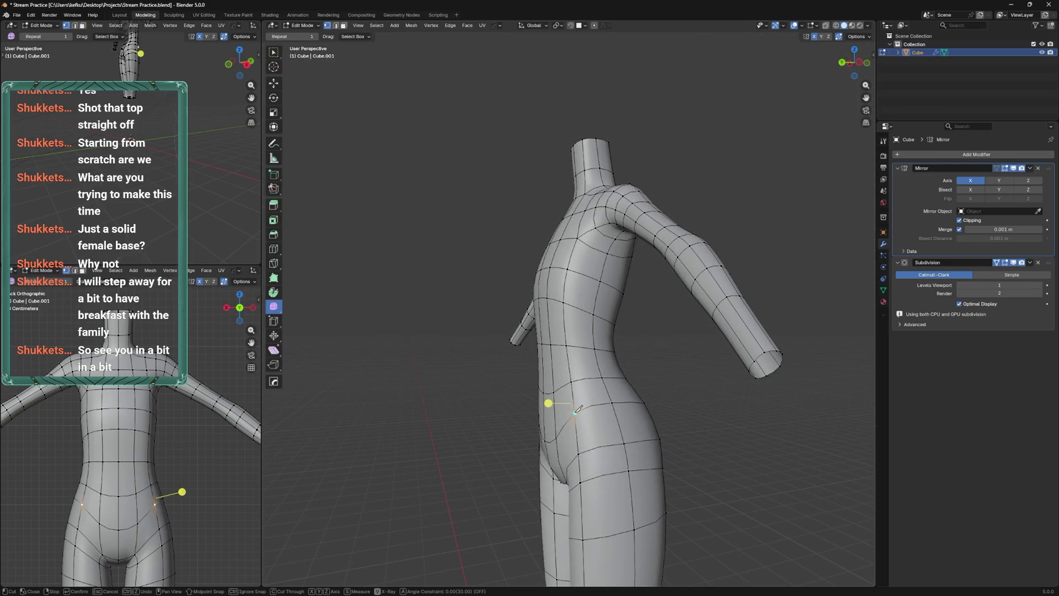
key("Return")
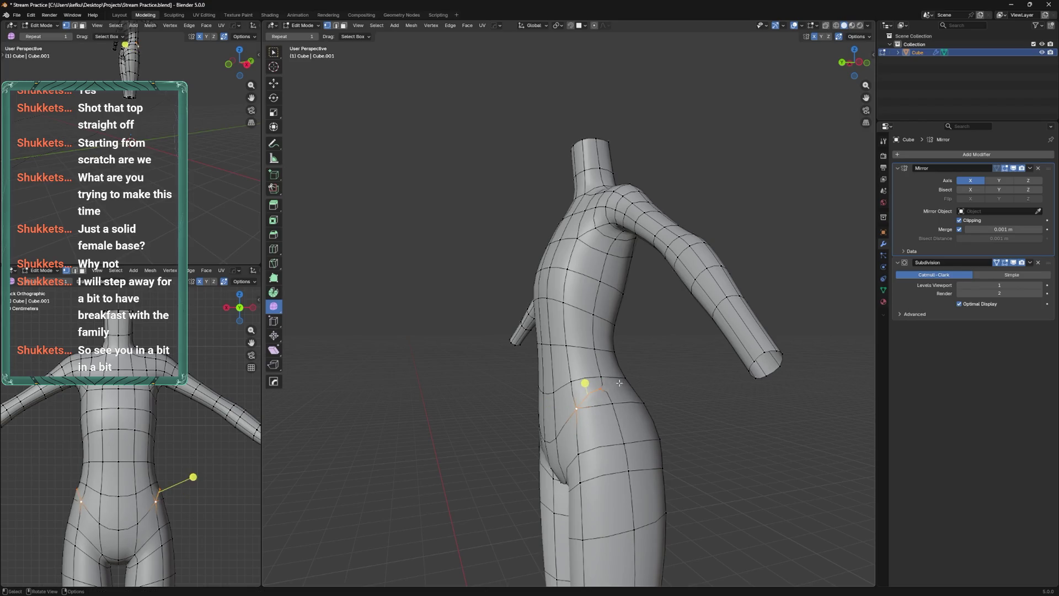
left_click_drag(607, 382, 572, 391)
left_click_drag(632, 408, 629, 409)
key("ctrl+s")
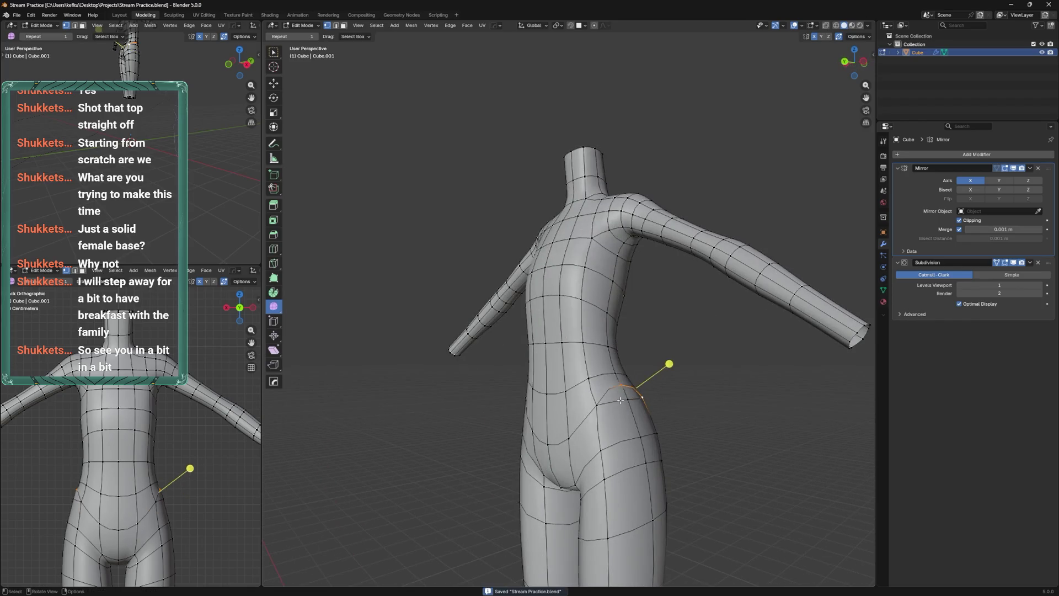
Vertex-slide a waist vertex along its edge
key("g")
key("g")
left_click(623, 367)
key("g")
key("g")
left_click(634, 366)
key("ctrl+KP_1")
In back view, move and edge-slide the waist vertex up and down, then save
key("g")
key("g")
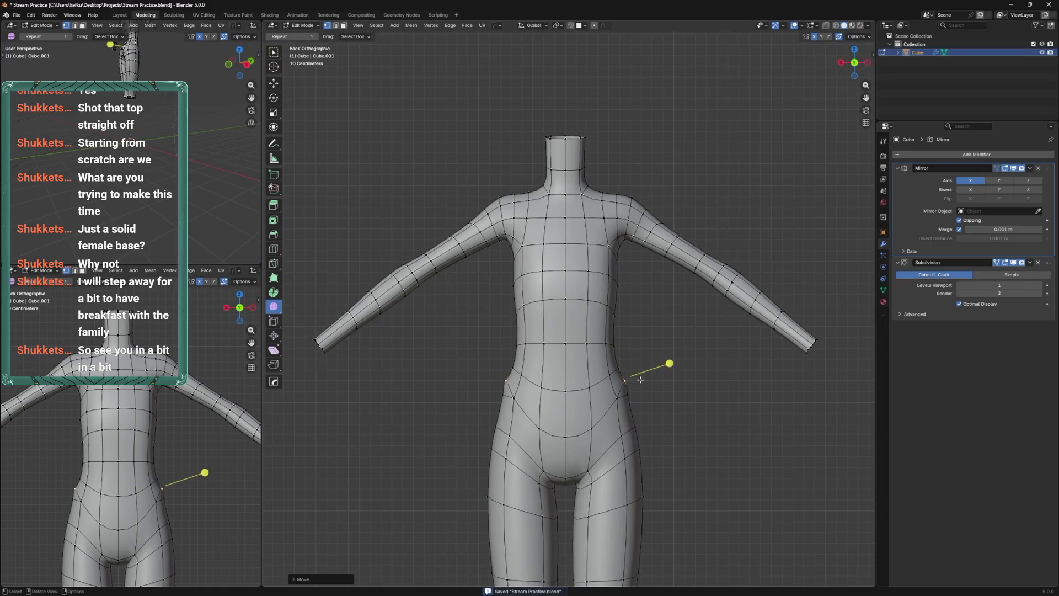
key("g")
left_click(633, 415)
key("g")
left_click(637, 381)
key("g")
key("g")
left_click(641, 423)
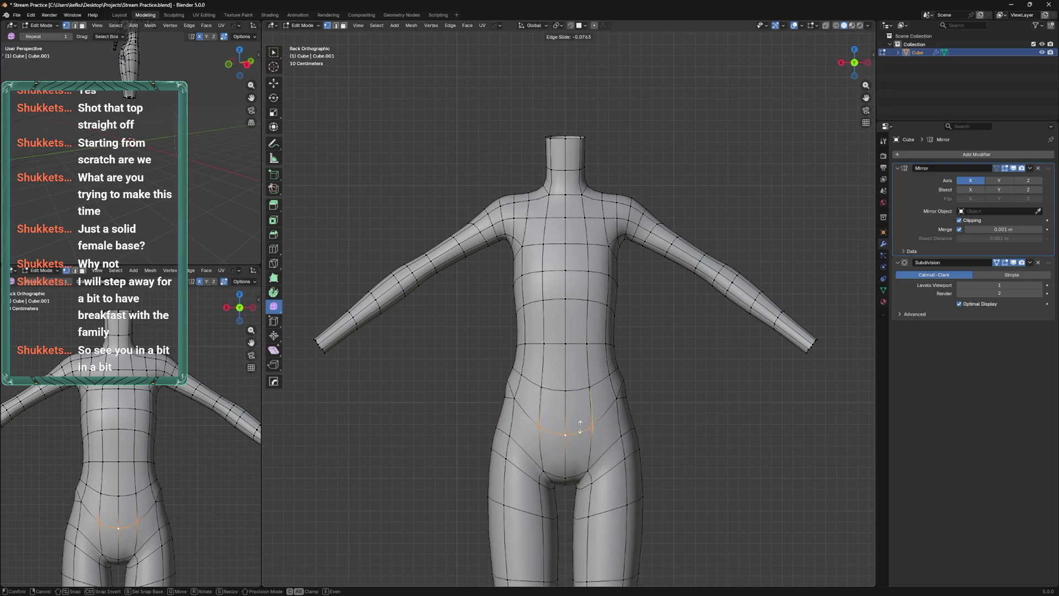
left_click(588, 431)
key("ctrl+s")
From the side view, move the selected hip vertices to reshape the buttock
key("ctrl+KP_3")
key("g")
key("g")
left_click(598, 419)
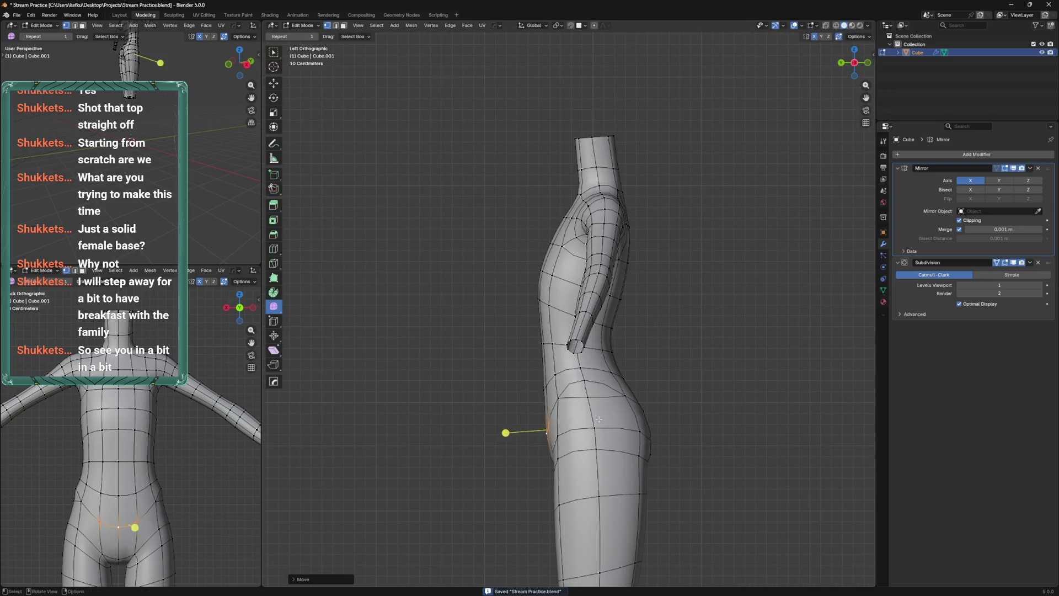
left_click_drag(616, 354, 616, 325)
key("ctrl+Tab")
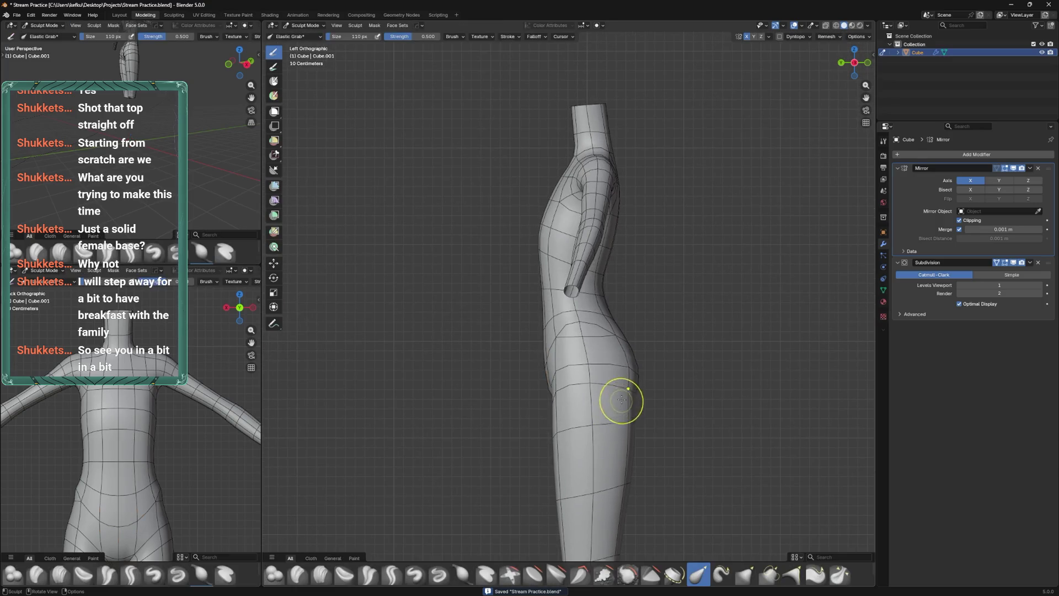
key("ctrl+Tab")
Slide the hip edge loop, then slide another hip vertex into place
key("g")
key("g")
left_click(624, 413)
left_click(625, 425)
left_click_drag(609, 464, 609, 406)
key("g")
key("g")
left_click(609, 407)
Move one more hip vertex, check it from the front, and save
left_click(625, 364)
key("g")
left_click(638, 360)
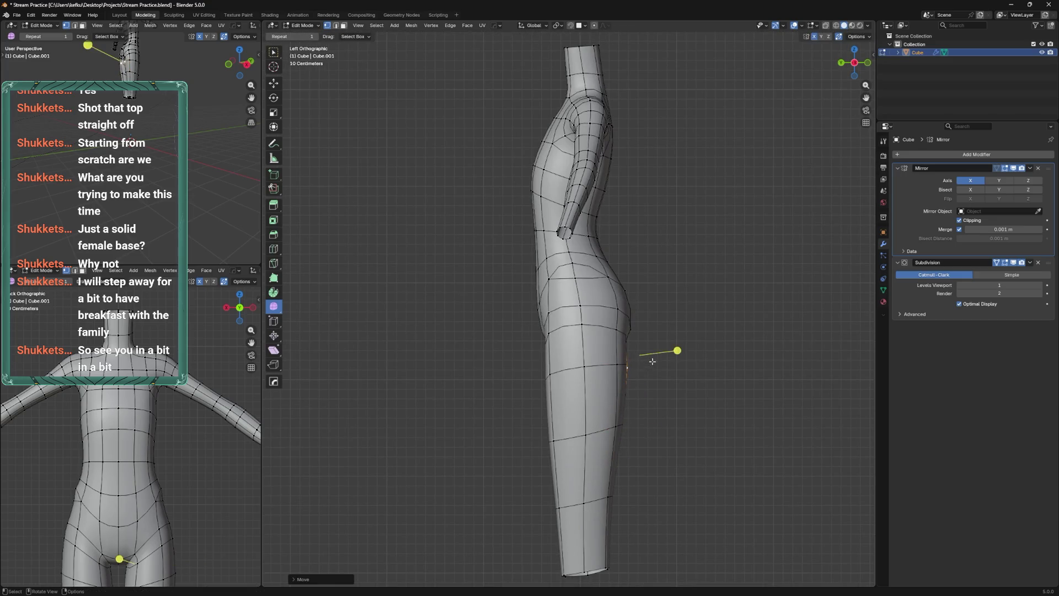
key("KP_1")
scroll("up", 3)
key("ctrl+s")
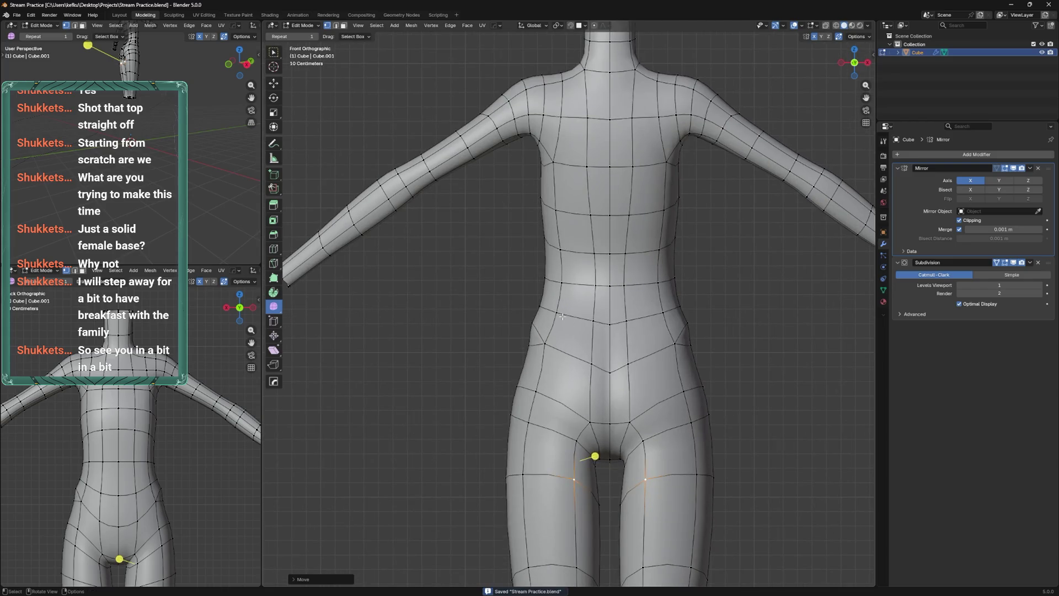
left_click_drag(621, 309, 589, 367)
Nudge the hip vertex down and outward, slide a back waist vertex, and save
key("g")
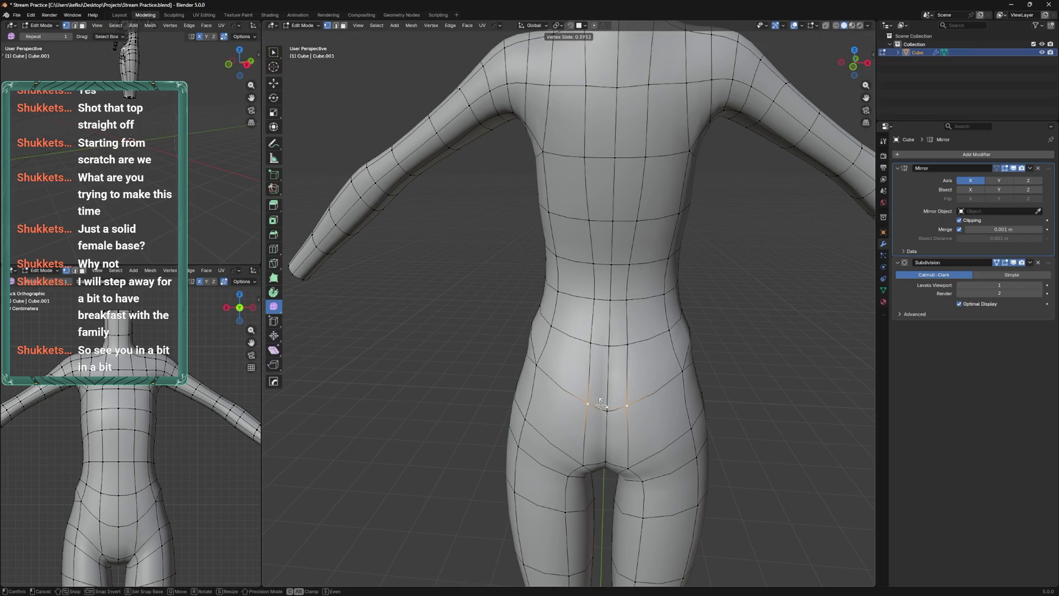
left_click(604, 380)
left_click(598, 339)
key("g")
key("g")
scroll("down", 3)
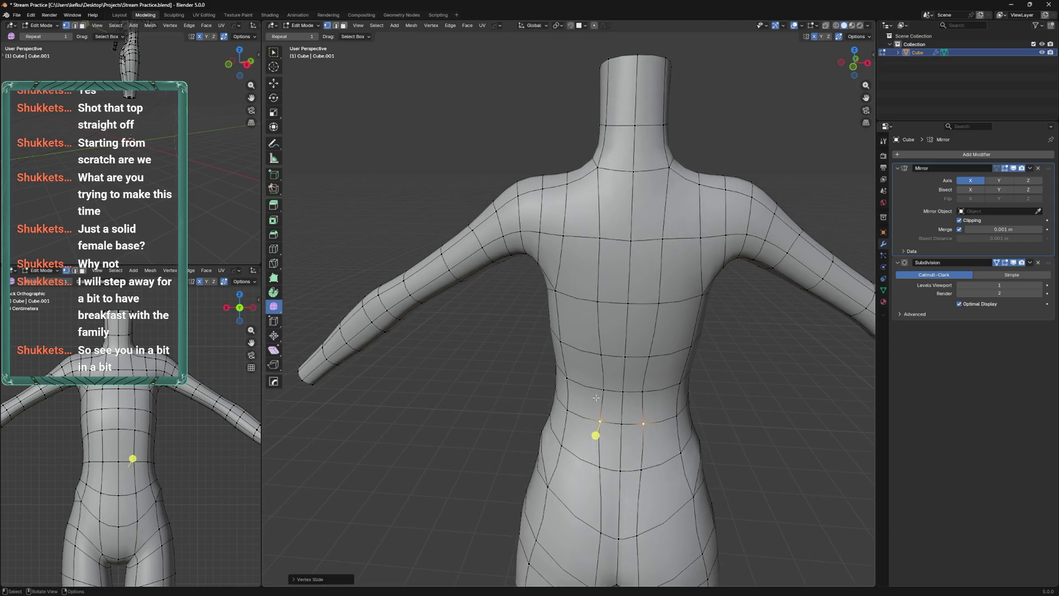
left_click(599, 355)
left_click_drag(598, 355, 624, 420)
key("ctrl+s")
Loop-cut two centred vertical edge loops down the torso centre
key("ctrl+r")
left_click(552, 386)
right_click(552, 386)
left_click_drag(551, 386, 570, 380)
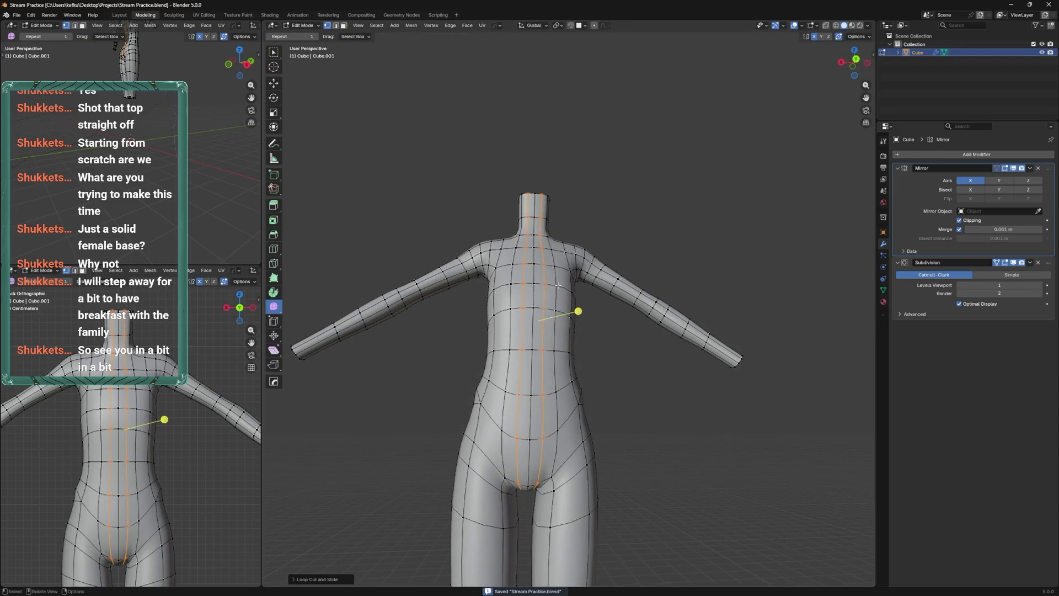
left_click_drag(558, 285, 552, 353)
Clear the selection, go to Object Mode, and apply the Mirror modifier
key("alt+a")
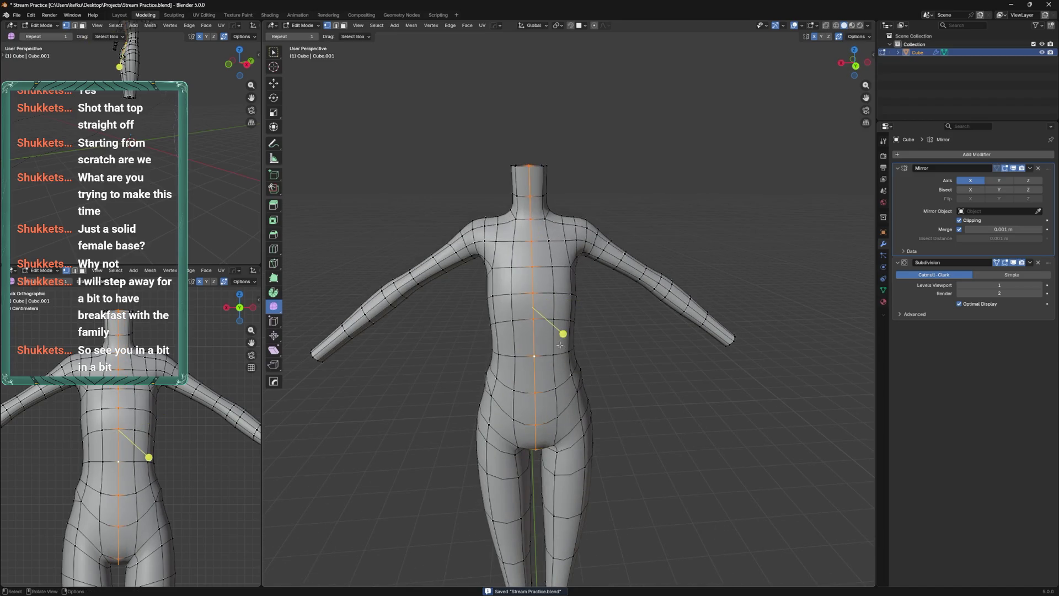
key("ctrl+Tab")
key("ctrl+Tab")
key("ctrl+a")
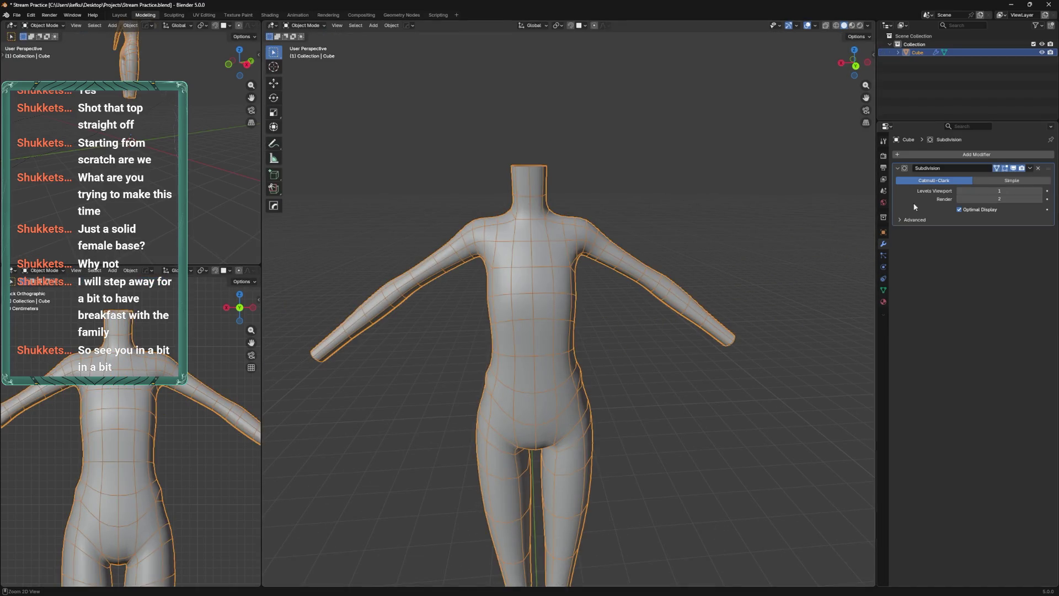
In Edit Mode, bevel the centre loop down the back into extra loops
key("Tab")
left_click_drag(541, 318, 624, 296)
scroll("up", 3)
key("ctrl+s")
scroll("down", 3)
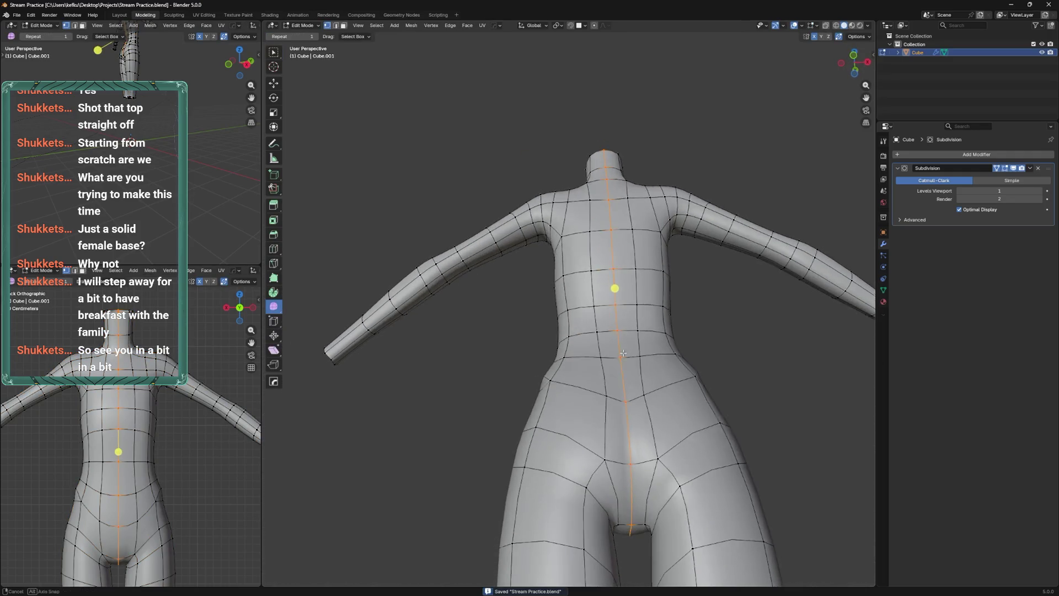
key("ctrl+v")
key("Escape")
key("ctrl+b")
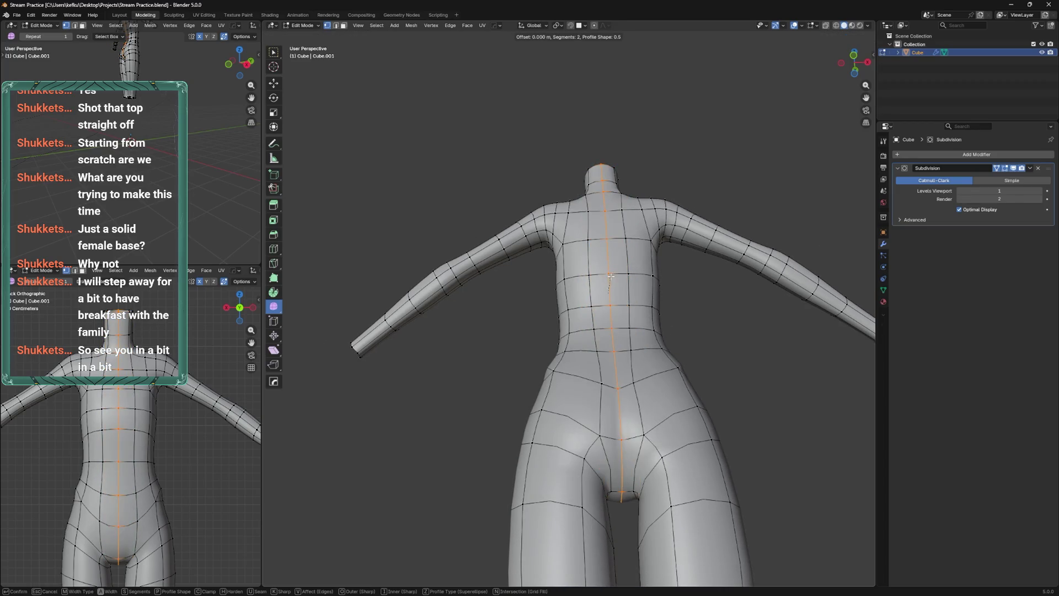
left_click(612, 331)
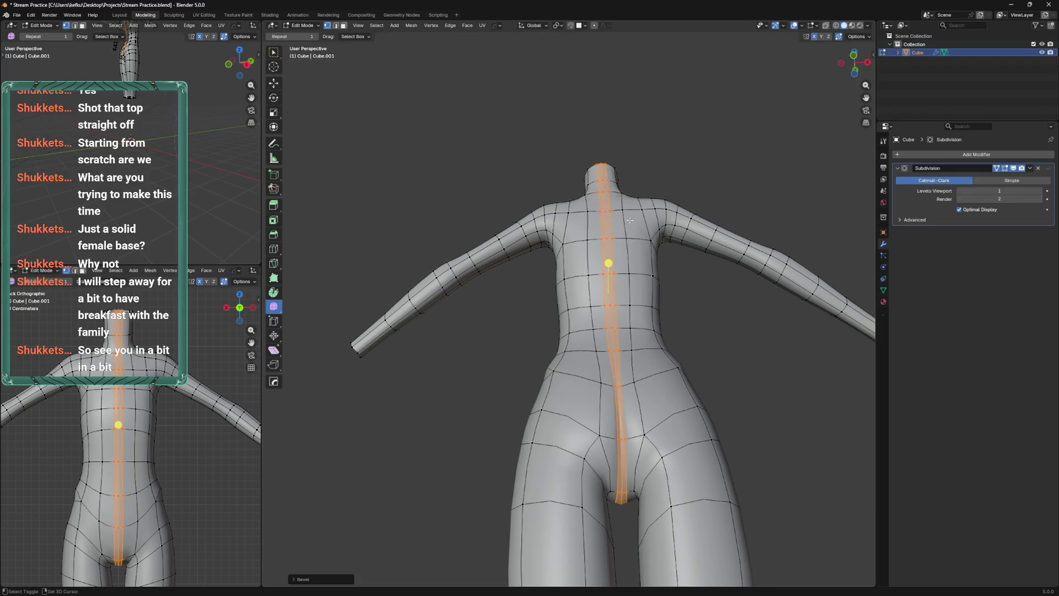
Select a vertex above the buttocks and slide the centre edge loop sideways
left_click_drag(612, 331, 590, 447)
left_click(589, 441)
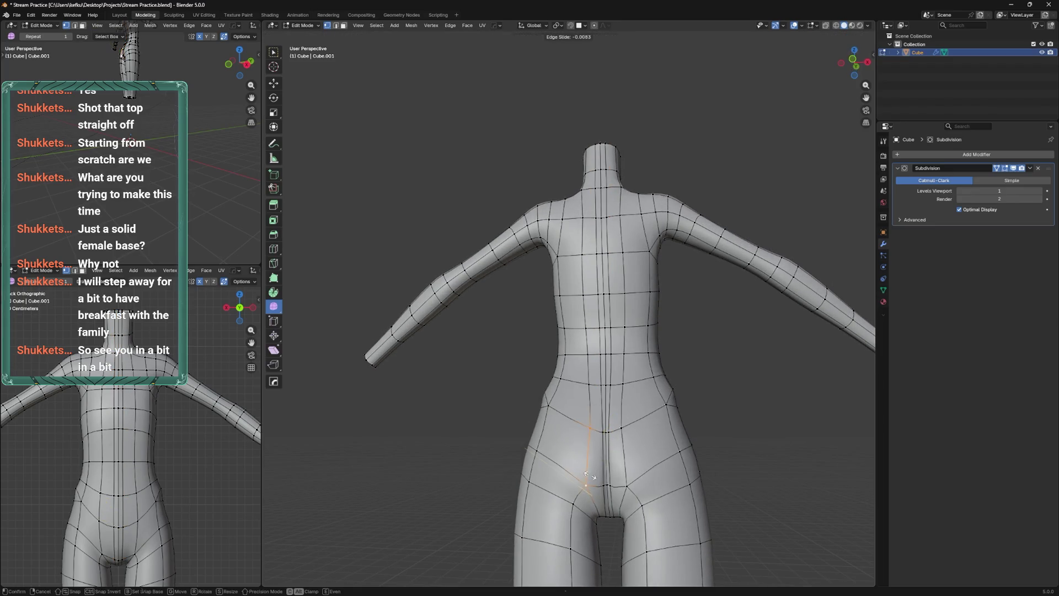
left_click_drag(589, 468, 577, 482)
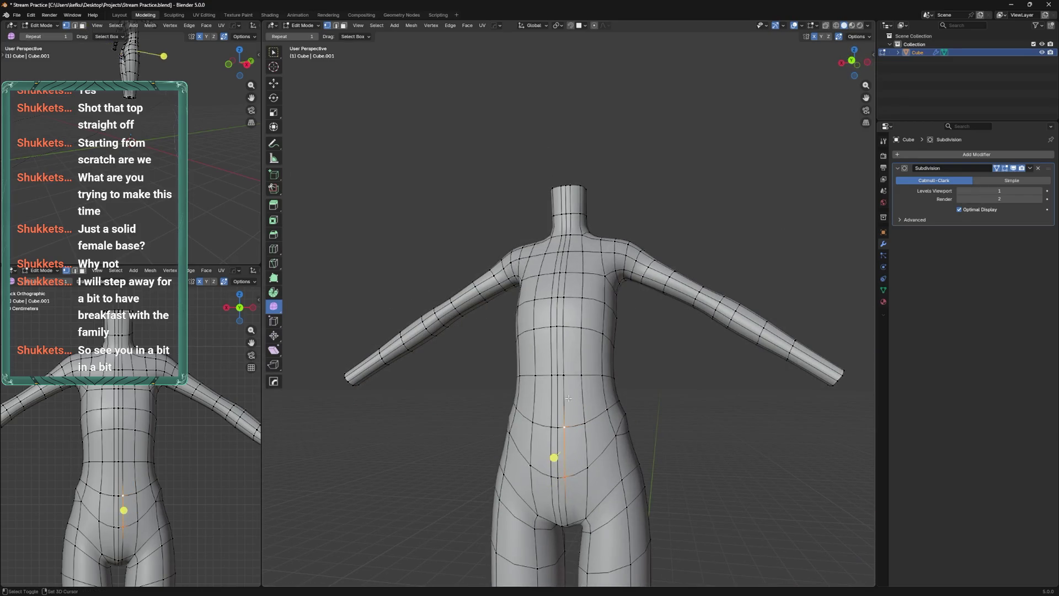
key("g")
key("g")
left_click(651, 279)
left_click_drag(651, 278, 625, 376)
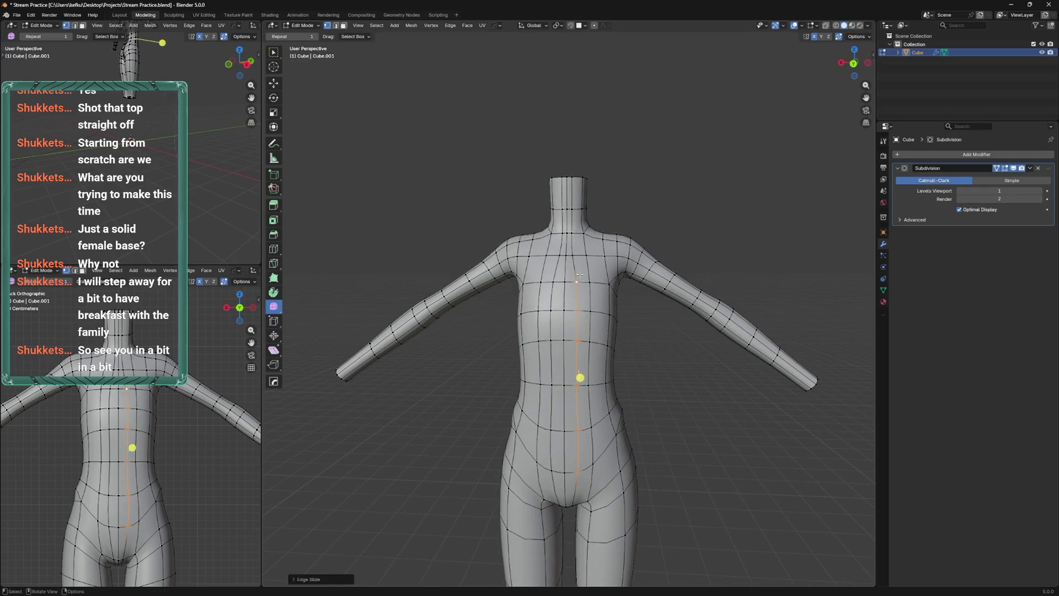
Slide the neck-base vertex and its edge up toward the neck
left_click(577, 281)
scroll("up", 3)
left_click_drag(585, 287, 596, 314)
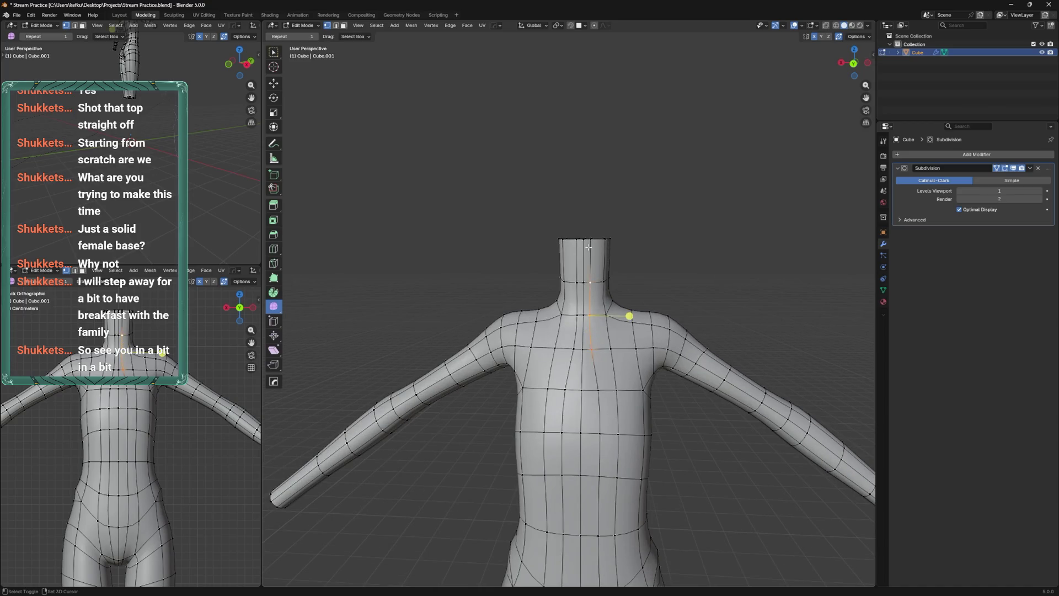
left_click_drag(593, 242, 606, 328)
key("shift+v")
left_click(592, 299)
key("g")
key("g")
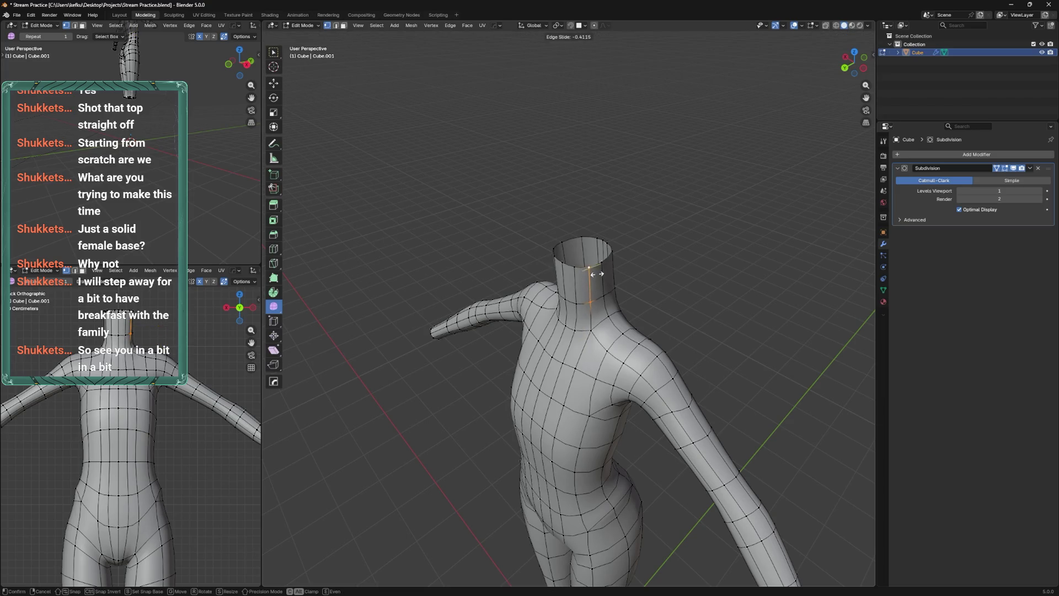
left_click(592, 275)
left_click_drag(592, 275, 597, 315)
Vertex-slide shoulder and chest vertices to even them out, then begin sliding a back vertex
key("shift+v")
left_click(604, 364)
key("shift+v")
left_click(601, 354)
key("shift+v")
left_click(602, 358)
left_click_drag(602, 359, 580, 432)
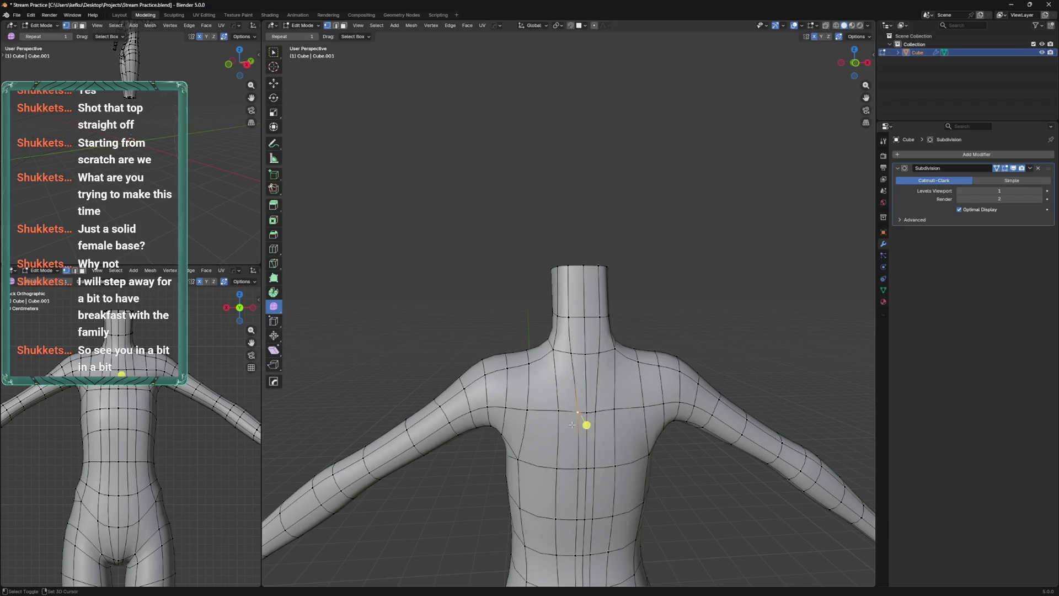
left_click(576, 468)
left_click_drag(577, 467, 575, 333)
key("shift+v")
Enter Sculpt Mode via the Ctrl+Tab pie menu and choose the Relax Slide brush
key("ctrl+Tab")
left_click(576, 353)
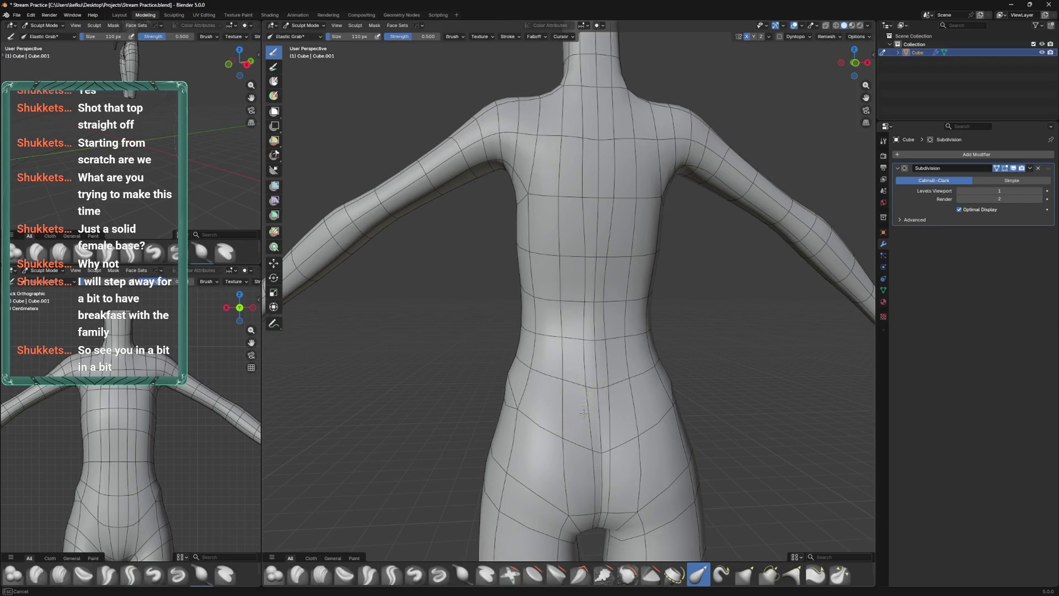
left_click_drag(664, 555, 657, 571)
scroll("down", 3)
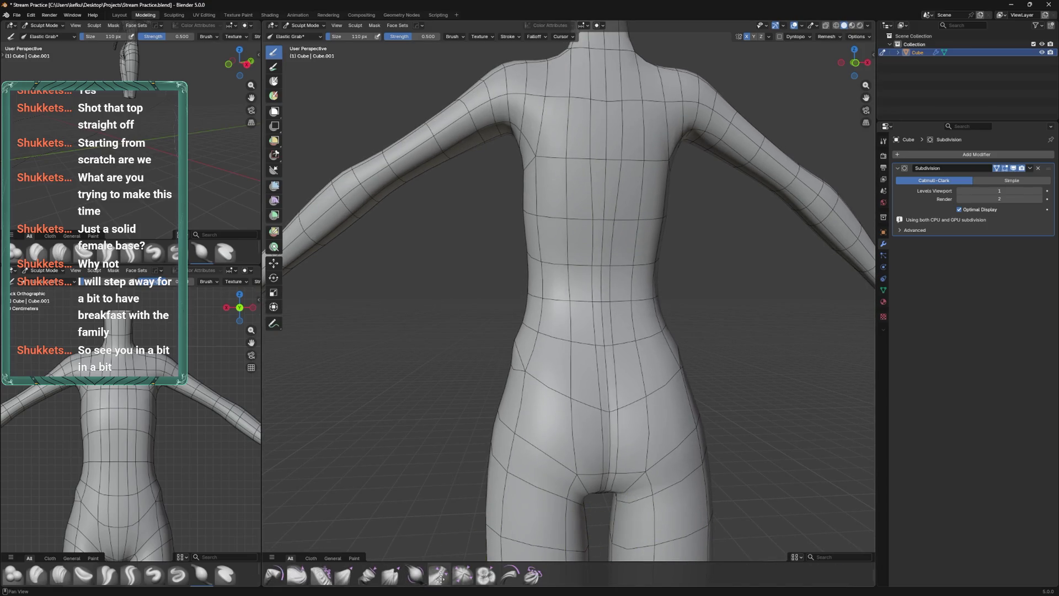
scroll("up", 3)
left_click(344, 575)
scroll("down", 3)
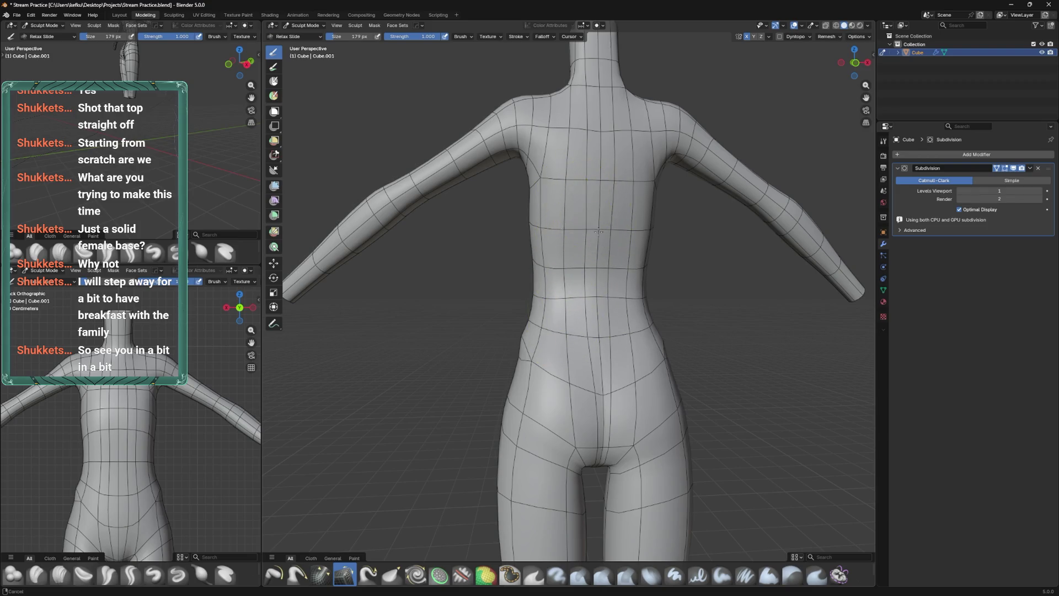
left_click_drag(599, 232, 572, 220)
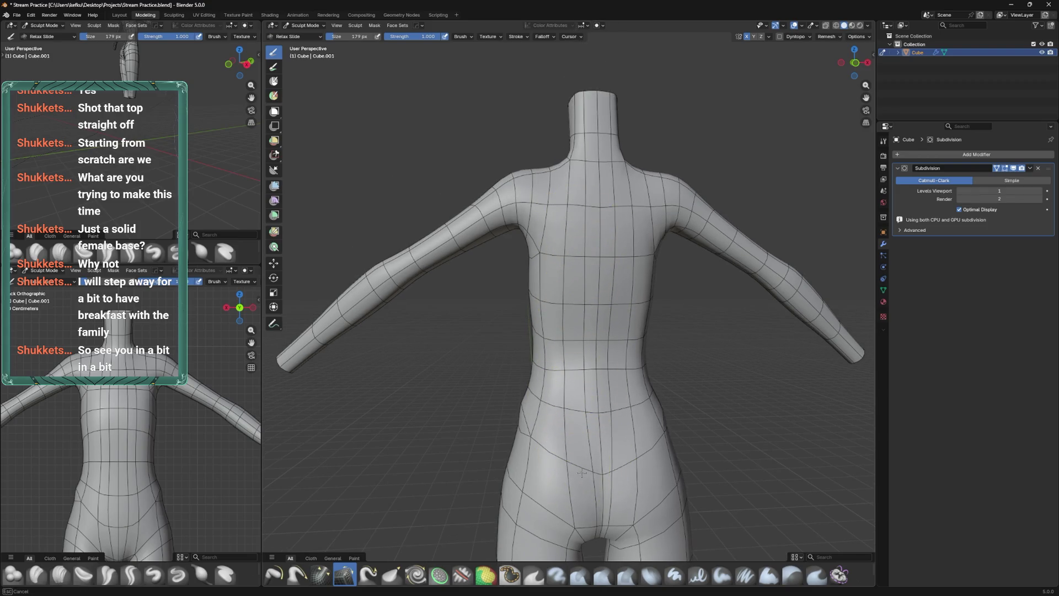
left_click_drag(569, 436, 582, 368)
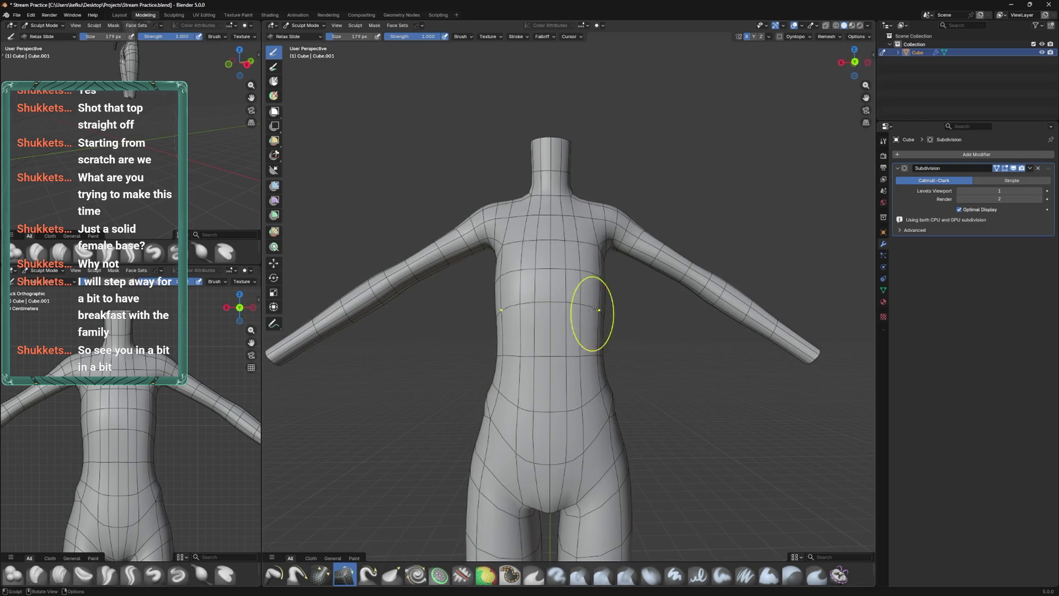
left_click_drag(594, 308, 596, 429)
Back in Edit Mode, move a crotch vertex down and outward, then save the file
key("Tab")
key("g")
left_click(596, 429)
key("g")
left_click(601, 443)
left_click_drag(601, 442, 586, 444)
key("ctrl+s")
Slide the crotch vertex along its edge and select the hip vertex
key("g")
key("g")
left_click(593, 405)
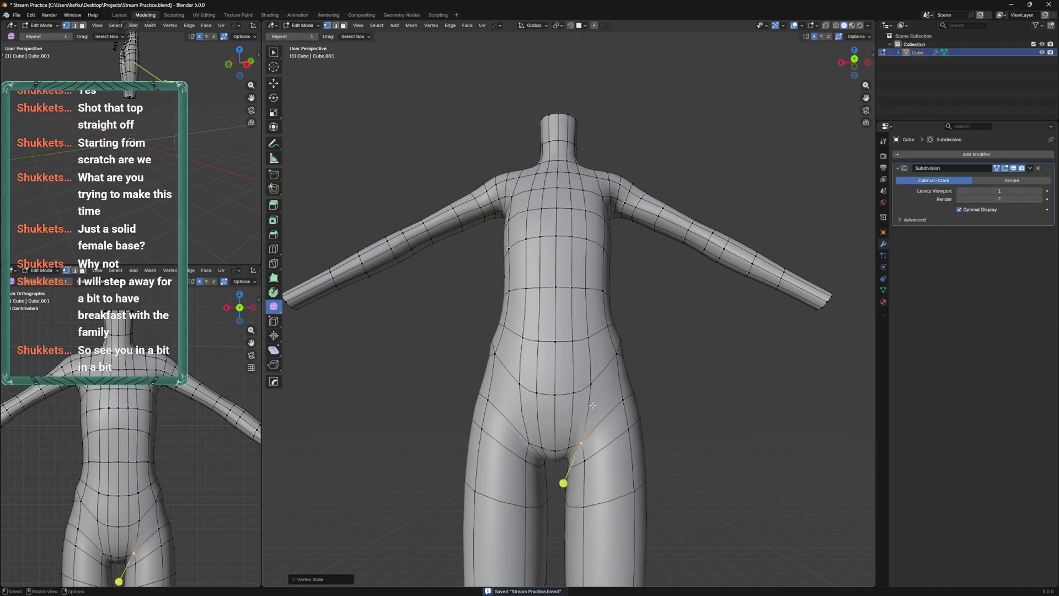
left_click_drag(643, 385, 550, 353)
left_click(569, 390)
scroll("down", 3)
left_click(454, 326)
scroll("up", 3)
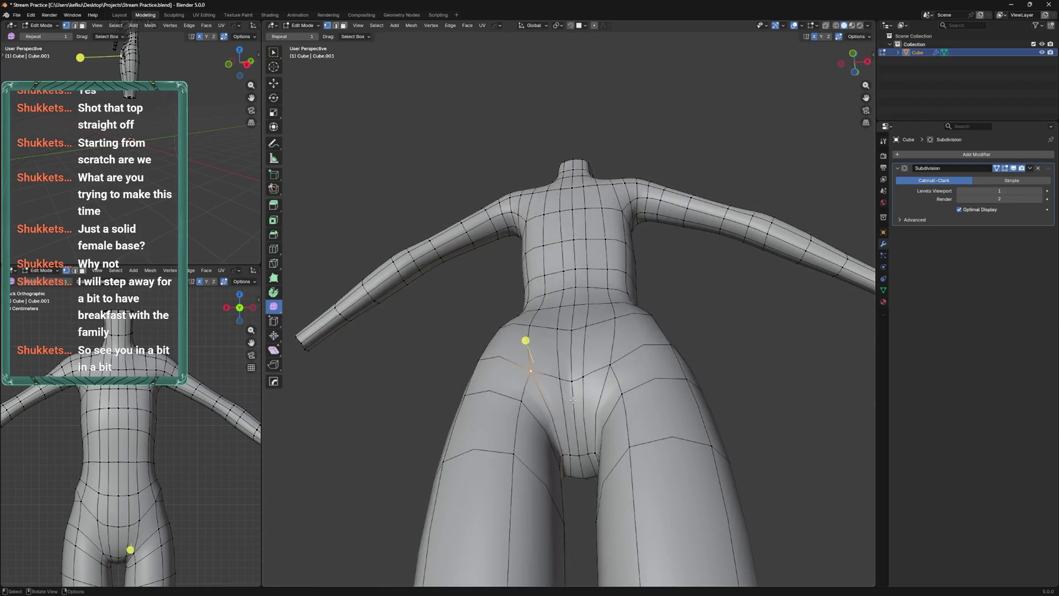
scroll("up", 3)
In Sculpt Mode, pull the crotch area with the Elastic Grab brush
key("ctrl+Tab")
left_click(574, 397)
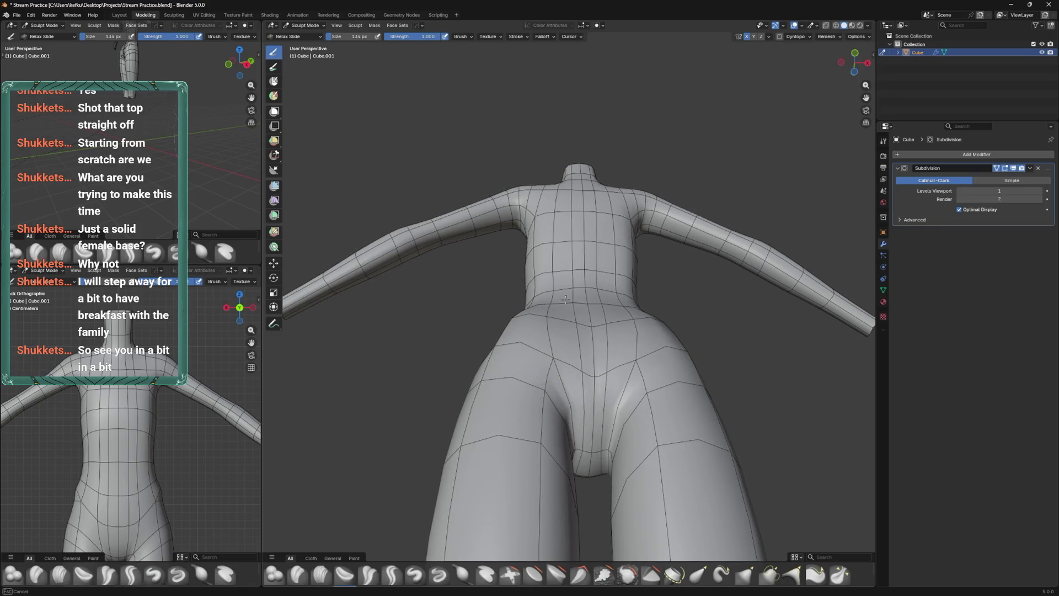
left_click_drag(574, 343, 603, 504)
left_click(697, 576)
left_click_drag(623, 488, 579, 507)
left_click_drag(563, 393, 599, 355)
Back in Edit Mode, vertex-slide a front torso vertex and save the file
key("Tab")
left_click_drag(598, 494, 598, 504)
key("shift+v")
left_click(607, 488)
left_click_drag(588, 404, 596, 351)
key("ctrl+s")
Add a loop cut around the hips and select an upper-thigh edge loop
key("ctrl+r")
left_click(583, 246)
left_click_drag(584, 246, 617, 303)
left_click(618, 303)
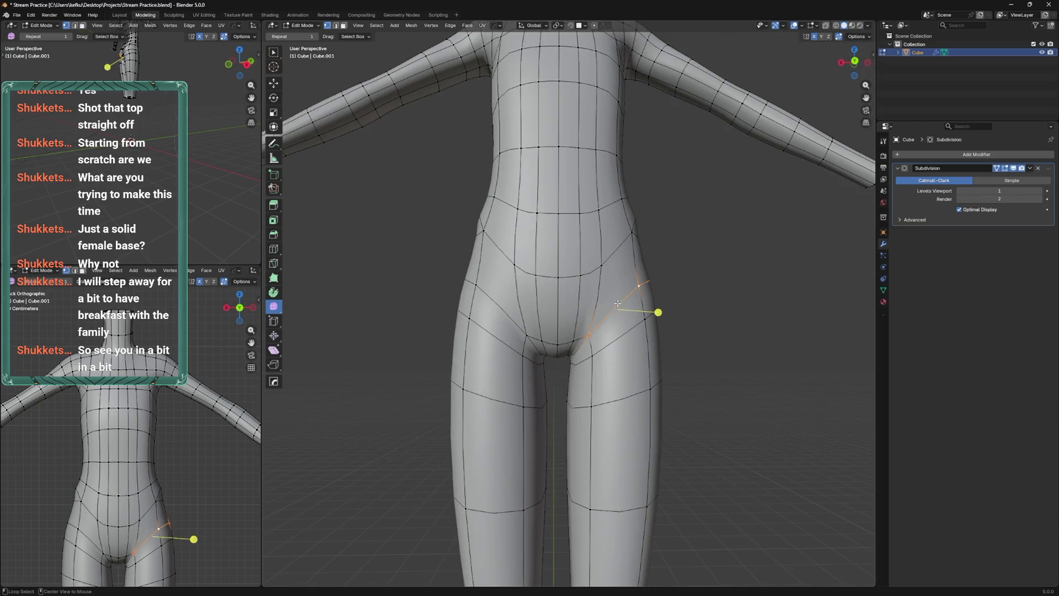
left_click_drag(601, 352, 580, 349)
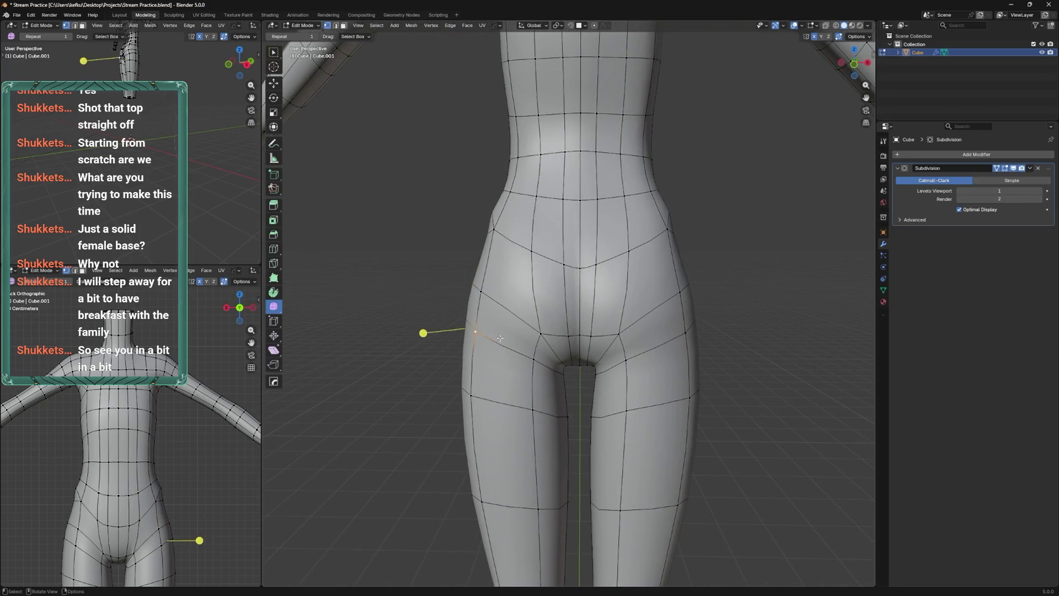
Vertex-slide the rear hip vertices and slide the crotch vertex up along its edge
key("shift+v")
left_click(533, 392)
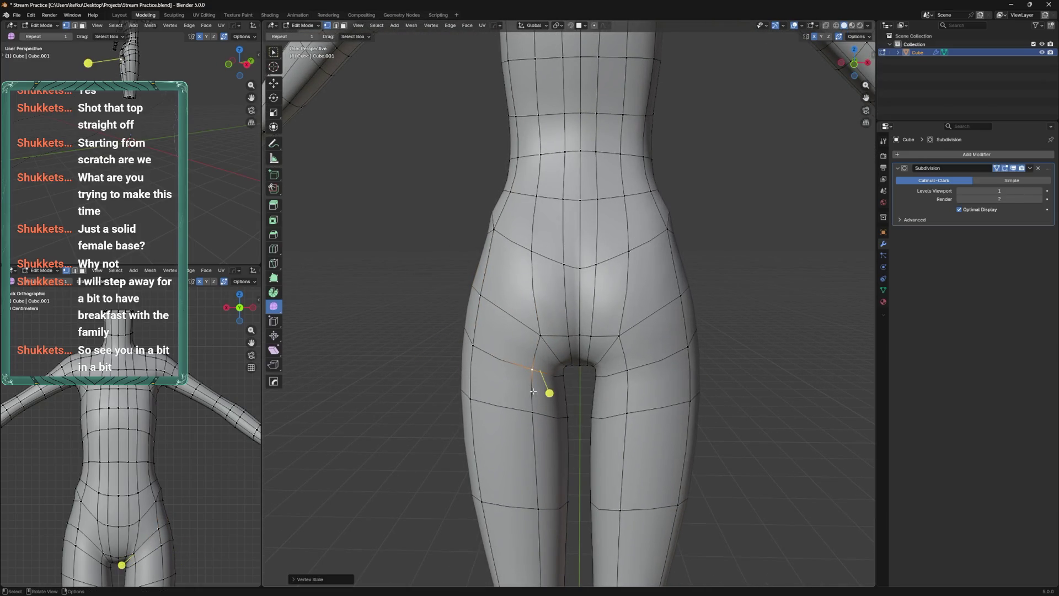
left_click_drag(484, 349, 529, 352)
key("shift+v")
left_click(557, 282)
key("shift+v")
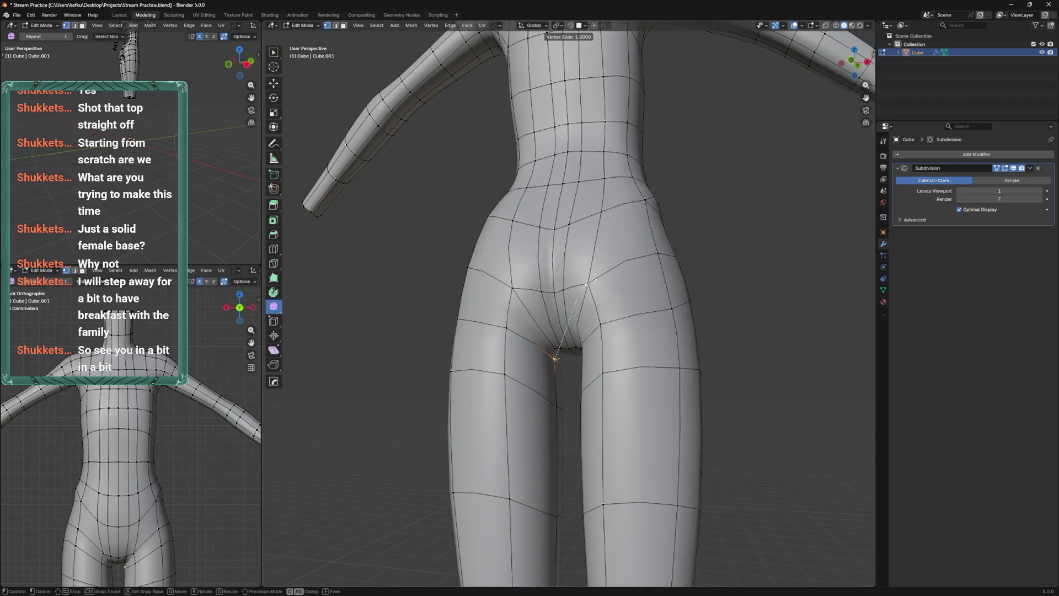
left_click(568, 346)
left_click_drag(569, 347, 506, 350)
Slide the neighbouring hip vertex along its edge and reposition it from the front
left_click(598, 351)
left_click_drag(598, 351, 628, 288)
key("shift+v")
left_click(621, 322)
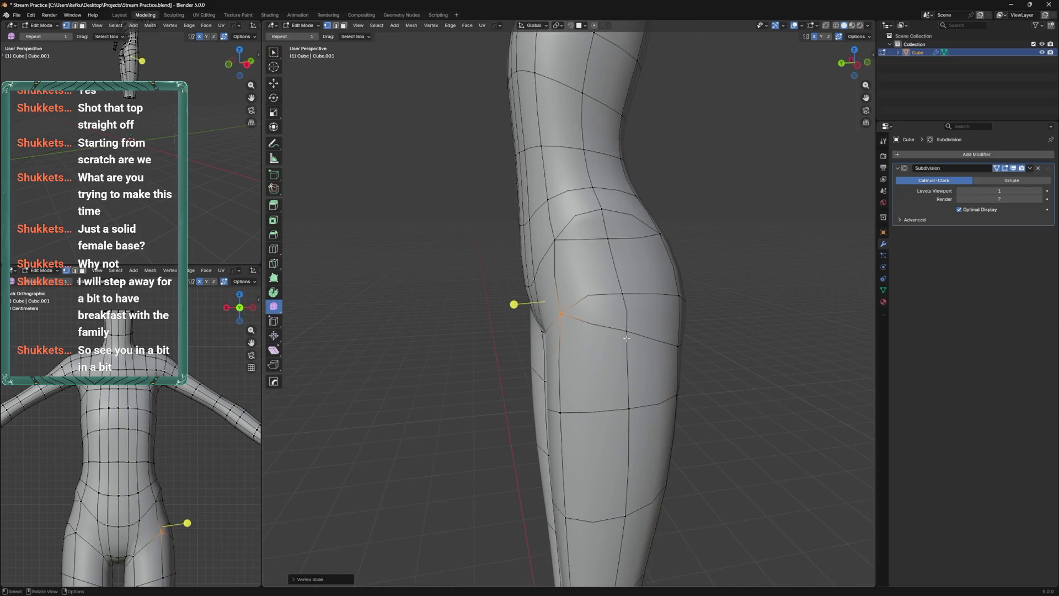
left_click_drag(627, 337, 577, 317)
key("g")
Slide several more hip vertices along their edges into cleaner positions
key("g")
left_click(540, 353)
key("g")
key("g")
key("g")
left_click(564, 306)
left_click(558, 335)
key("g")
key("g")
left_click(556, 272)
left_click(556, 269)
key("g")
key("g")
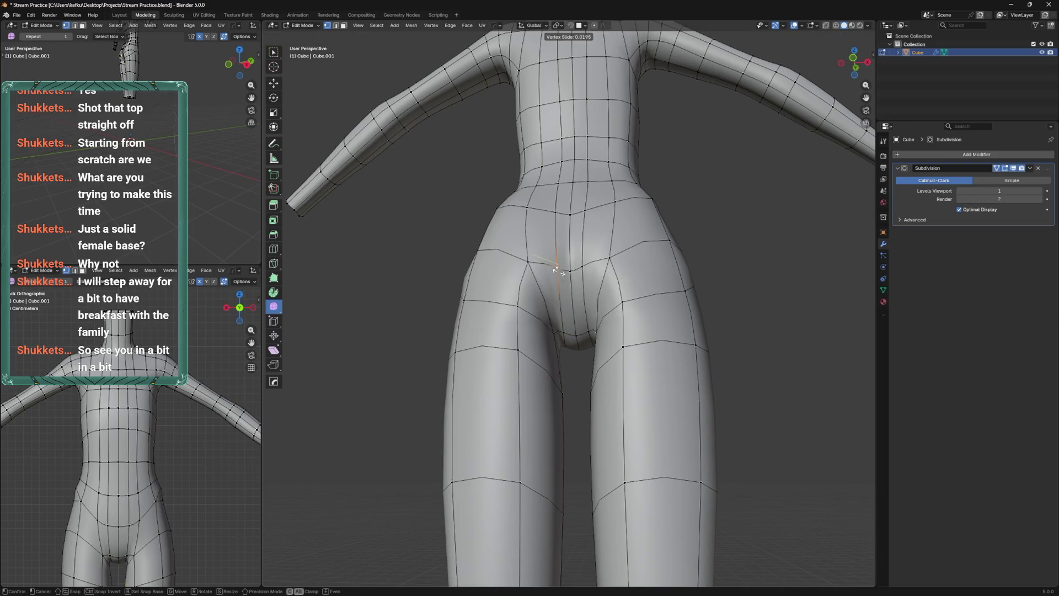
left_click(560, 271)
left_click_drag(560, 270, 575, 355)
key("g")
left_click(581, 362)
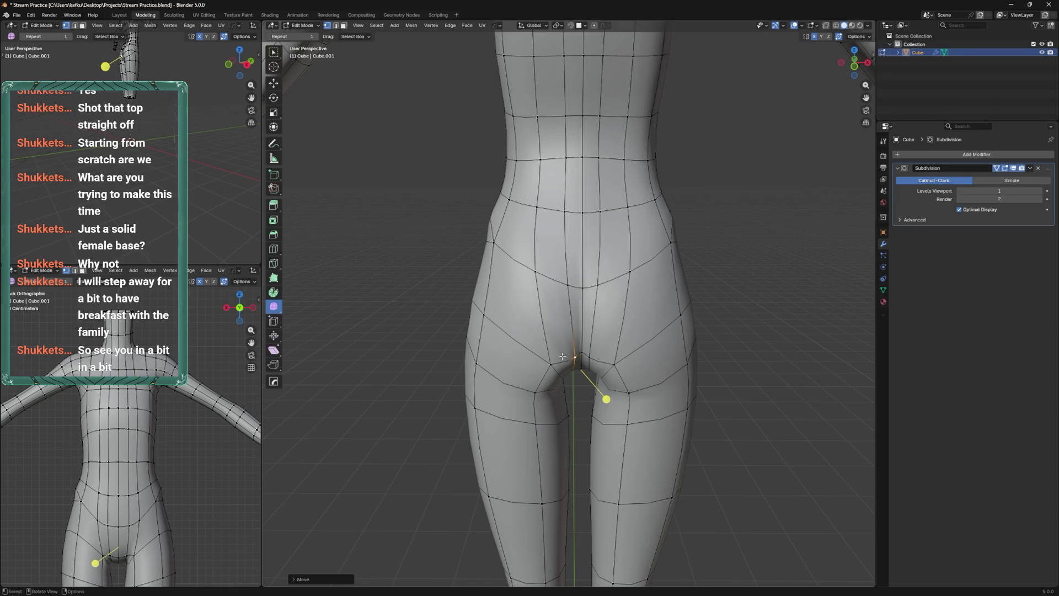
Make a Knife cut across the crotch, adding new edges
scroll("down", 3)
left_click_drag(562, 357, 554, 307)
scroll("up", 3)
left_click(547, 316)
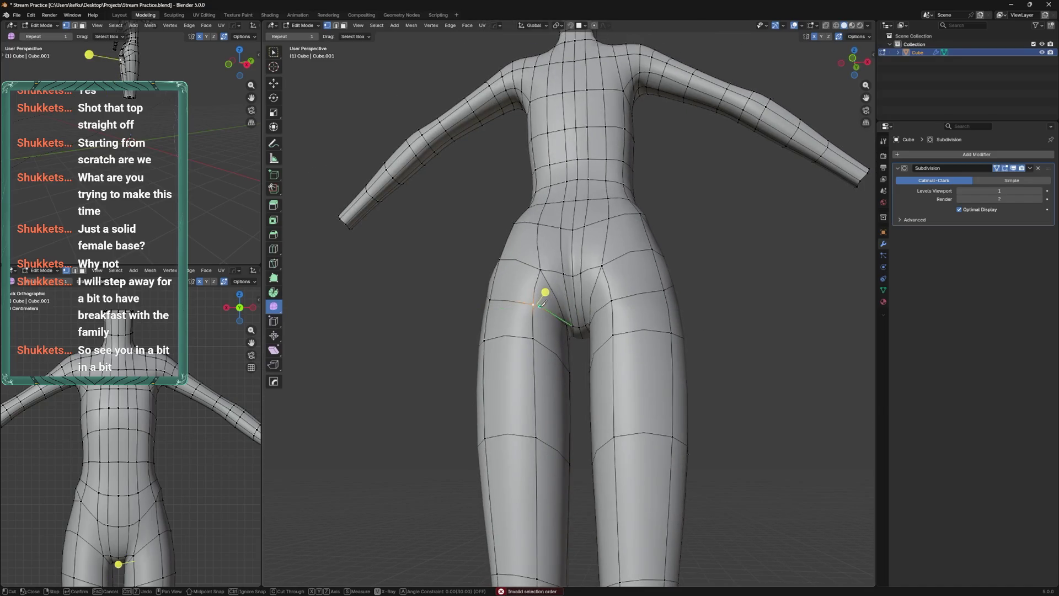
key("Return")
Vertex-slide the new crotch vertices along their edges and save the file
left_click_drag(571, 307, 541, 257)
key("shift+v")
left_click(577, 337)
key("shift+v")
left_click(576, 331)
key("shift+v")
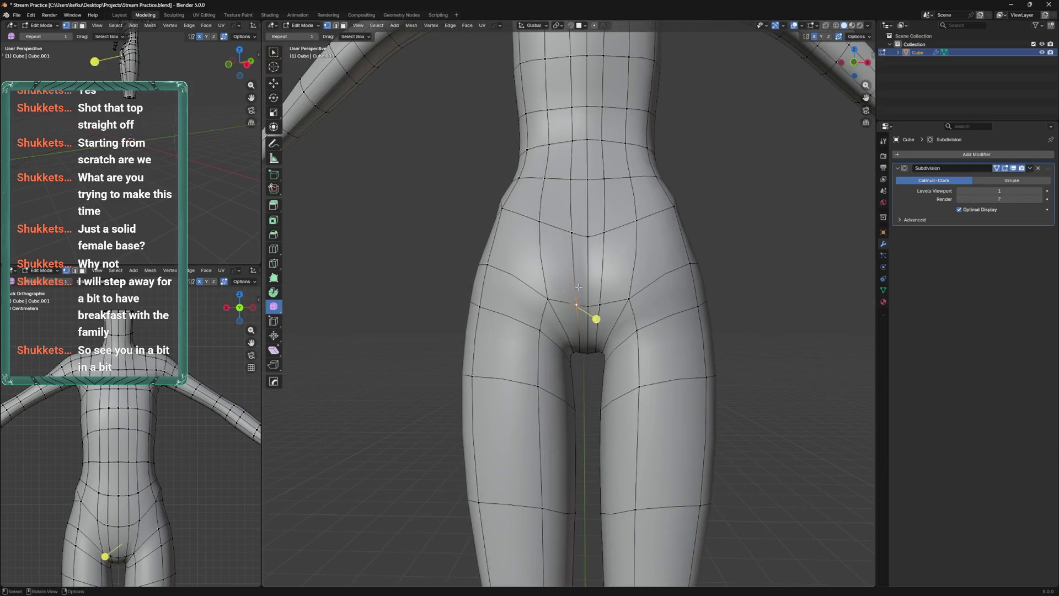
scroll("down", 3)
key("ctrl+s")
left_click_drag(573, 331, 539, 311)
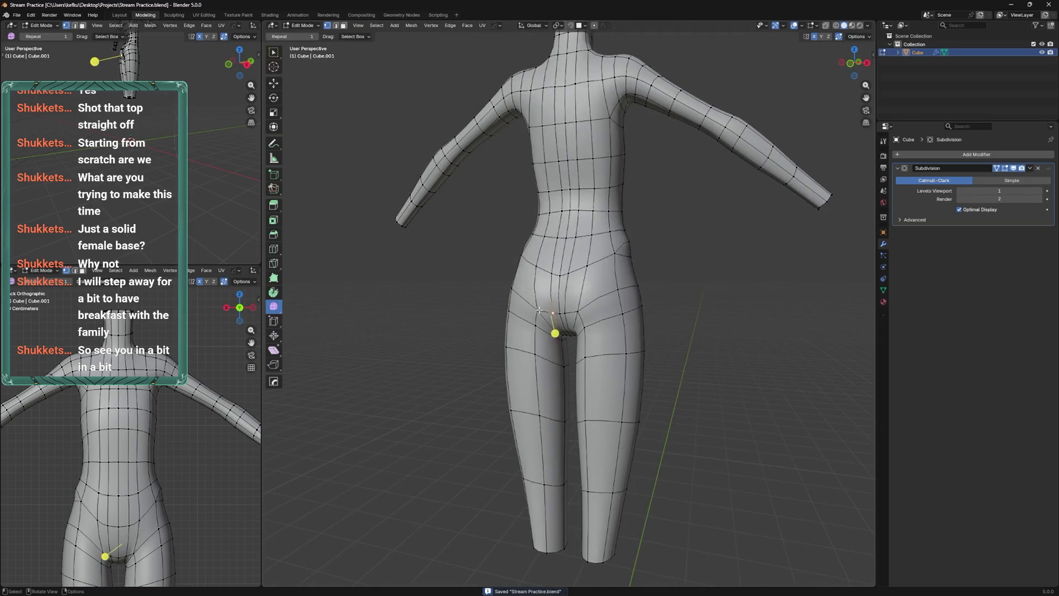
left_click_drag(604, 296, 626, 253)
Dissolve the vertical edge loop on the torso and save the file
left_click(572, 219)
key("x")
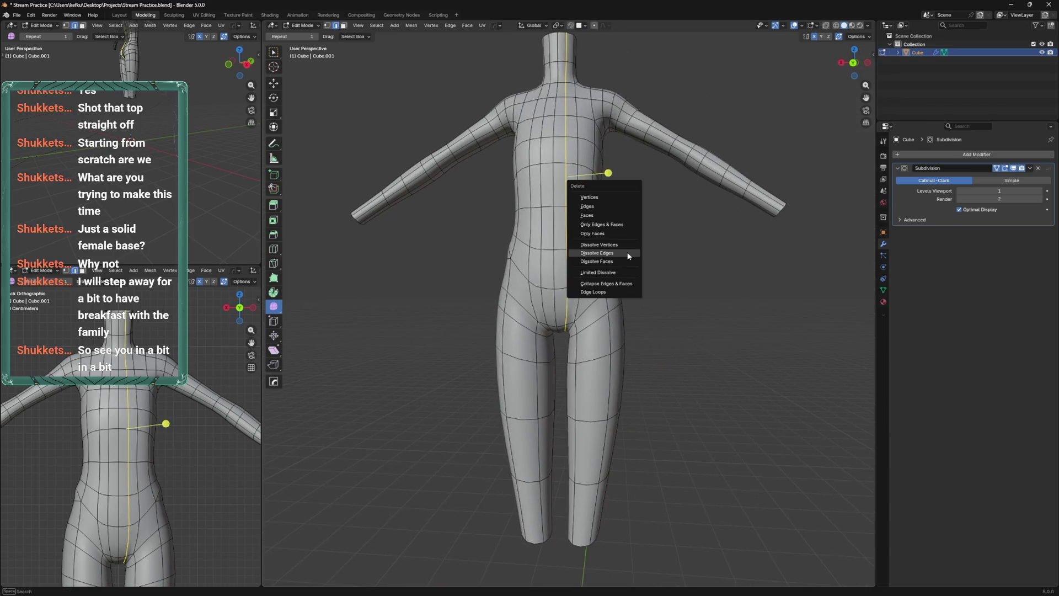
left_click(626, 253)
left_click_drag(551, 259, 558, 242)
key("ctrl+s")
scroll("up", 3)
Slide a torso vertex up along its edge
key("g")
key("g")
left_click(557, 241)
key("g")
key("g")
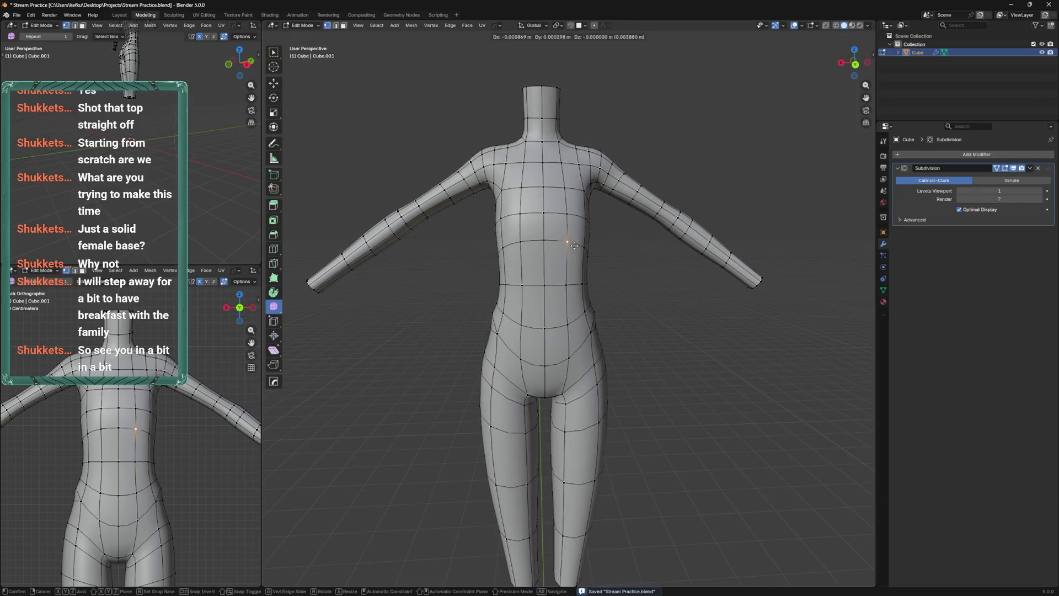
left_click(568, 245)
left_click_drag(568, 245, 623, 299)
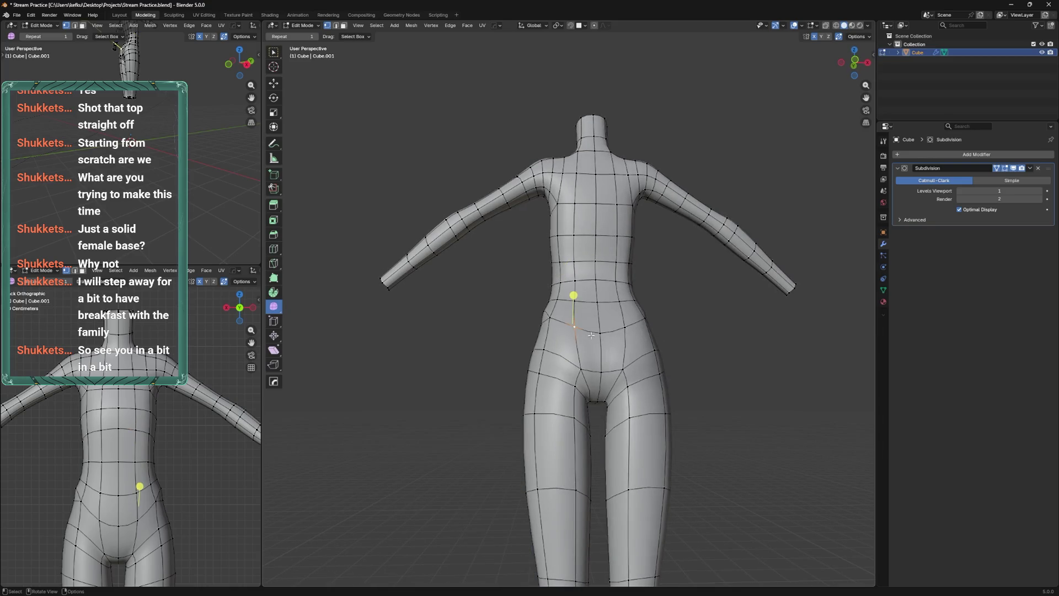
left_click_drag(591, 335, 601, 378)
Move the crotch vertex up and left, and slide an inner-thigh vertex
key("g")
left_click(593, 272)
key("g")
left_click(580, 340)
left_click_drag(580, 340, 605, 388)
left_click(507, 298)
key("g")
key("g")
left_click(516, 309)
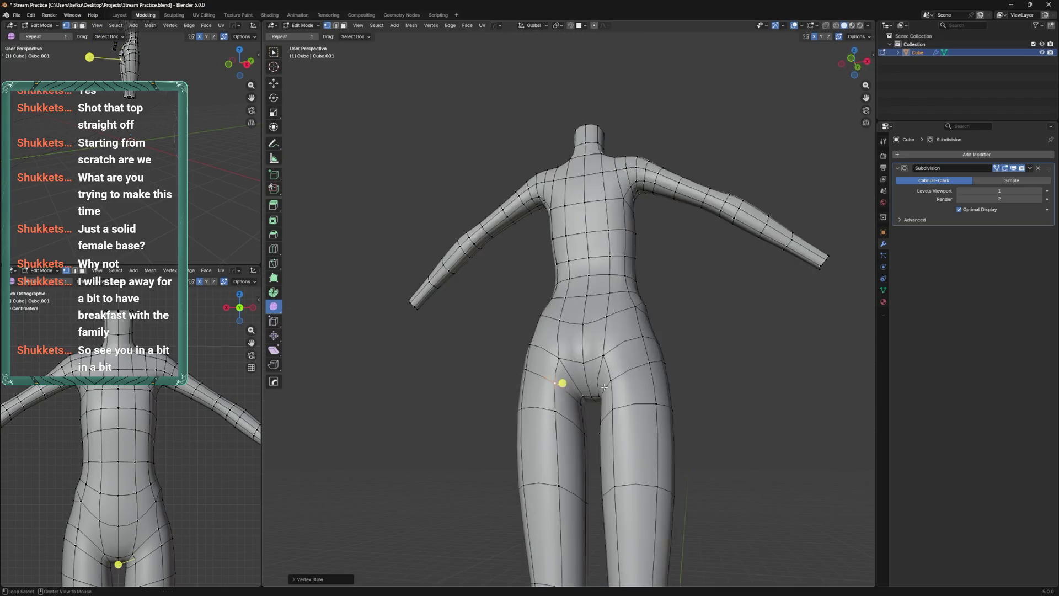
From front and back views, slide the hip vertices along their edges, then save
key("KP_1")
left_click_drag(560, 279, 634, 302)
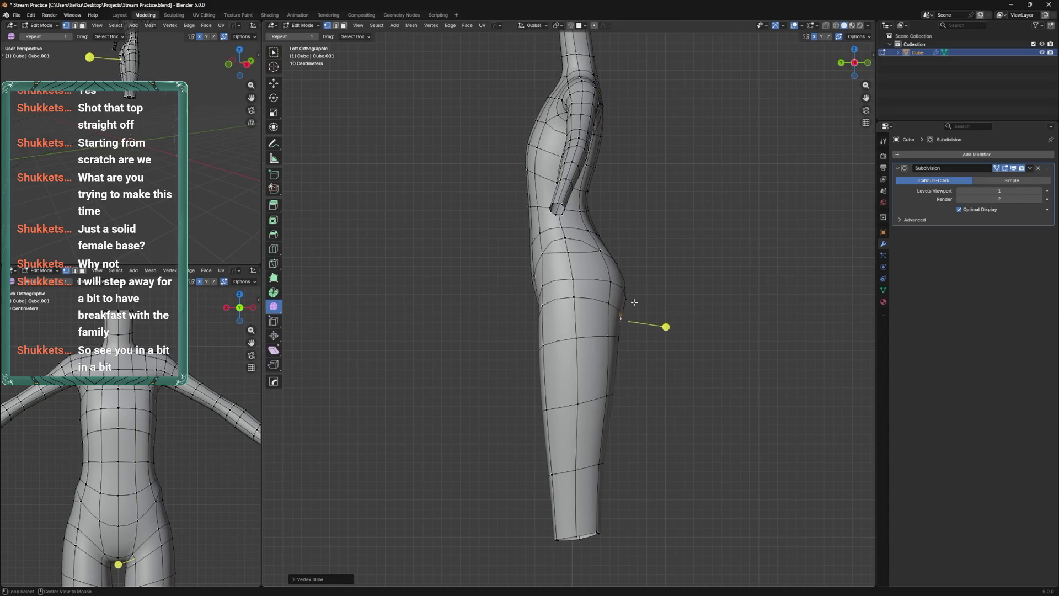
key("g")
key("g")
left_click(607, 303)
key("ctrl+KP_1")
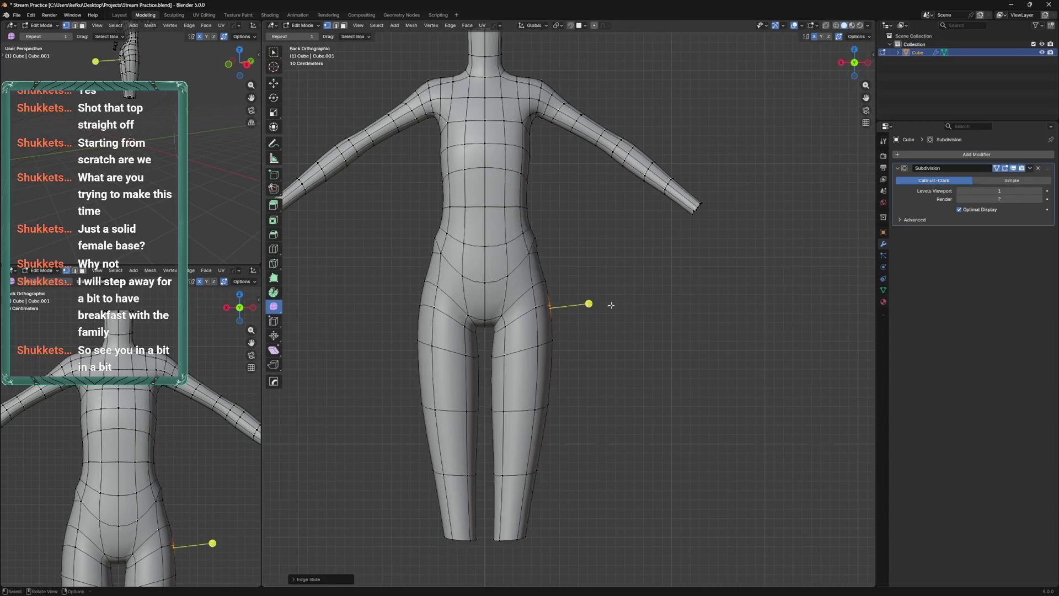
key("g")
key("g")
left_click(546, 309)
left_click_drag(600, 324, 587, 295)
scroll("up", 3)
key("ctrl+s")
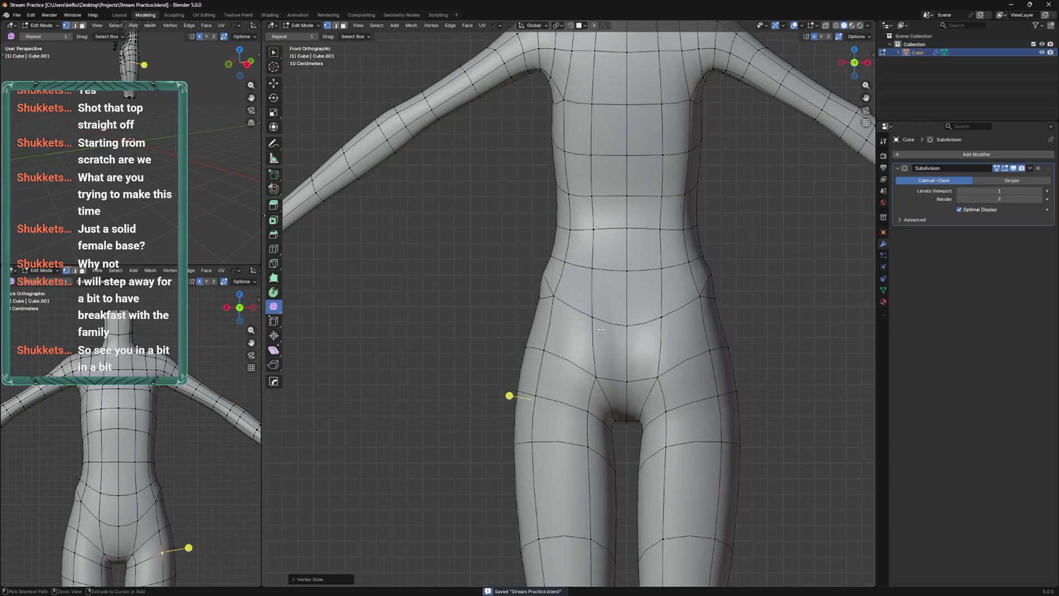
Make a Knife cut at the hip and slide the new vertex along its edge
left_click_drag(592, 405, 609, 320)
key("k")
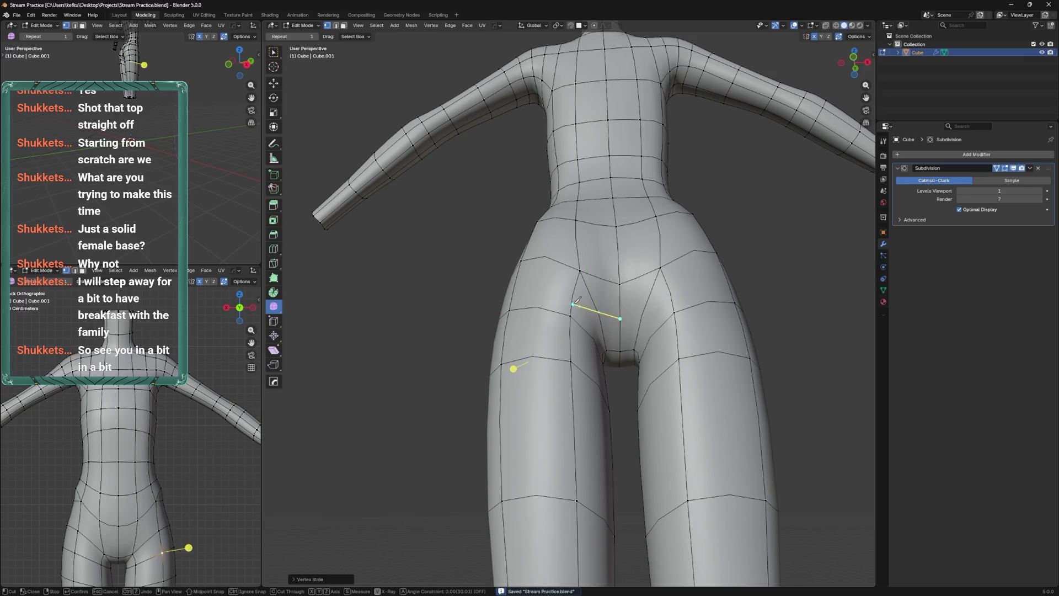
left_click_drag(570, 338, 570, 354)
key("Return")
key("g")
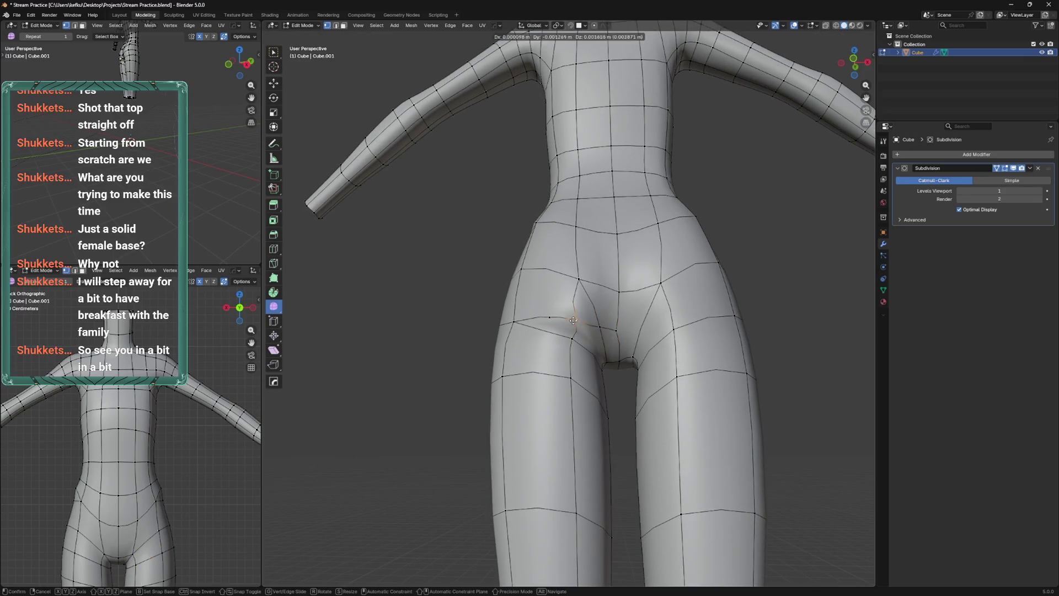
key("g")
left_click(526, 307)
left_click_drag(559, 311, 563, 325)
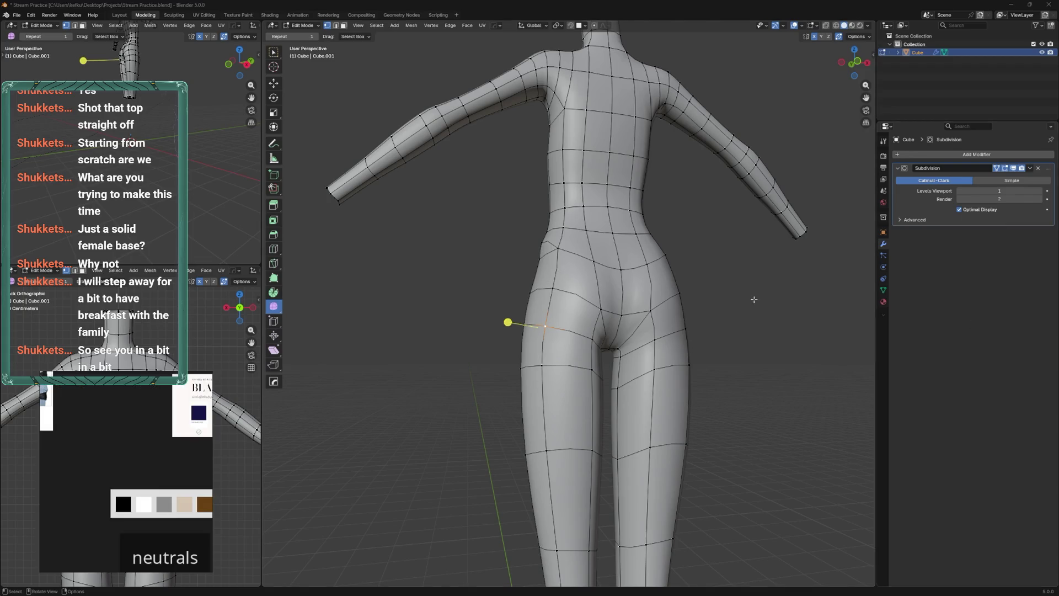
Select the right-waist and inner-thigh vertices and slide a hip vertex along its edge
scroll("down", 3)
right_click(79, 437)
left_click(106, 472)
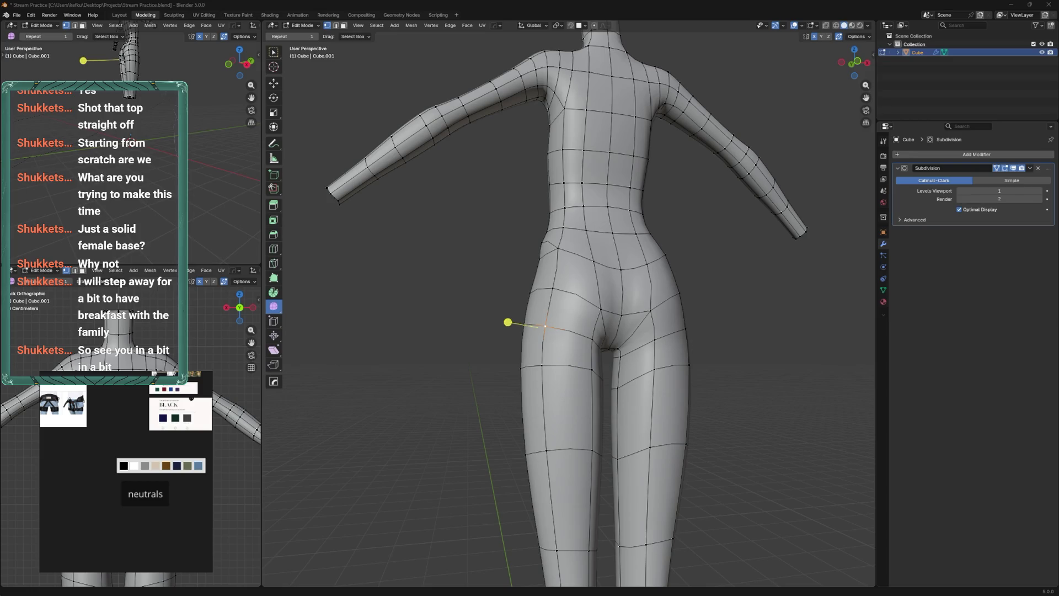
left_click(676, 265)
left_click(662, 342)
left_click_drag(661, 342, 627, 332)
left_click_drag(627, 332, 624, 321)
left_click_drag(624, 321, 570, 283)
Slide the crotch vertex, save, and smooth the selected vertices
left_click(612, 386)
key("g")
key("g")
left_click(613, 385)
left_click_drag(612, 385, 604, 386)
key("ctrl+s")
left_click(621, 255)
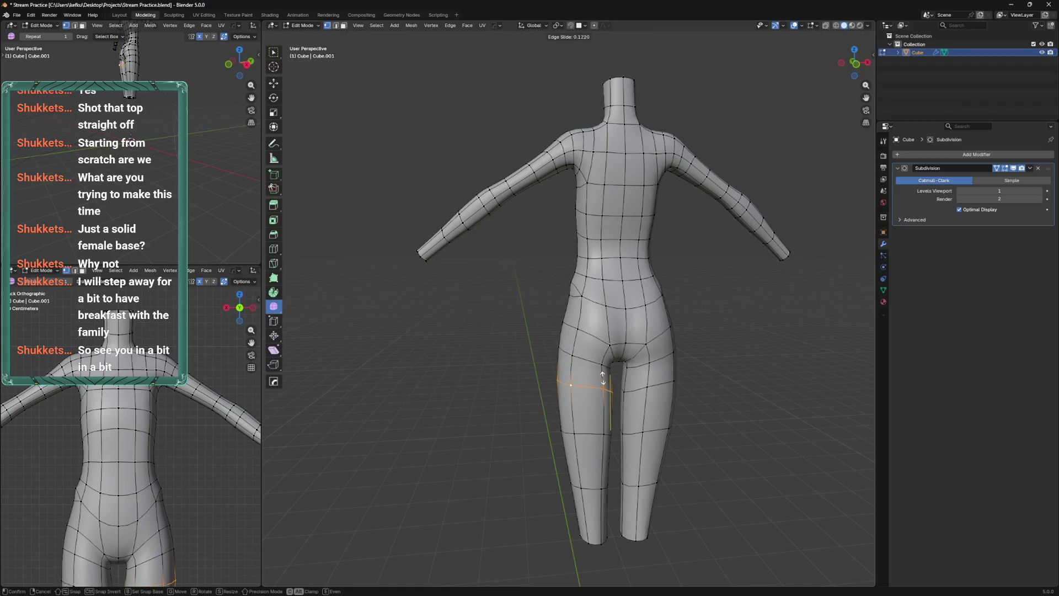
Slide the upper-thigh edge loop down the leg, scale it, and adjust its position from the back view
left_click(607, 387)
key("s")
left_click(562, 364)
key("ctrl+KP_3")
key("ctrl+KP_1")
key("g")
left_click(611, 357)
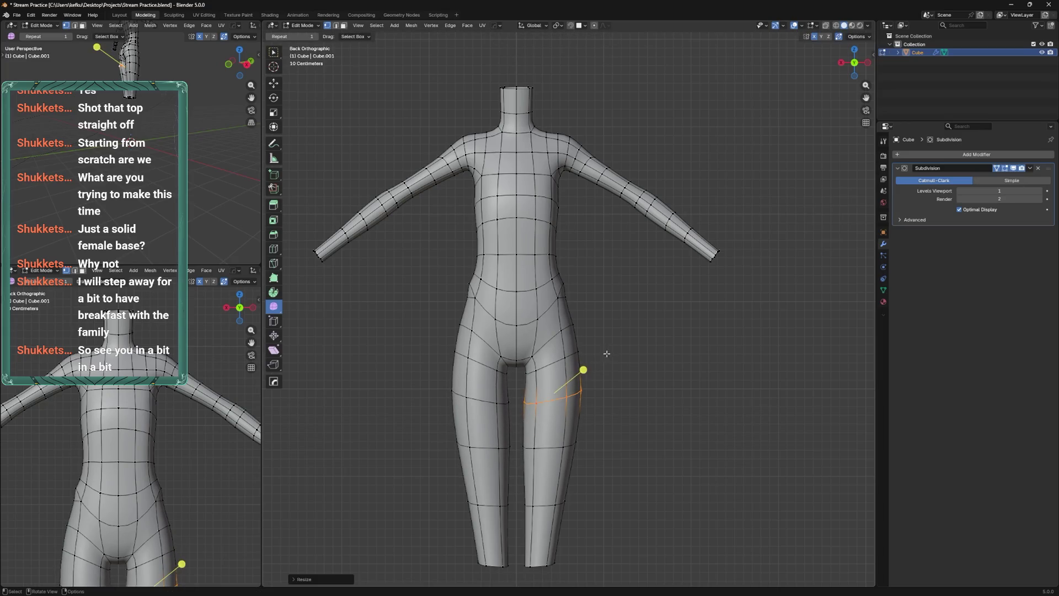
key("g")
key("g")
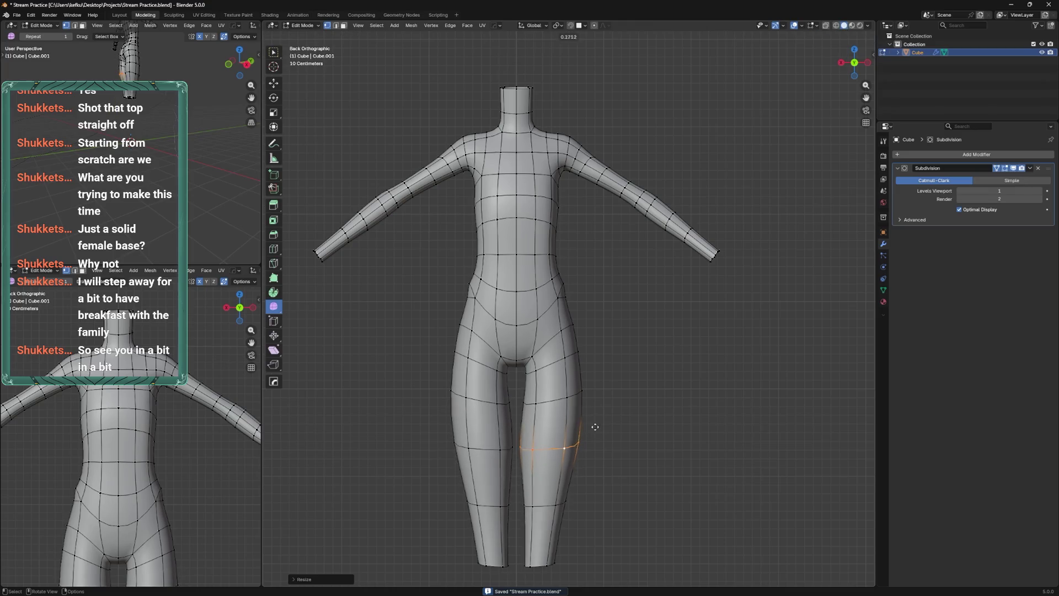
key("g")
key("g")
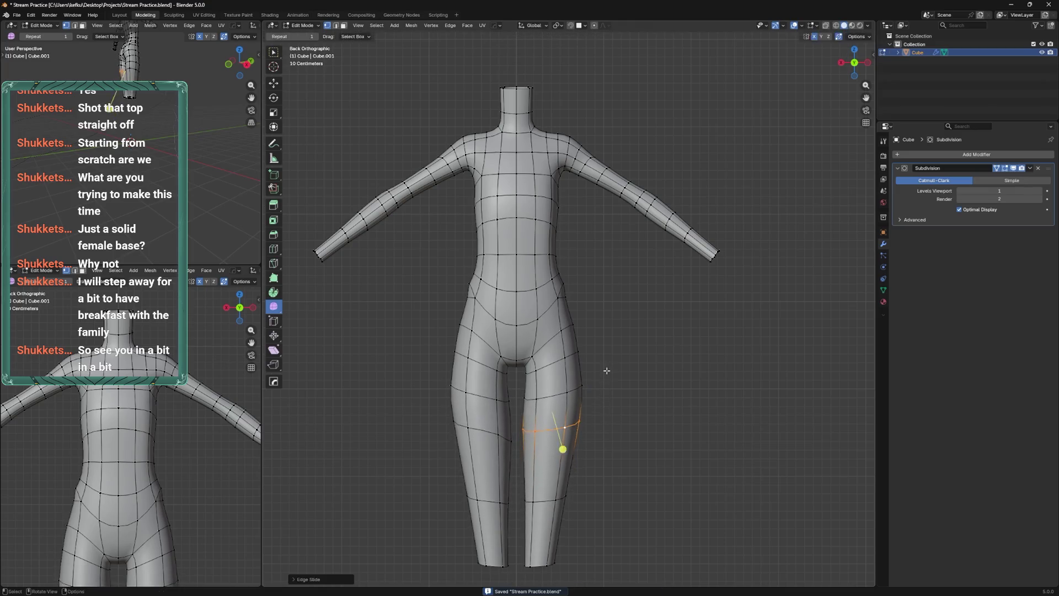
left_click(606, 383)
key("g")
left_click(563, 485)
Rip the mesh along the centre loop, delete the left half's vertices, and return to Object Mode
left_click(574, 269)
key("v")
key("ctrl+l")
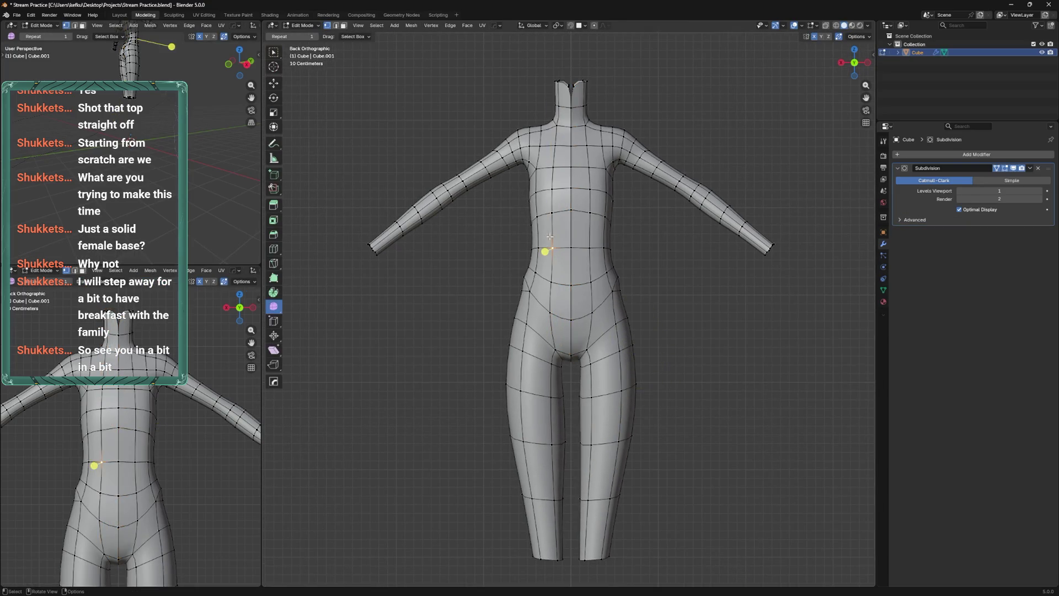
key("x")
left_click(549, 181)
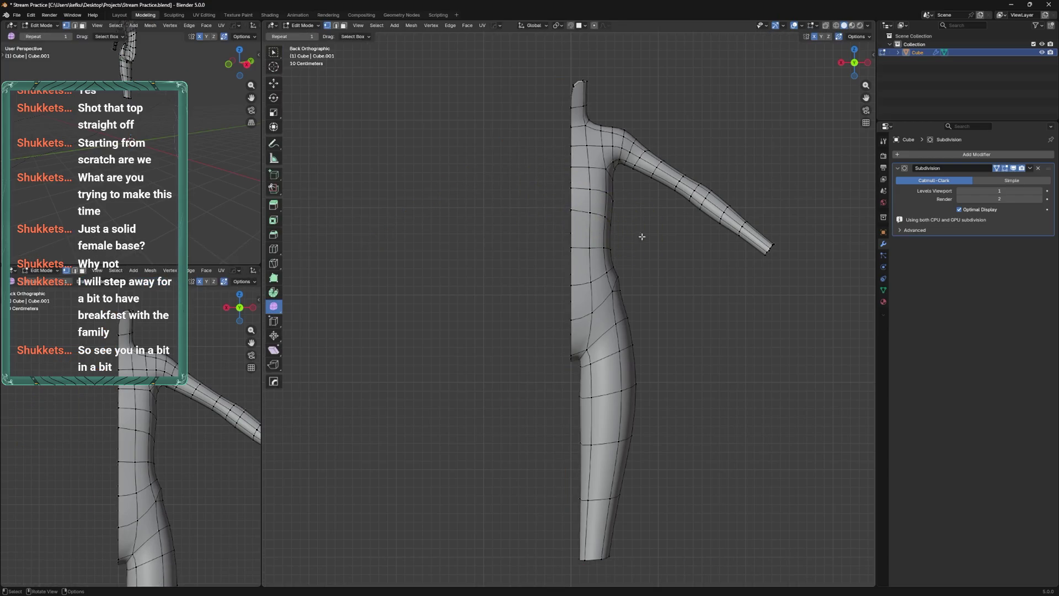
key("Tab")
Add a Mirror modifier with clipping above Subdivision to restore the full body, and save
left_click(921, 154)
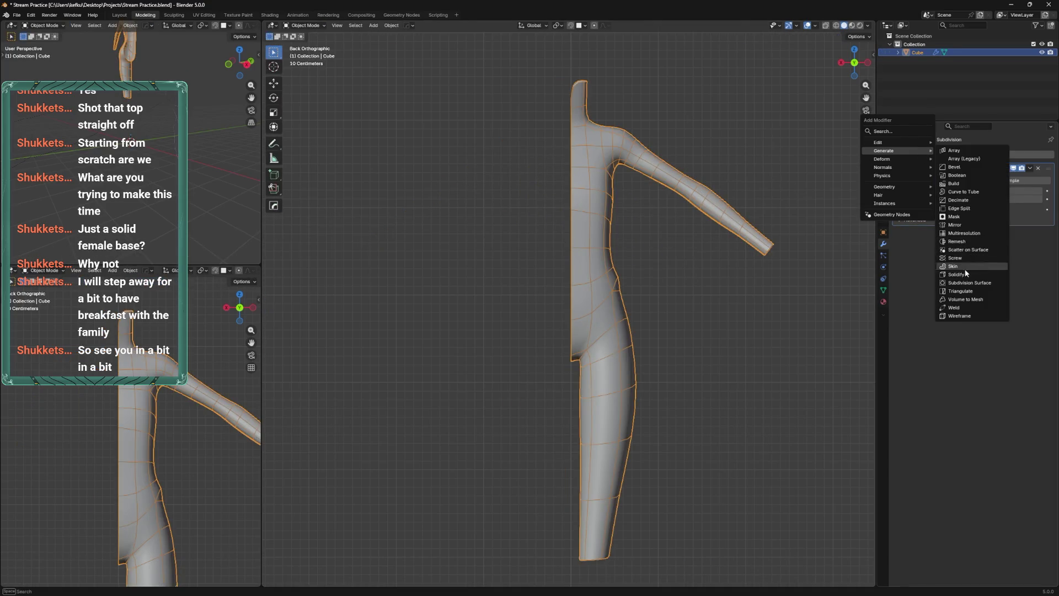
left_click(969, 228)
left_click(972, 293)
left_click_drag(1048, 242, 1046, 165)
left_click_drag(669, 282, 688, 276)
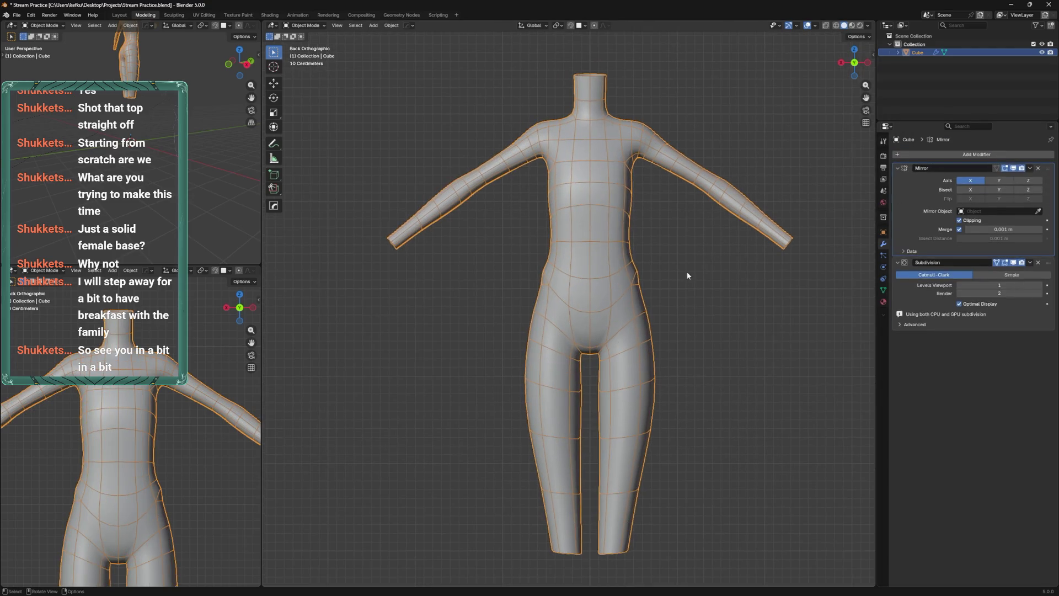
left_click_drag(642, 338, 561, 348)
key("Tab")
scroll("up", 3)
key("ctrl+s")
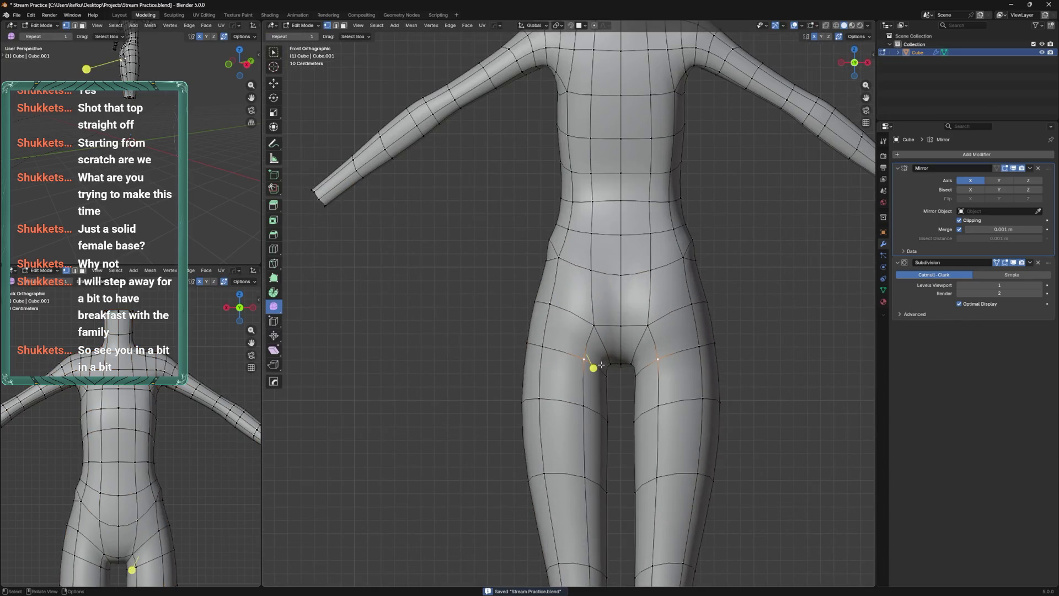
scroll("down", 3)
Slide the hip loop and give the hip loops a small bevel
left_click_drag(609, 350, 634, 369)
key("Tab")
scroll("down", 3)
key("Tab")
key("g")
key("g")
left_click(633, 370)
key("ctrl+b")
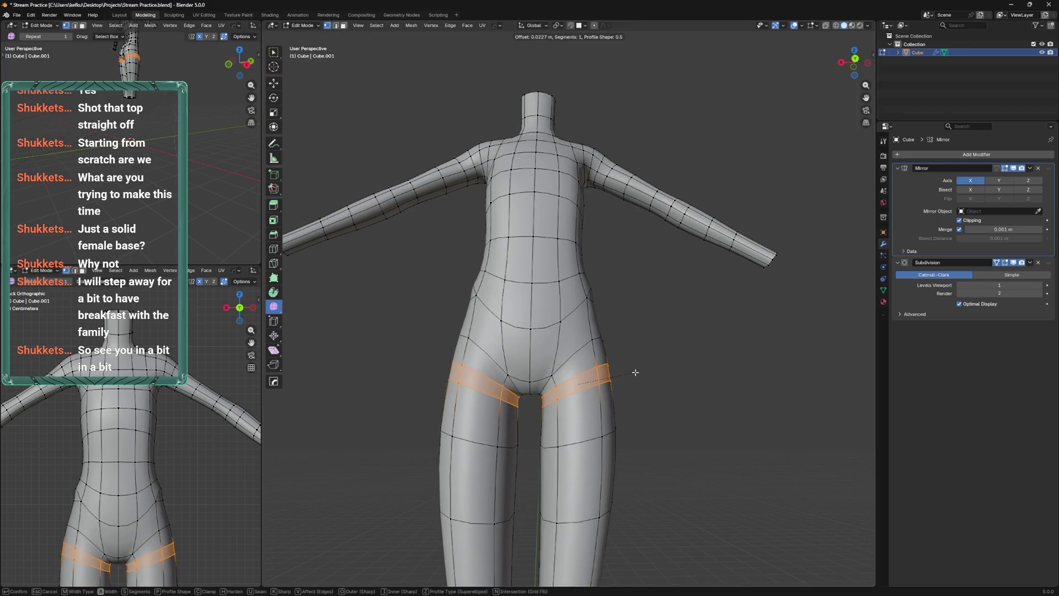
left_click(631, 370)
Vertex-slide the hip vertex and an inner crotch vertex along their edges
left_click_drag(581, 355, 562, 435)
key("Tab")
key("Tab")
key("shift+v")
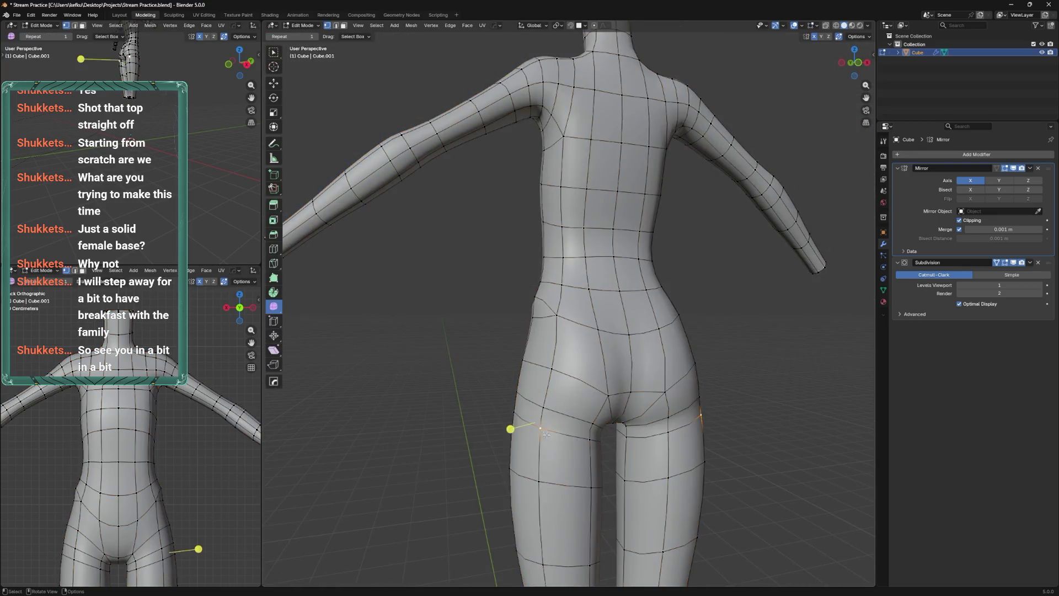
left_click(563, 439)
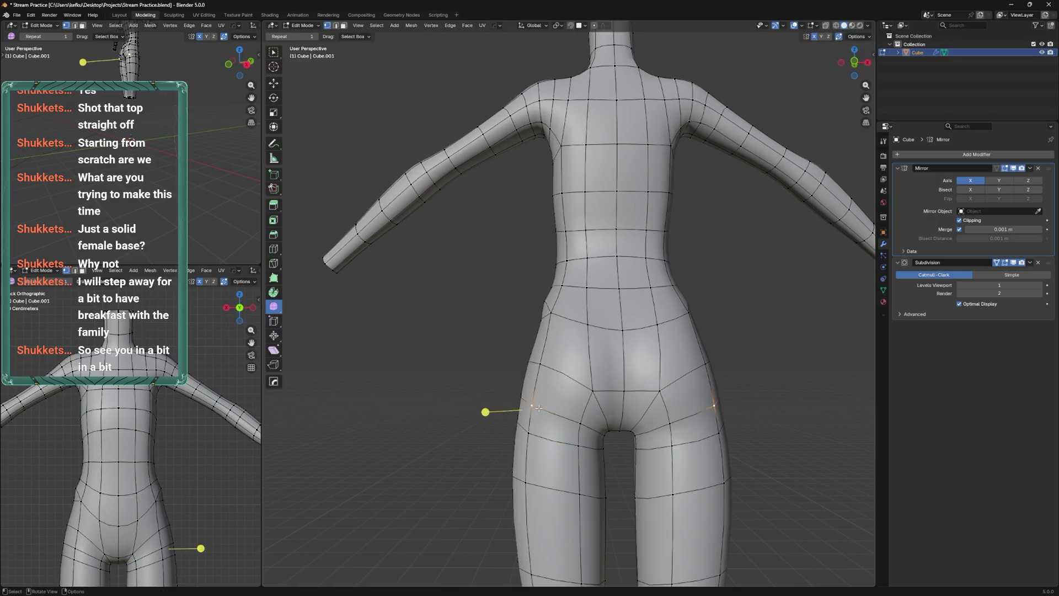
left_click(580, 424)
key("shift+v")
left_click_drag(586, 424, 612, 426)
left_click(632, 379)
Spread the crotch vertices wider apart along the X axis
key("g")
key("x")
left_click(616, 414)
left_click(627, 419)
left_click_drag(631, 484, 590, 351)
Save and add a loop cut down the body centre through the crotch
key("ctrl+r")
key("ctrl+s")
left_click(607, 317)
Slide the new loops and crotch vertices, then dissolve the surplus edge loop
key("ctrl+z")
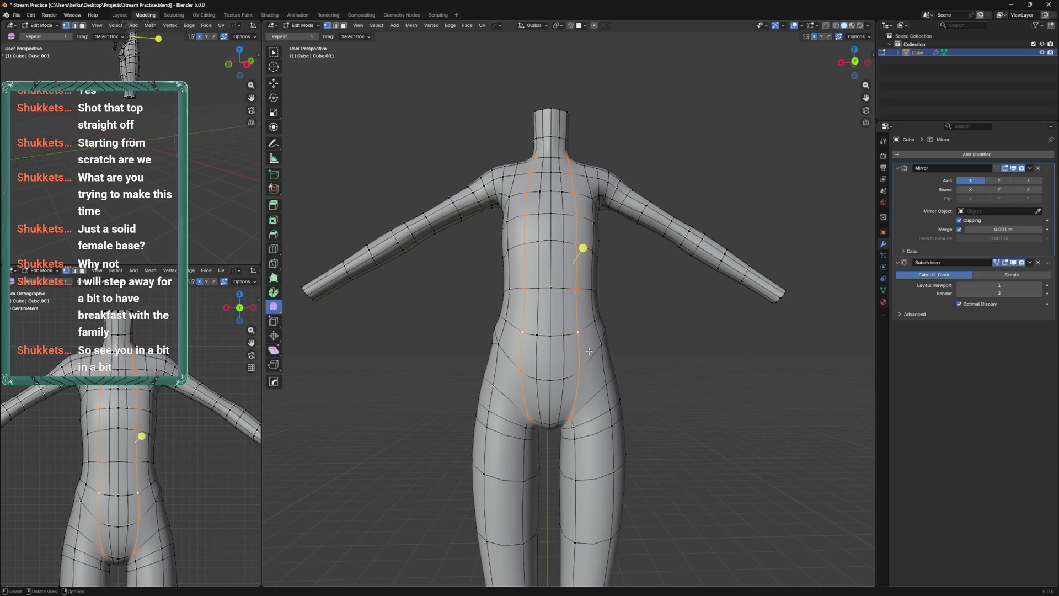
right_click(588, 351)
key("ctrl+z")
left_click_drag(579, 246, 594, 366)
key("g")
key("g")
left_click(594, 366)
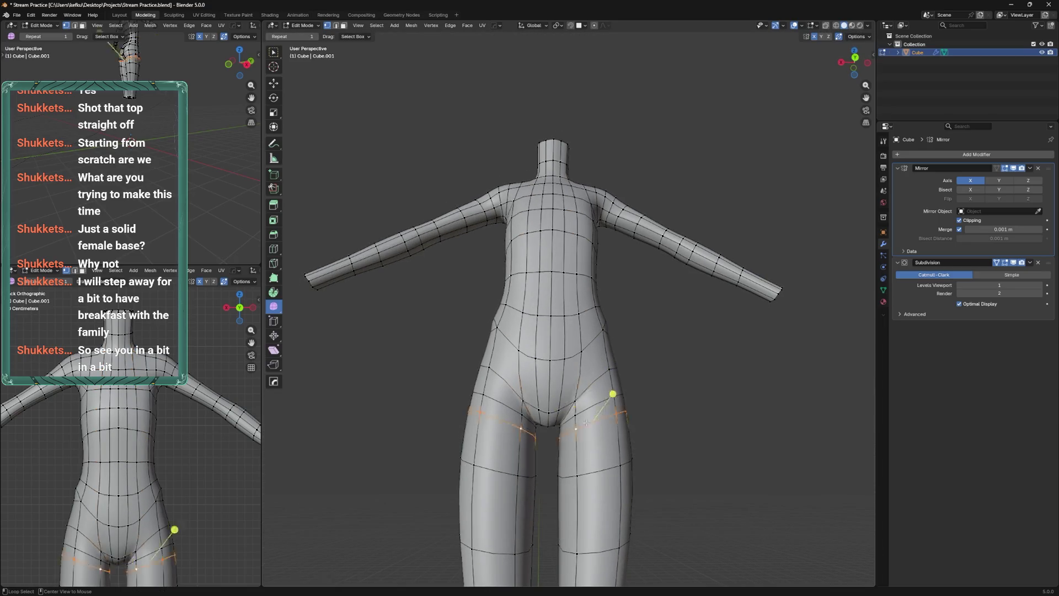
key("x")
left_click(590, 465)
Slide the crotch vertex along and up its edge
key("g")
key("g")
left_click(578, 400)
key("g")
key("g")
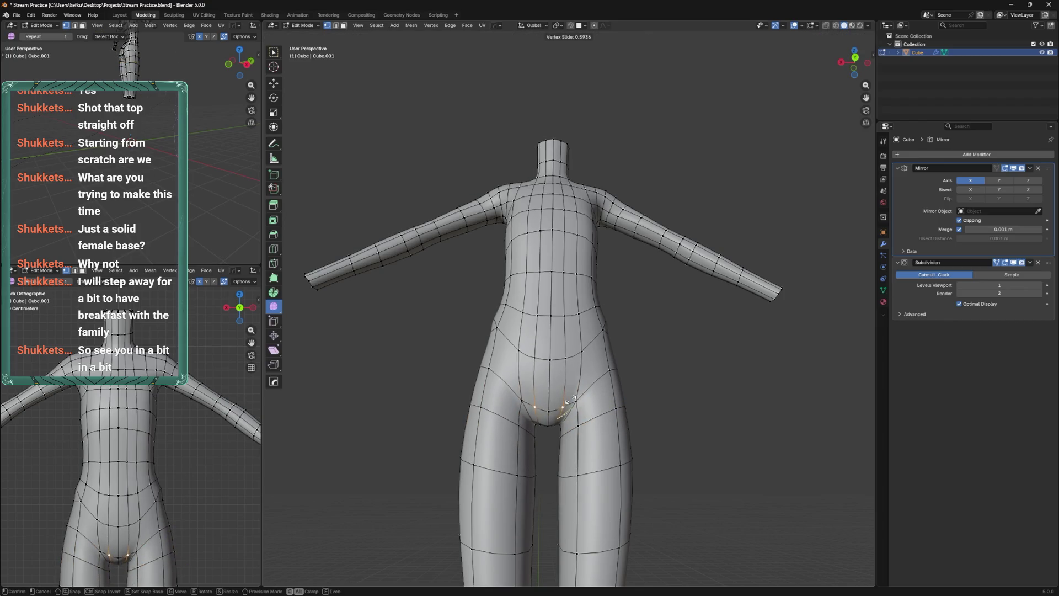
left_click(576, 354)
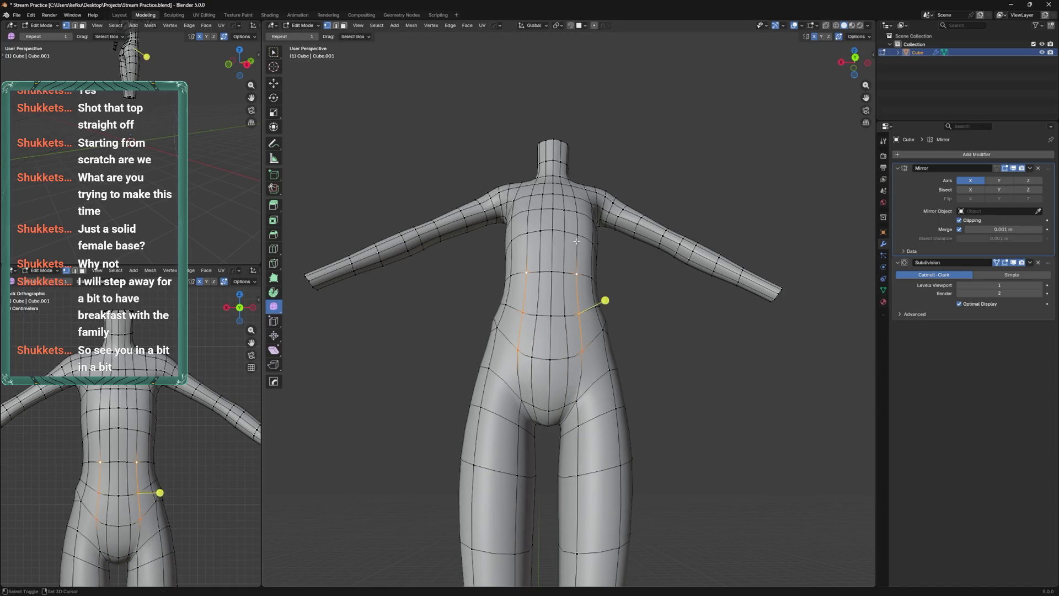
Edge-slide the waist loop and the upper chest edges to even the torso spacing
left_click(578, 273)
left_click_drag(577, 273, 558, 381)
key("g")
key("g")
left_click(557, 393)
left_click_drag(557, 393, 574, 413)
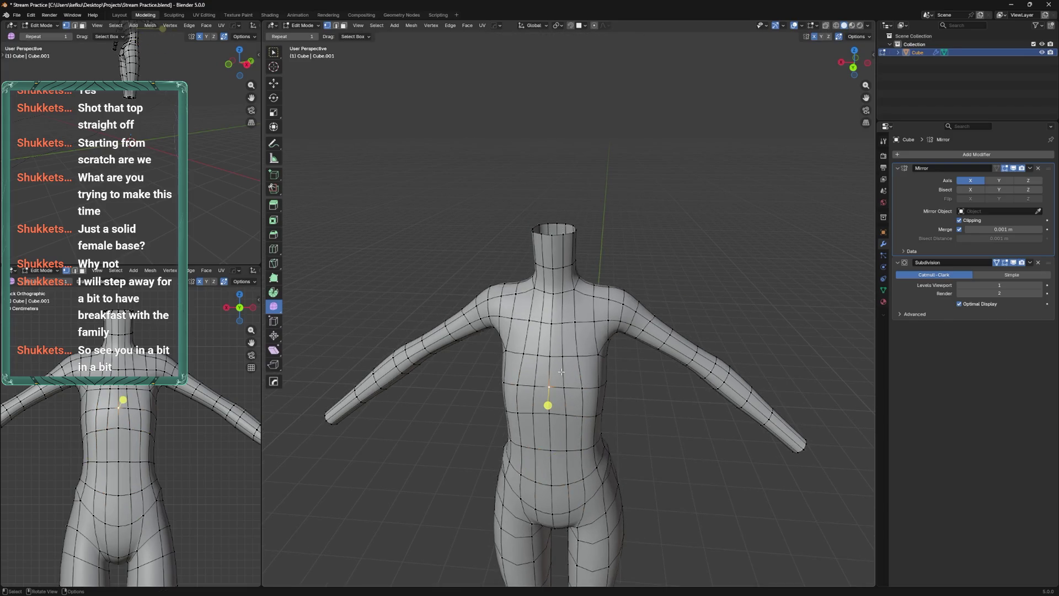
left_click(565, 318)
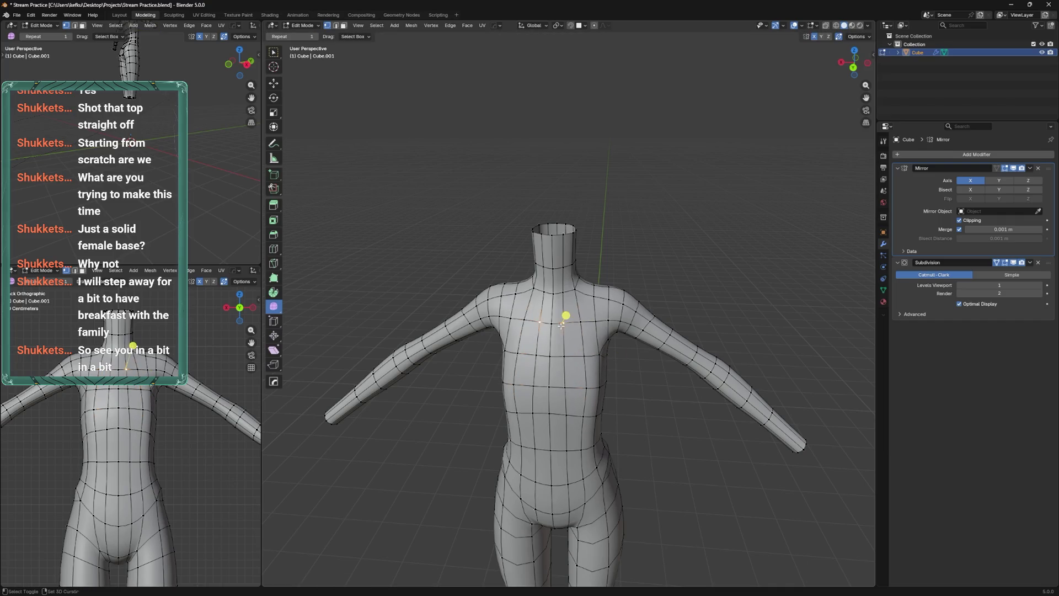
key("g")
key("g")
Slide a shoulder vertex and a waist vertex along their edges
key("g")
key("g")
left_click(570, 396)
left_click_drag(570, 397, 535, 373)
left_click(617, 360)
left_click(541, 333)
key("g")
key("g")
left_click(541, 333)
left_click_drag(541, 333, 521, 415)
left_click(486, 409)
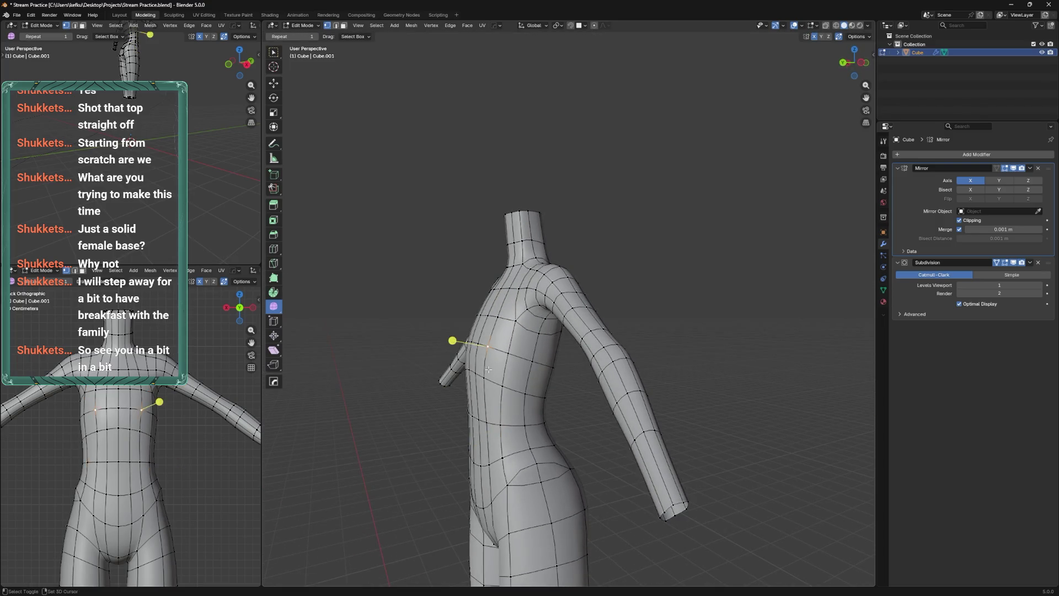
left_click(489, 368)
left_click_drag(489, 369, 616, 365)
left_click_drag(598, 404, 555, 422)
Move the selected torso vertices into place and save the file
key("g")
key("g")
key("g")
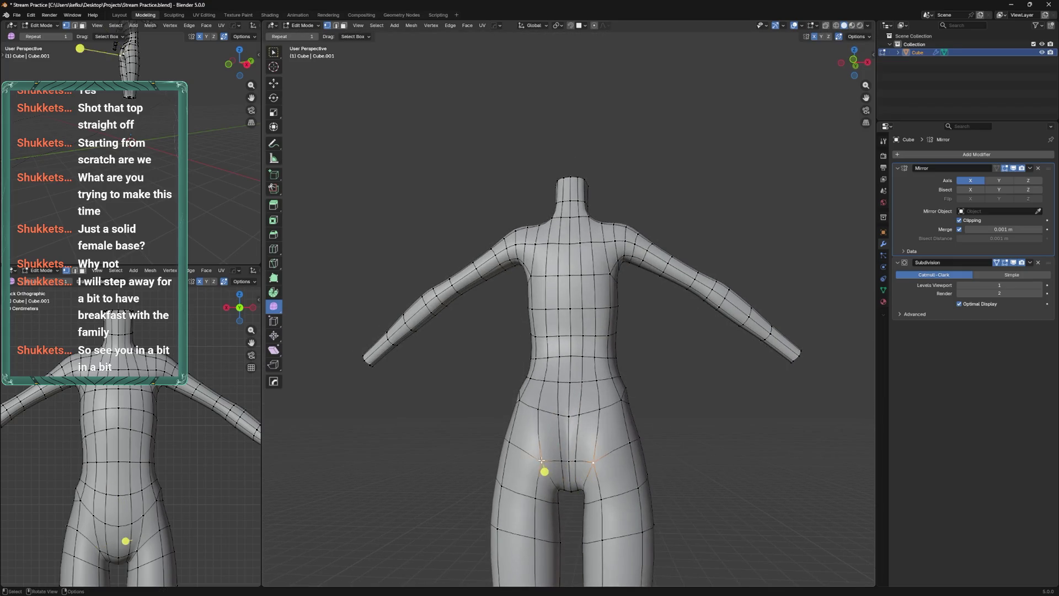
left_click_drag(538, 472, 560, 392)
key("g")
key("Escape")
key("g")
left_click(557, 457)
key("ctrl+s")
Bevel the inner-leg edges, then start a 0.166 m, 2-segment bevel on the inner-thigh loop
key("ctrl+b")
left_click(581, 365)
left_click_drag(546, 438, 635, 281)
key("ctrl+b")
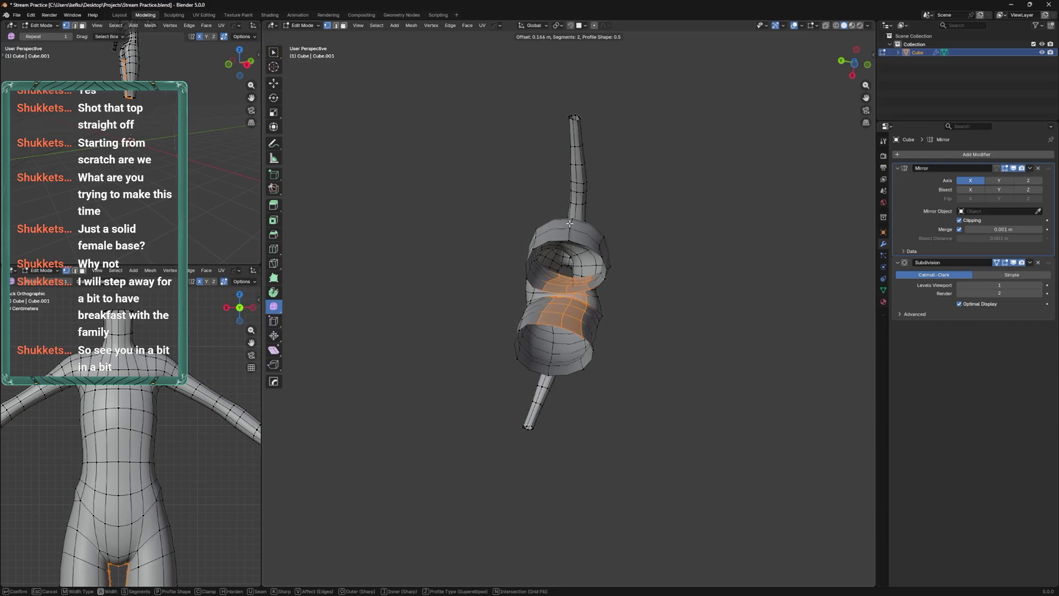
Commit the crotch bevel, save, and reposition the crotch vertices
left_click(570, 224)
left_click_drag(576, 378, 524, 405)
key("ctrl+s")
key("g")
right_click(496, 378)
key("g")
left_click(521, 409)
Briefly shape the crotch with Elastic Grab in Sculpt Mode, then return to editing and save
key("ctrl+Tab")
left_click_drag(522, 367, 511, 449)
key("ctrl+Tab")
key("ctrl+s")
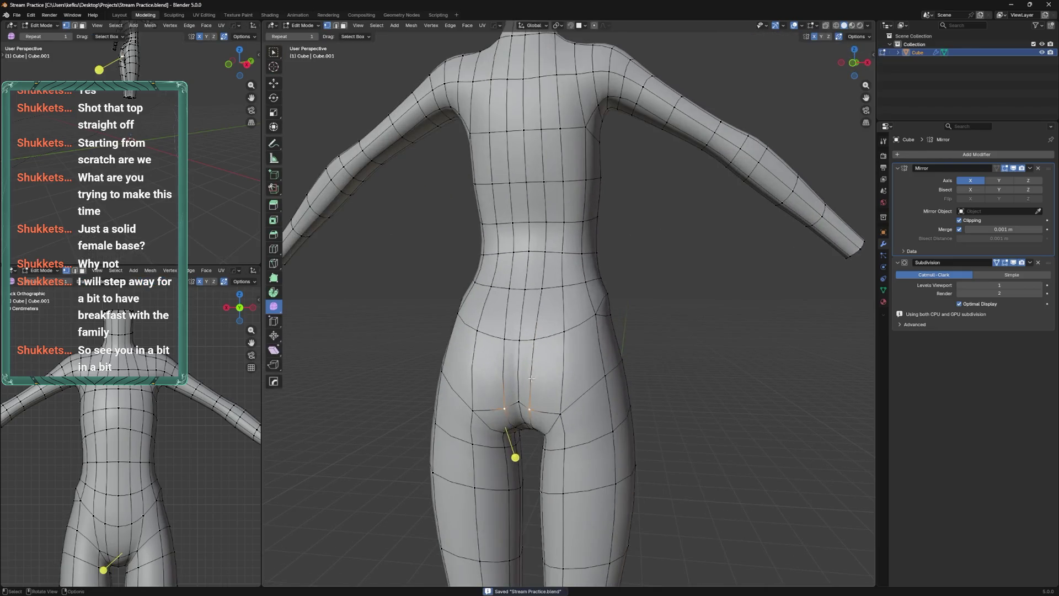
scroll("up", 3)
scroll("down", 3)
left_click_drag(653, 308, 727, 334)
key("ctrl+Tab")
key("ctrl+Tab")
key("ctrl+Tab")
key("ctrl+Tab")
Reselect the body in Edit Mode and try a hip loop cut, then undo it
left_click(501, 378)
left_click(544, 371)
scroll("up", 3)
key("Tab")
left_click(561, 358)
left_click(562, 358)
key("ctrl+z")
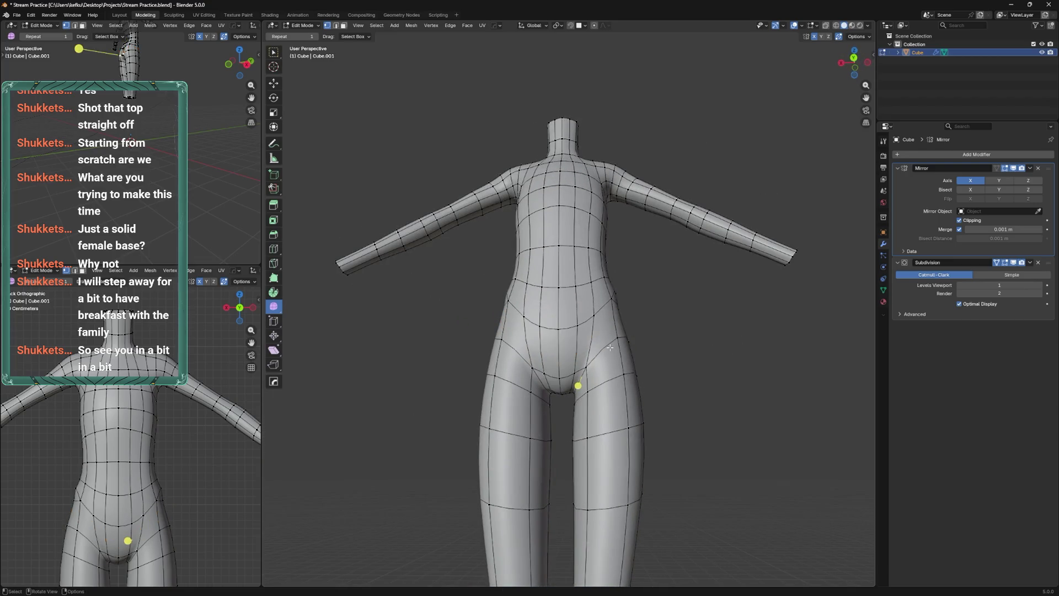
left_click_drag(574, 372, 576, 370)
Bevel the hip loop into a band, undo back to the single loop, and dissolve edges
key("ctrl+b")
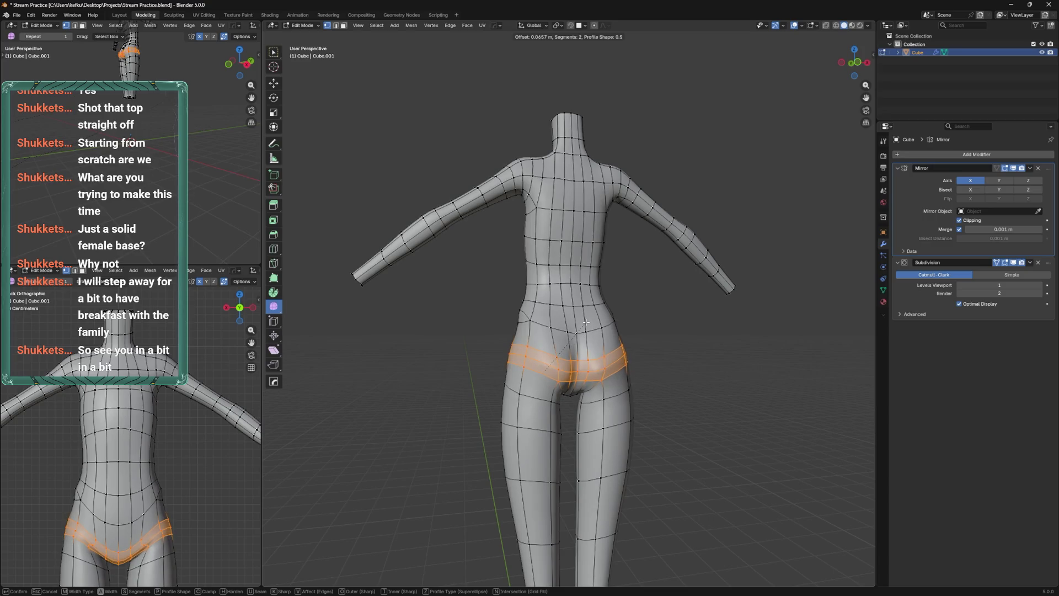
left_click(574, 320)
left_click_drag(574, 322, 606, 352)
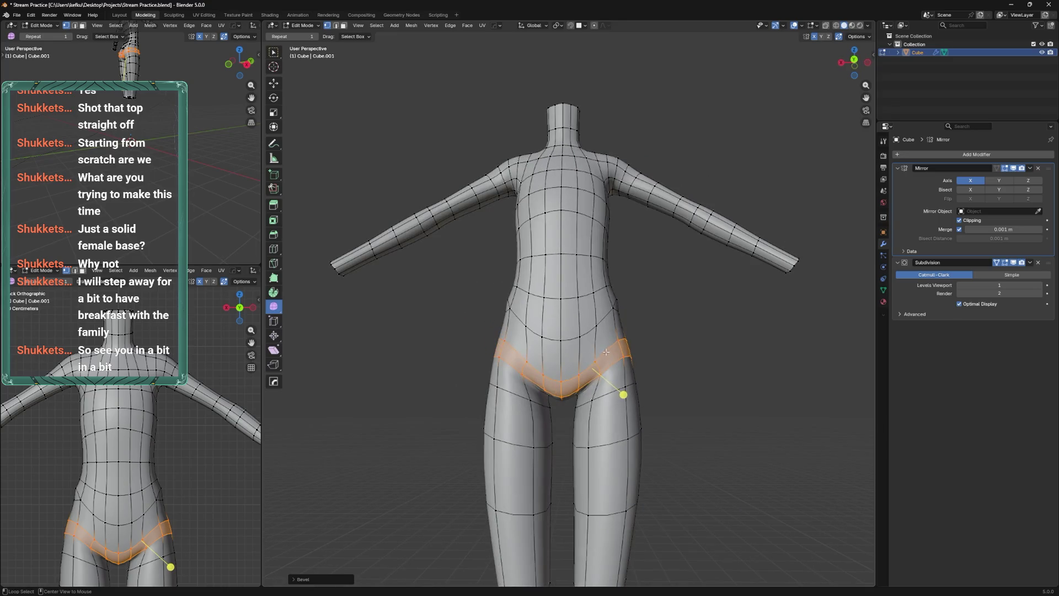
key("ctrl+z")
key("ctrl+shift+z")
key("ctrl+z")
key("ctrl+shift+z")
key("ctrl+z")
key("x")
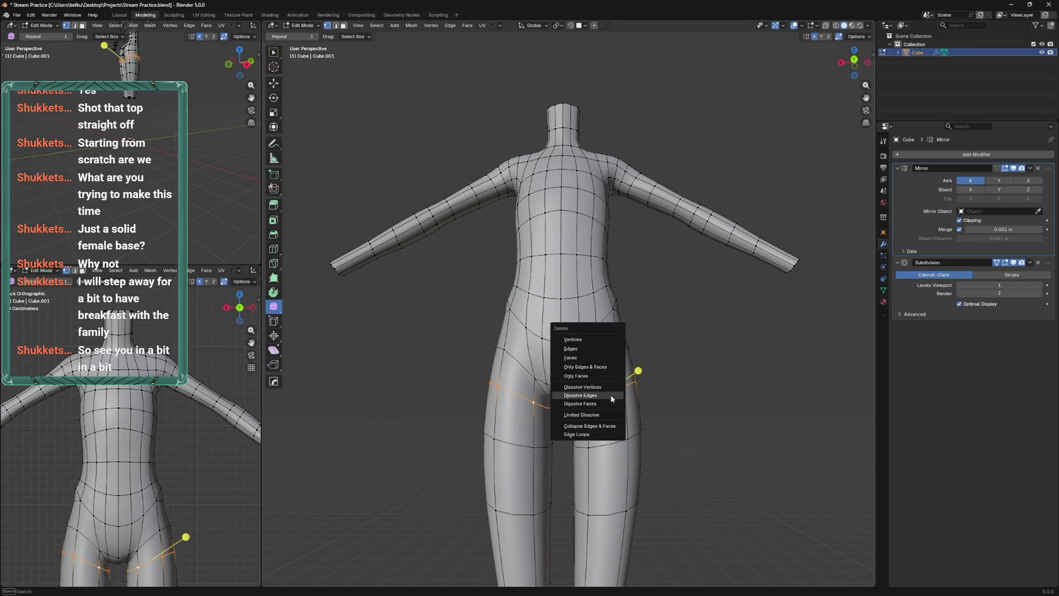
left_click(612, 397)
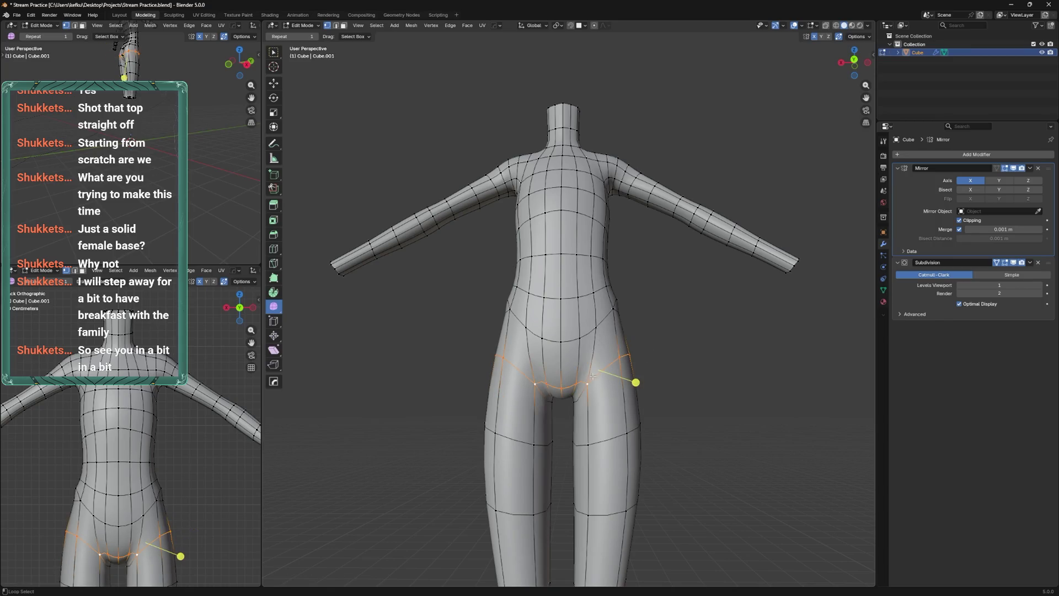
Start another hip-loop bevel, cancel it, and inspect the body from above
left_click_drag(592, 375, 734, 373)
key("ctrl+b")
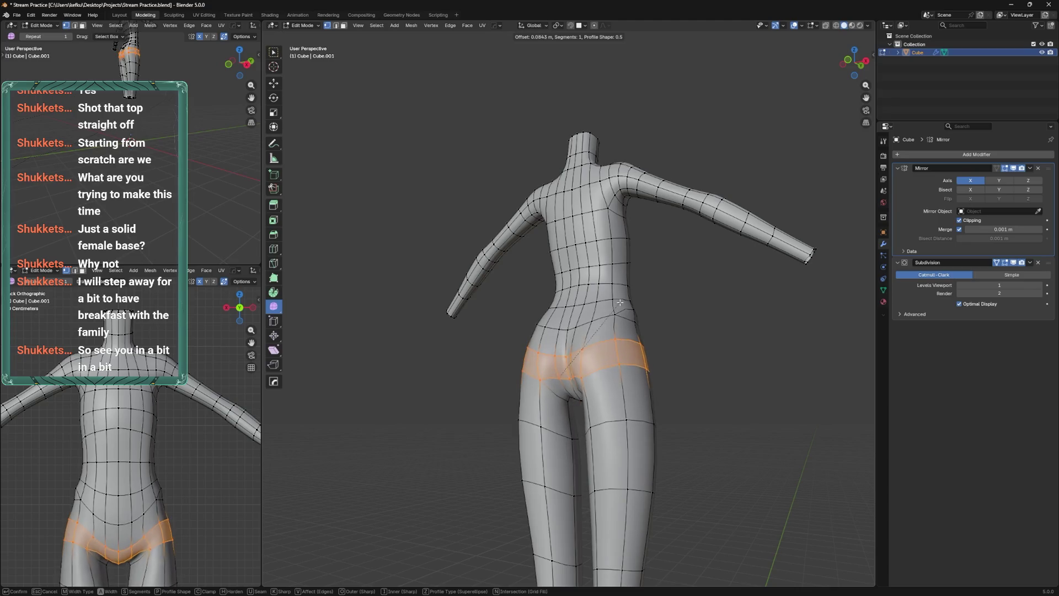
key("Escape")
left_click_drag(615, 307, 658, 349)
left_click_drag(609, 377, 587, 363)
Edge-slide the hip vertex and hip edge loop upward several times to raise the hipline
left_click(602, 335)
key("g")
key("g")
left_click(591, 345)
key("g")
key("g")
left_click(575, 342)
key("g")
key("g")
left_click(602, 337)
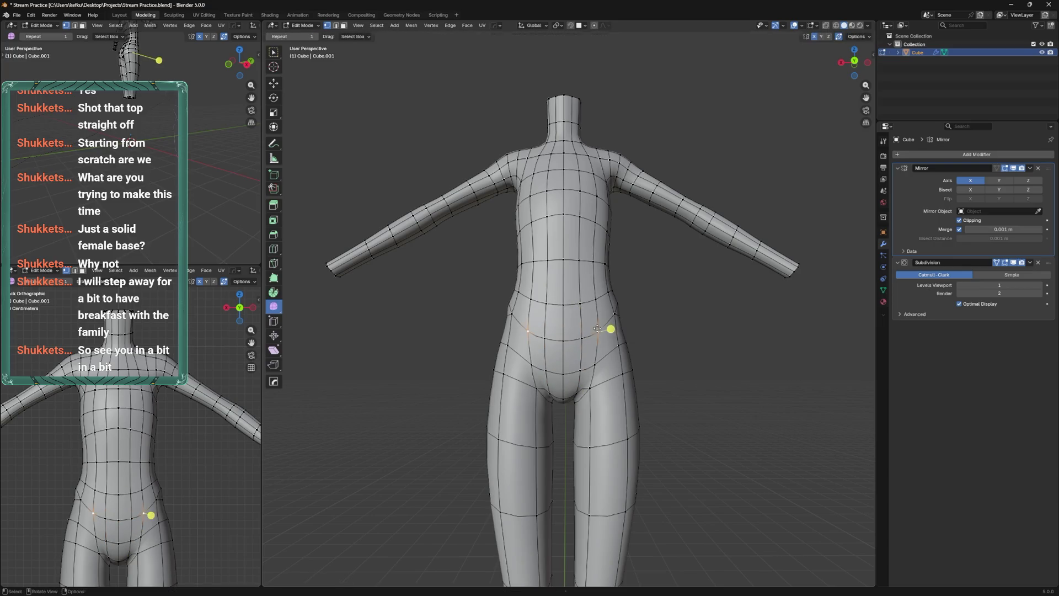
key("g")
key("g")
left_click(619, 354)
key("g")
key("g")
left_click(646, 338)
Slide two more crotch vertices further along their edges
left_click_drag(650, 333, 611, 363)
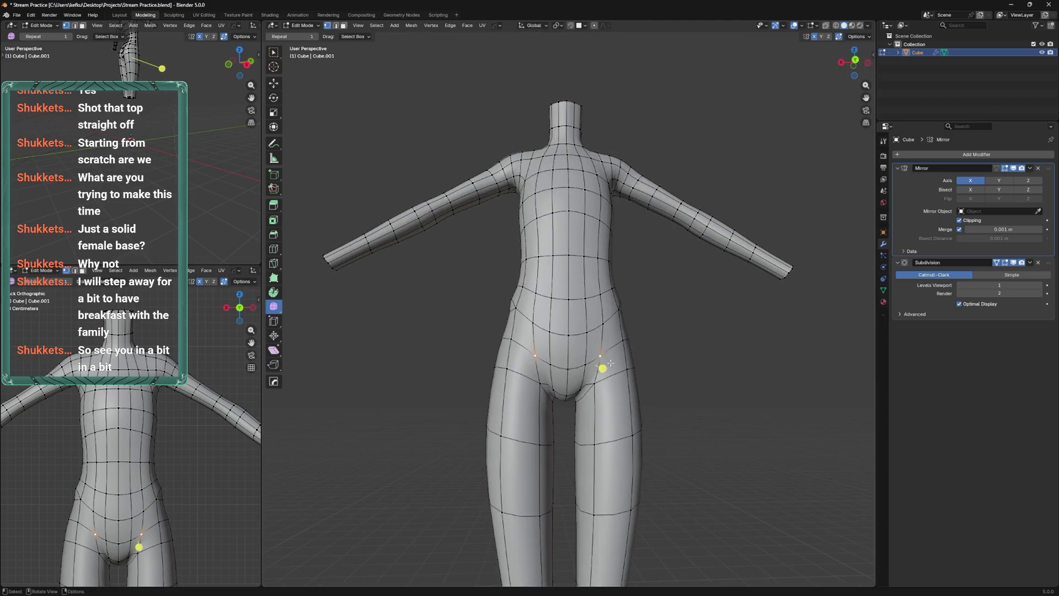
left_click(604, 378)
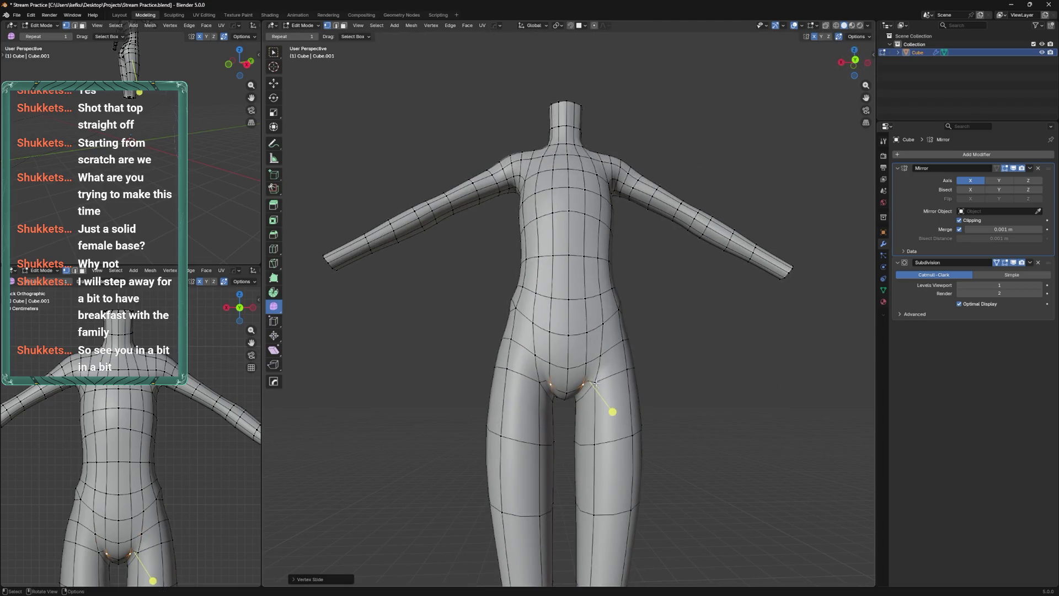
key("g")
key("g")
left_click(601, 408)
Select the waist loop, add a centred edge loop across the hips, and save
left_click_drag(570, 398, 598, 370)
left_click_drag(549, 324, 538, 309)
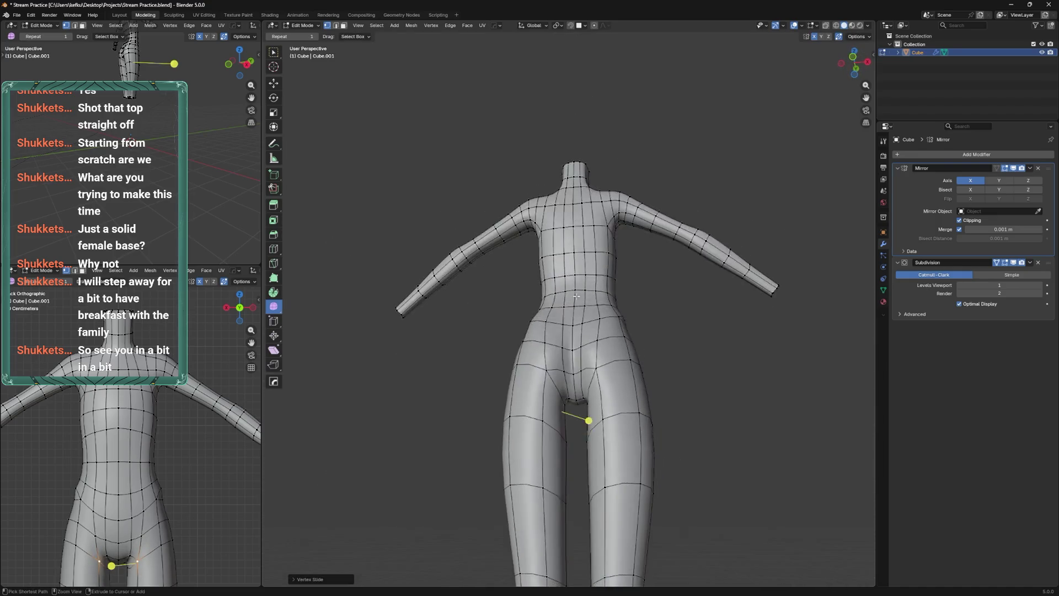
scroll("down", 3)
left_click(536, 302)
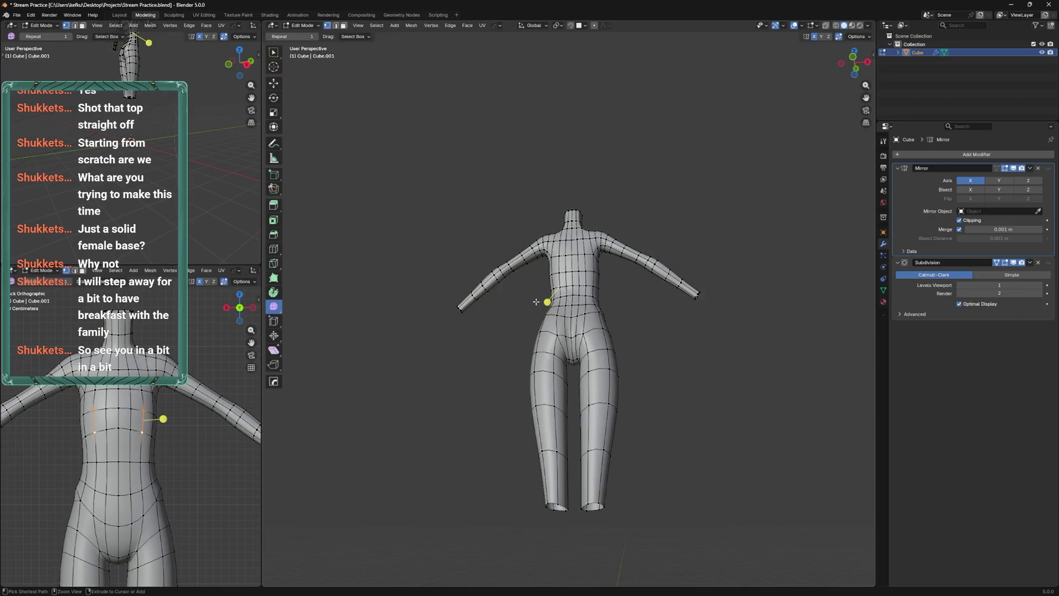
left_click_drag(536, 302, 595, 354)
scroll("up", 3)
key("ctrl+r")
left_click(579, 398)
right_click(579, 397)
left_click_drag(579, 398, 556, 392)
key("ctrl+s")
right_click(546, 386)
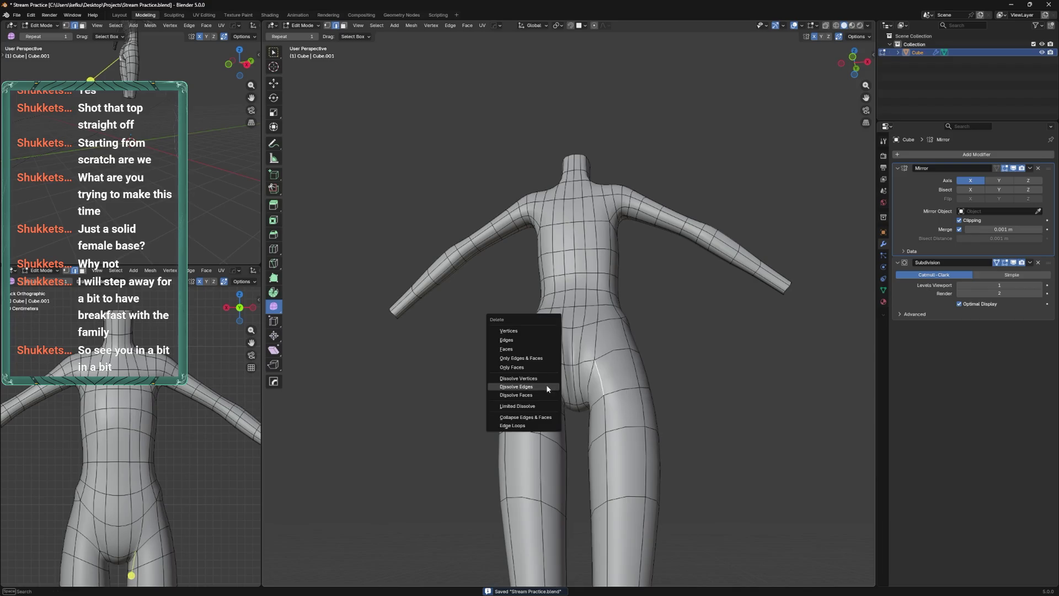
Add an edge loop near the crotch and nudge the inner-thigh vertex left
left_click(497, 398)
left_click(565, 385)
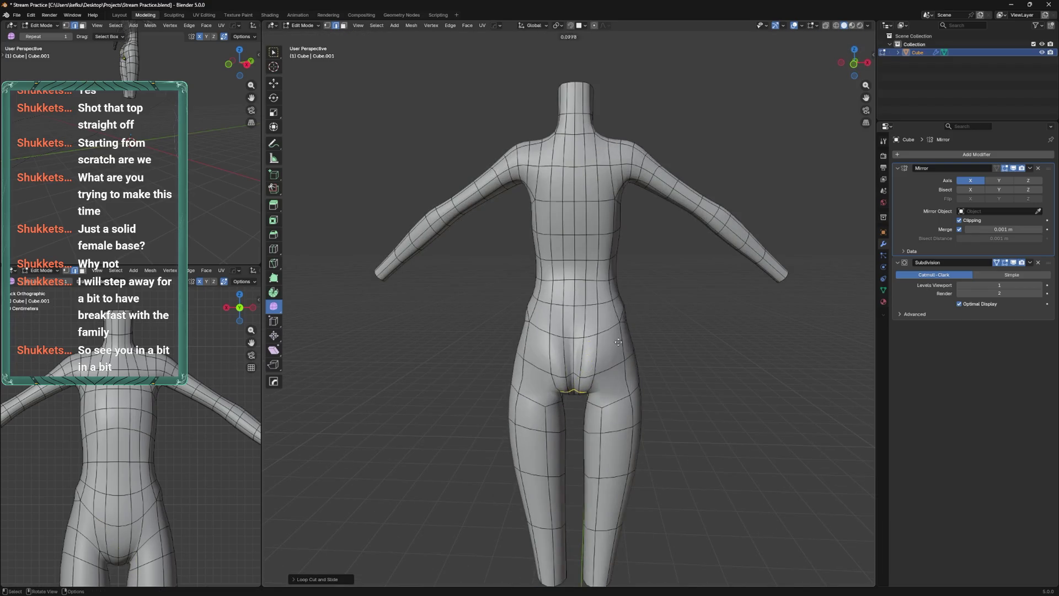
left_click_drag(561, 396, 550, 400)
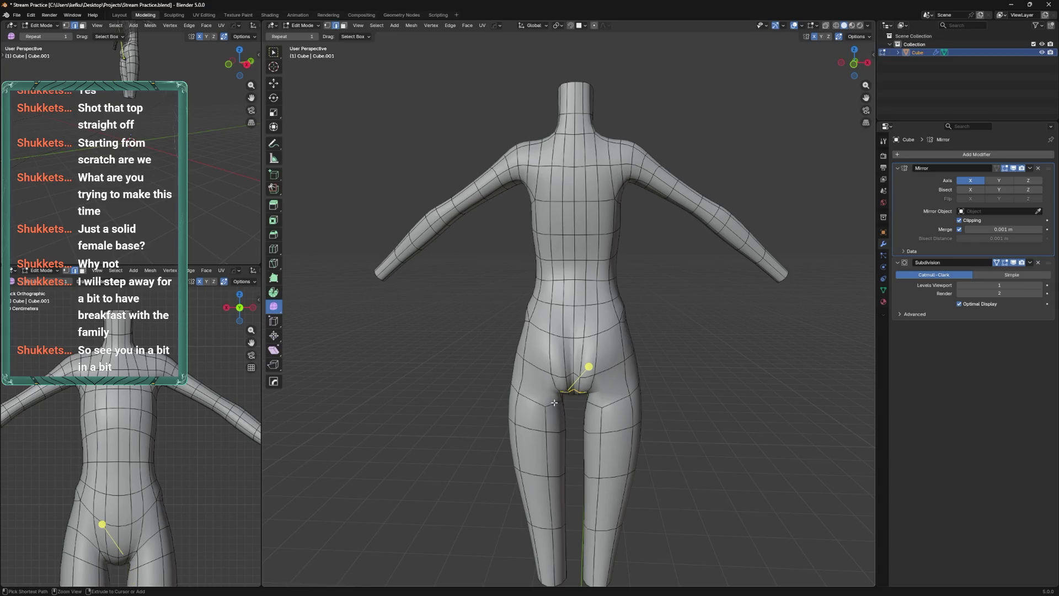
left_click_drag(554, 403, 634, 356)
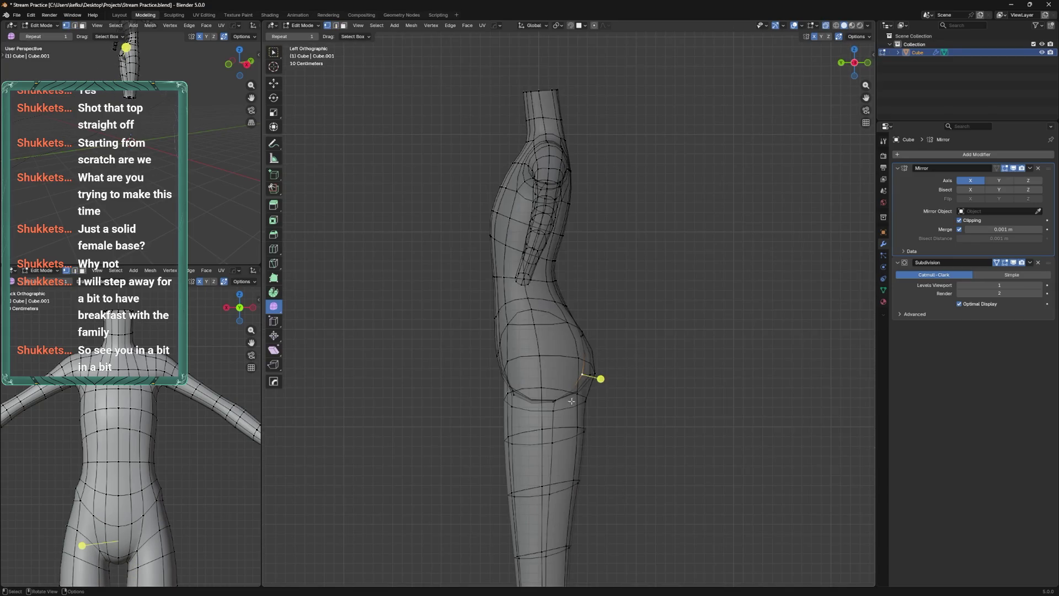
scroll("up", 3)
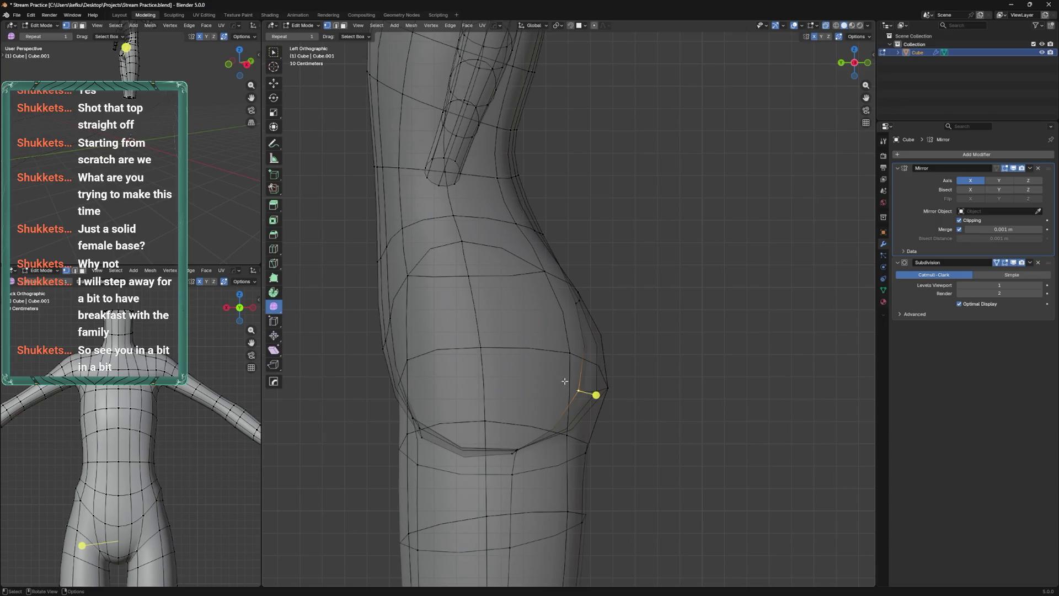
Smooth the selected buttock vertices and move them up and back
key("Escape")
left_click_drag(565, 423, 640, 467)
left_click_drag(553, 438, 559, 442)
left_click_drag(559, 442, 561, 404)
key("g")
left_click(597, 368)
left_click(638, 345)
Reposition the crotch vertices from a low view looking up at the body
key("KP_1")
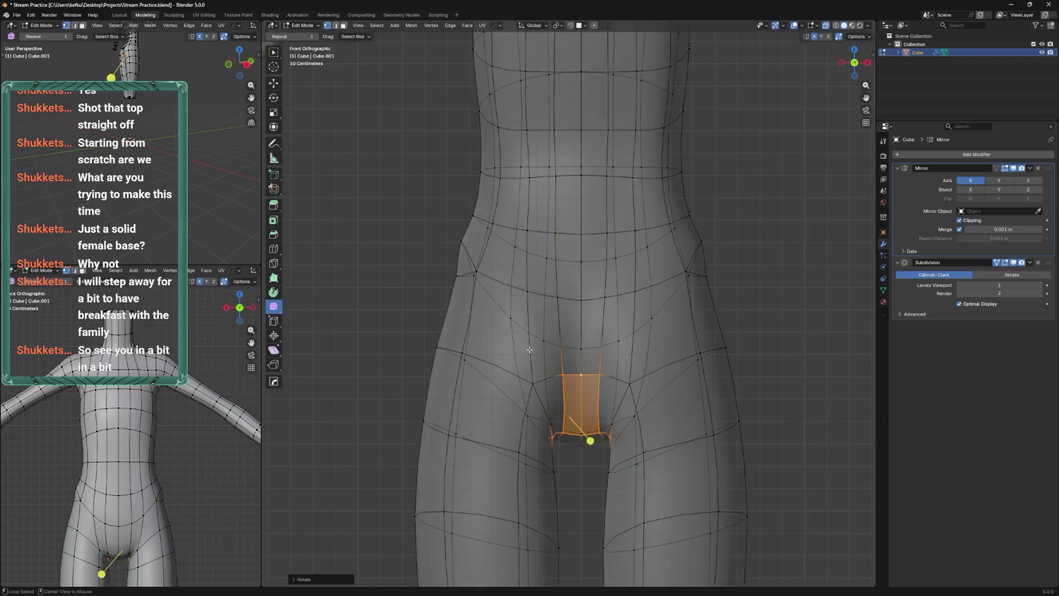
key("Tab")
left_click_drag(548, 380, 546, 421)
key("Tab")
left_click_drag(555, 579, 583, 289)
key("KP_2")
key("g")
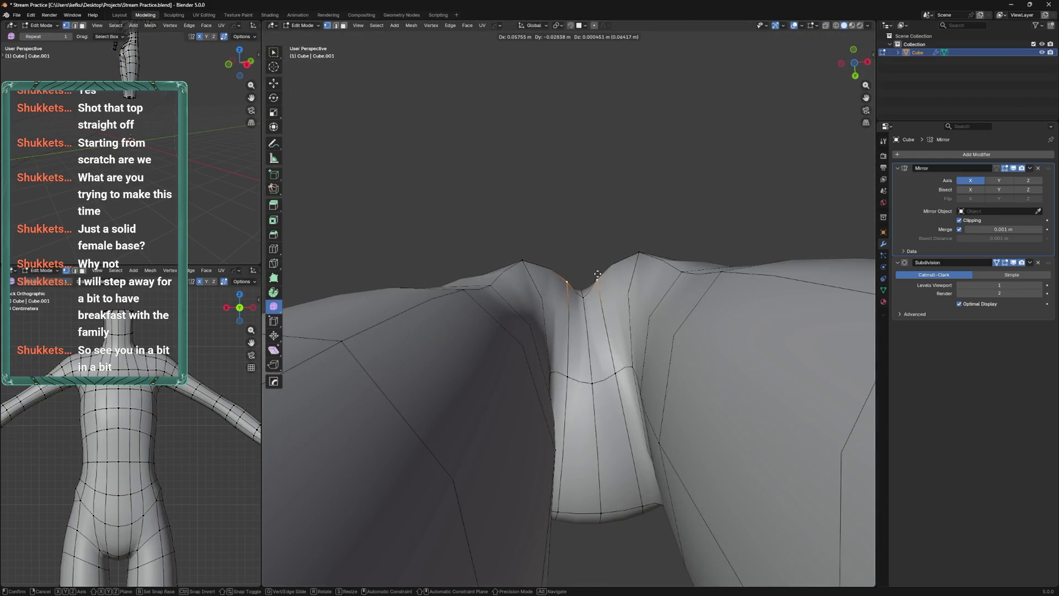
left_click(597, 284)
left_click_drag(573, 393, 577, 303)
key("g")
left_click(568, 437)
Move the crotch vertices along the Y axis, scale them, and save
key("g")
key("y")
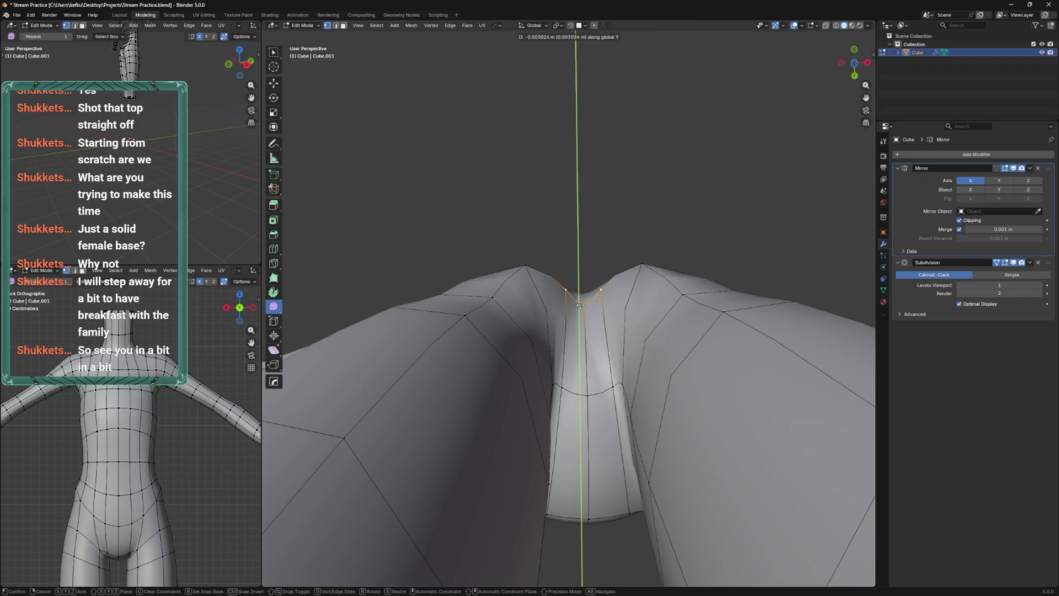
key("Return")
key("s")
key("Return")
left_click_drag(618, 251, 540, 232)
key("ctrl+s")
From a back view, move and edge-slide the hip vertices, saving along the way
key("Tab")
scroll("up", 3)
left_click_drag(677, 334, 640, 356)
key("Tab")
scroll("down", 3)
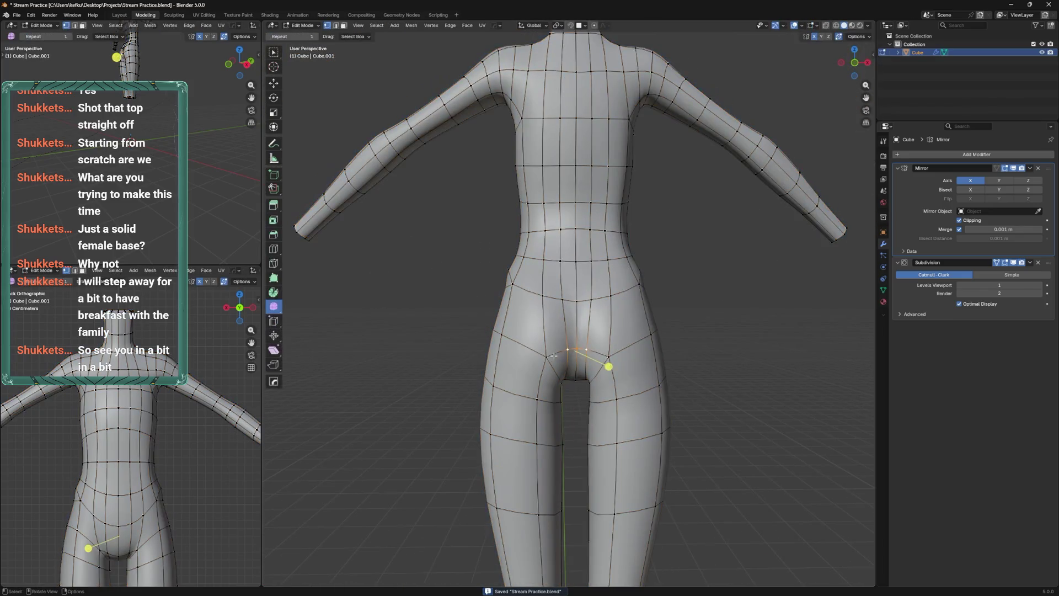
left_click_drag(555, 358, 549, 376)
key("g")
left_click(527, 338)
key("g")
key("g")
left_click(563, 326)
key("ctrl+s")
key("g")
left_click(589, 316)
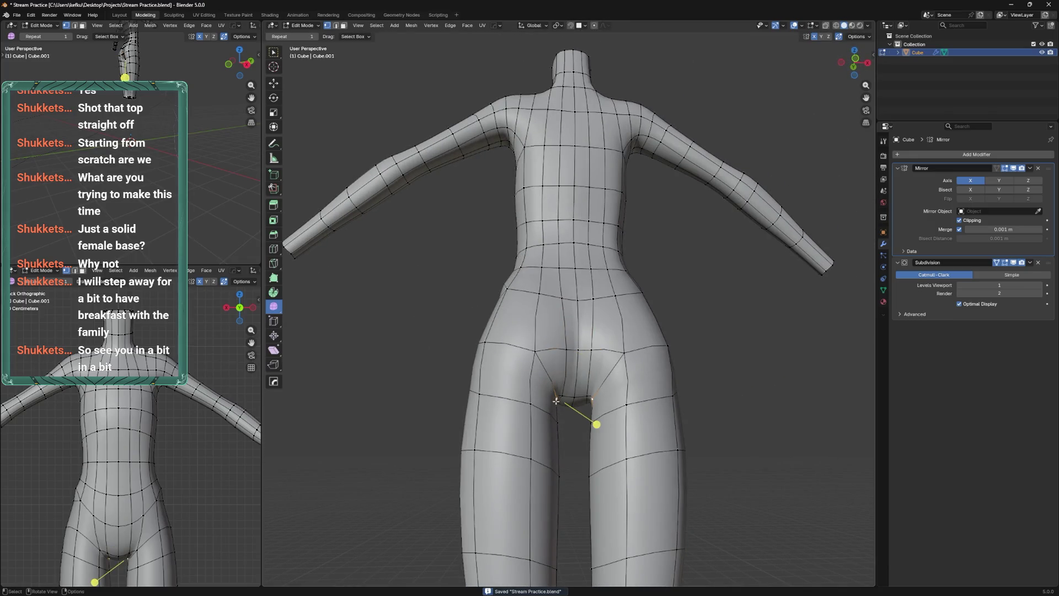
Save, then add a loop cut across the hip and slide it into position
key("h")
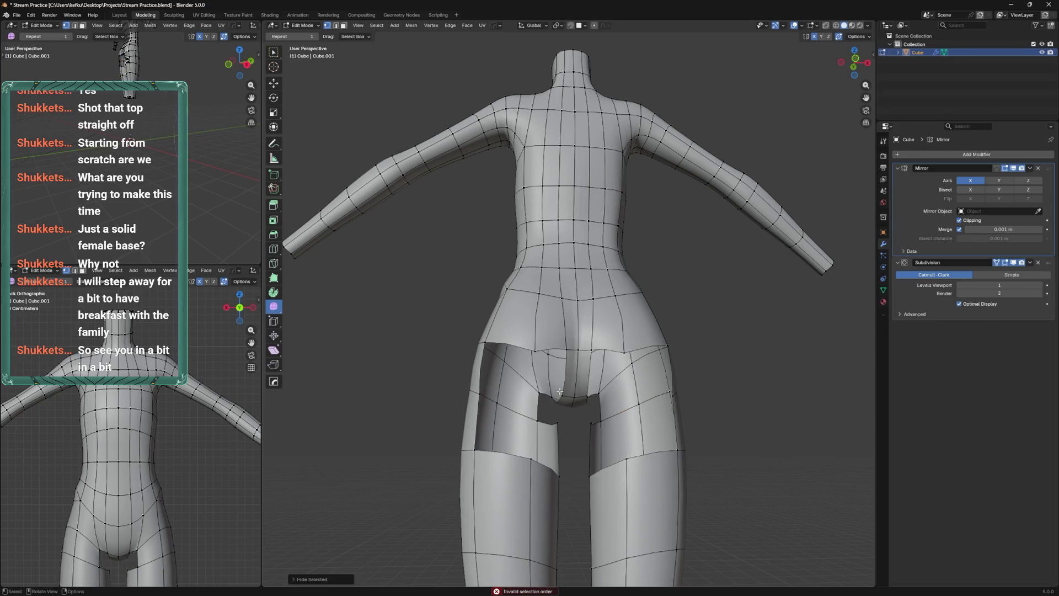
key("ctrl+z")
left_click_drag(561, 378, 559, 360)
key("ctrl+s")
key("ctrl+r")
left_click(534, 344)
key("g")
key("g")
left_click(540, 364)
scroll("down", 3)
Dissolve the extra hip edges and slide the remaining loop upward
key("x")
left_click(558, 373)
left_click_drag(558, 373, 573, 390)
key("x")
left_click(558, 390)
scroll("up", 3)
key("g")
key("g")
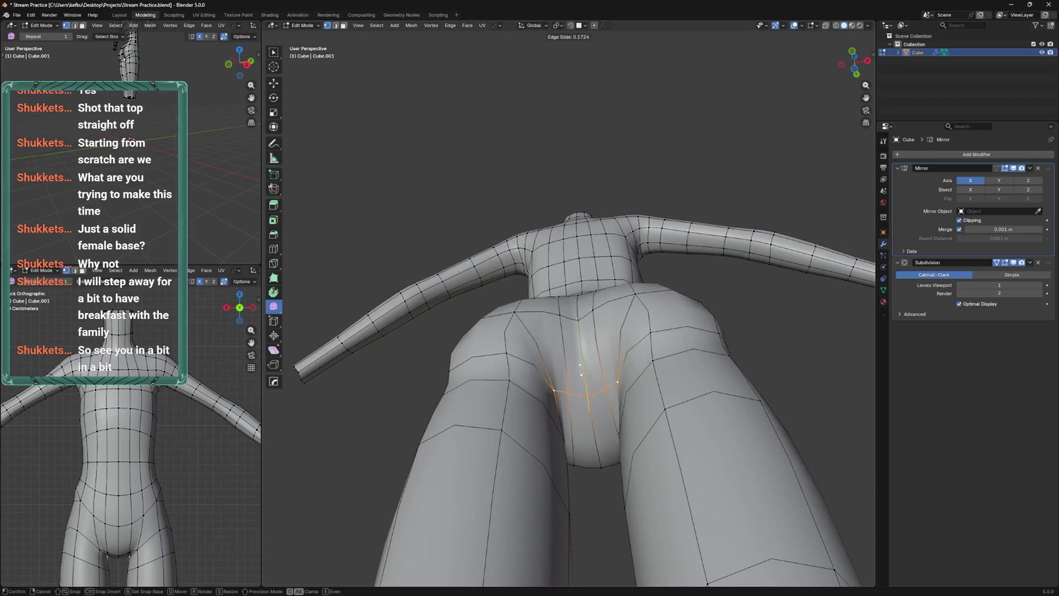
left_click(573, 374)
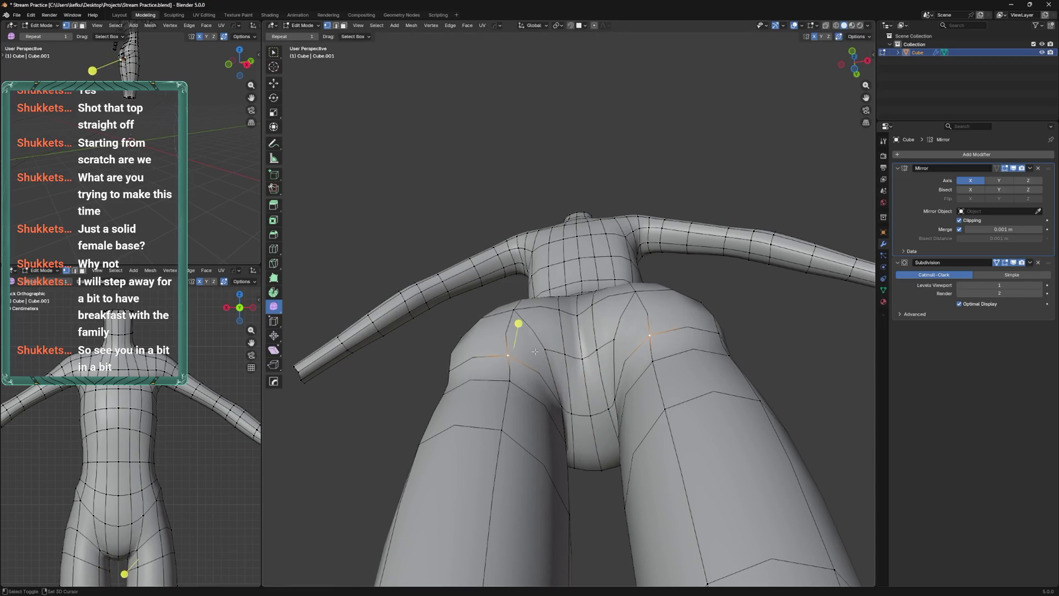
Dissolve the faces along the loop and at the crotch into single faces
key("x")
left_click(544, 377)
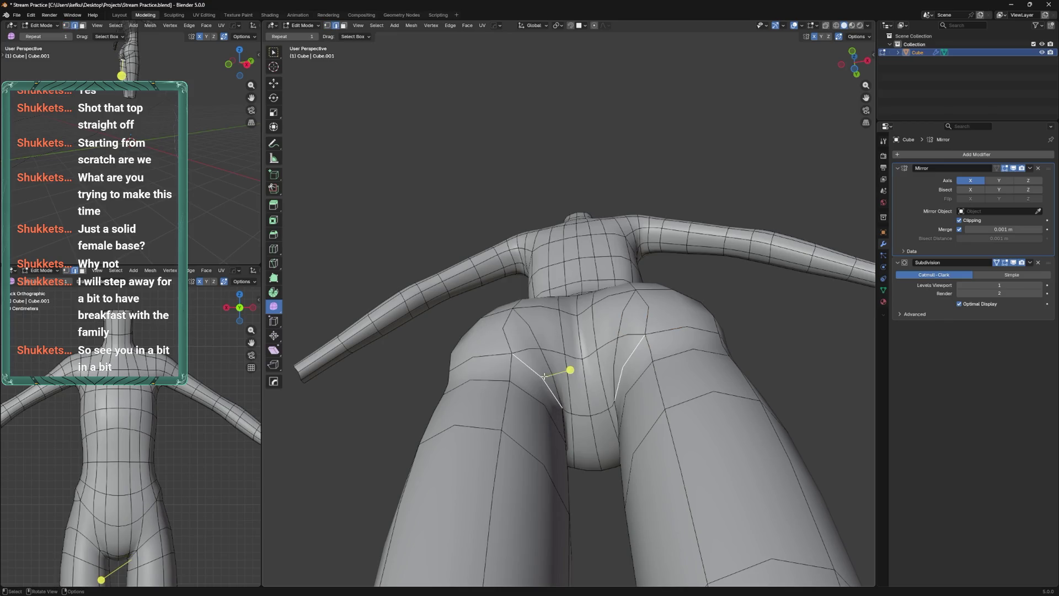
key("x")
left_click(545, 377)
key("ctrl+z")
key("x")
left_click(550, 380)
left_click_drag(549, 380, 543, 386)
Slide the buttock-crease vertex and the hip edge loop into place, then save
left_click(541, 386)
key("shift+v")
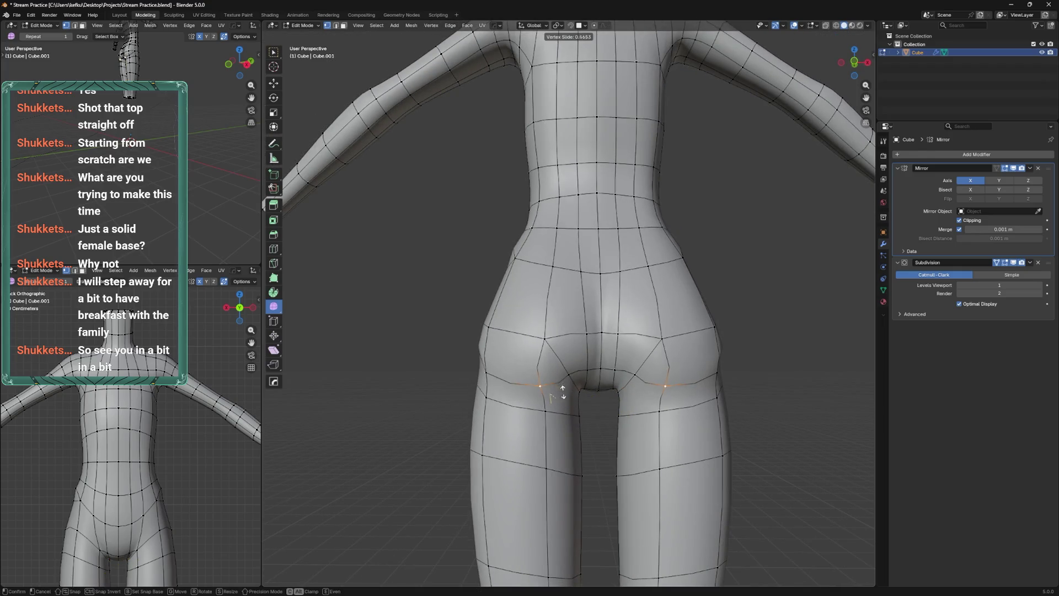
left_click(573, 384)
left_click_drag(551, 343, 640, 380)
left_click(529, 387)
key("g")
key("g")
left_click(530, 388)
left_click_drag(640, 381, 677, 374)
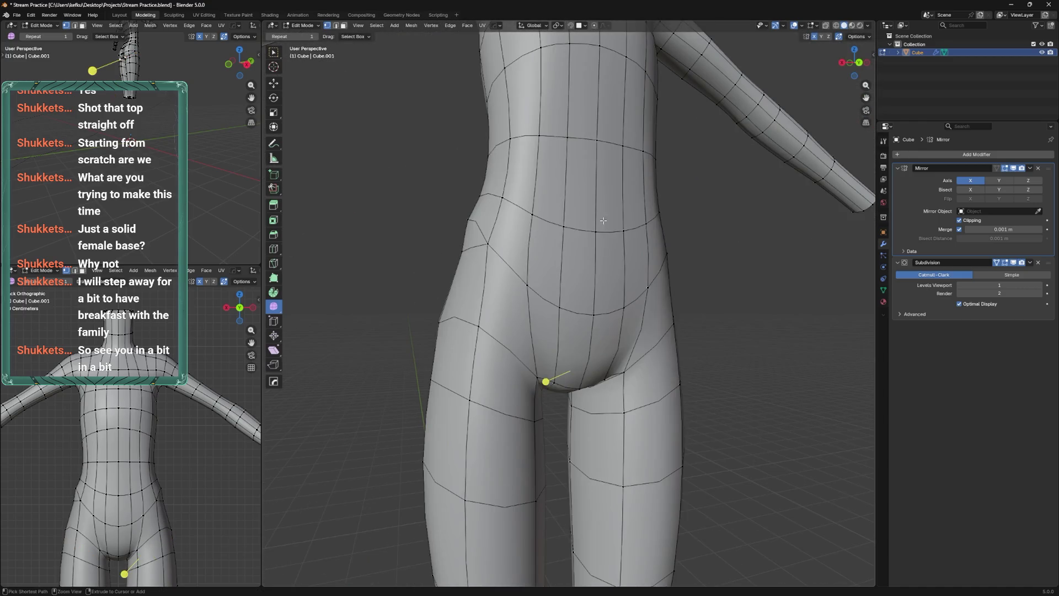
scroll("down", 3)
key("ctrl+s")
scroll("up", 3)
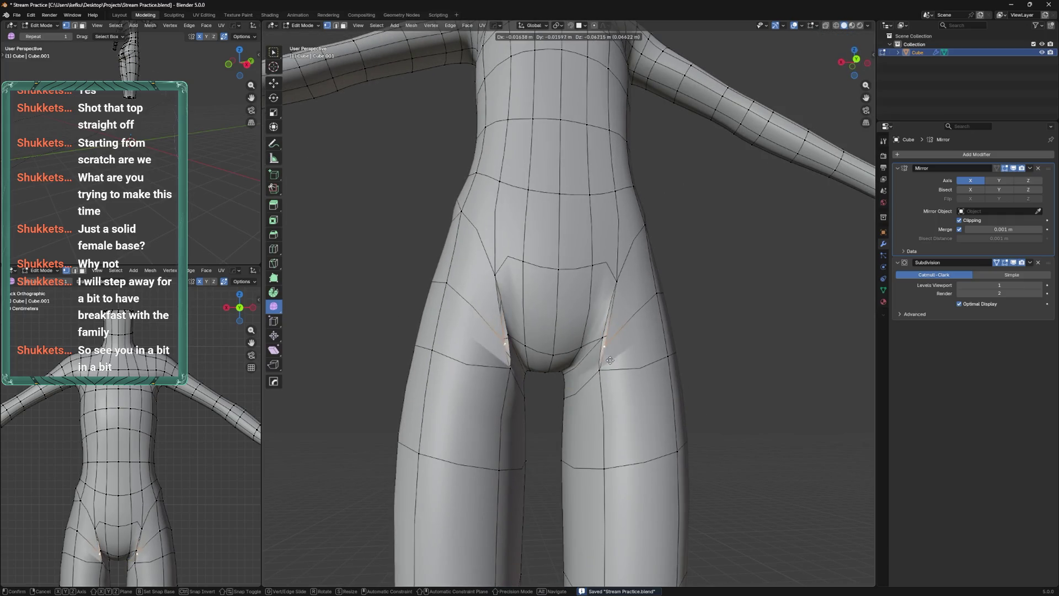
Try moving the hip vertices and edges, cancelling both moves to leave them unchanged
key("g")
right_click(604, 380)
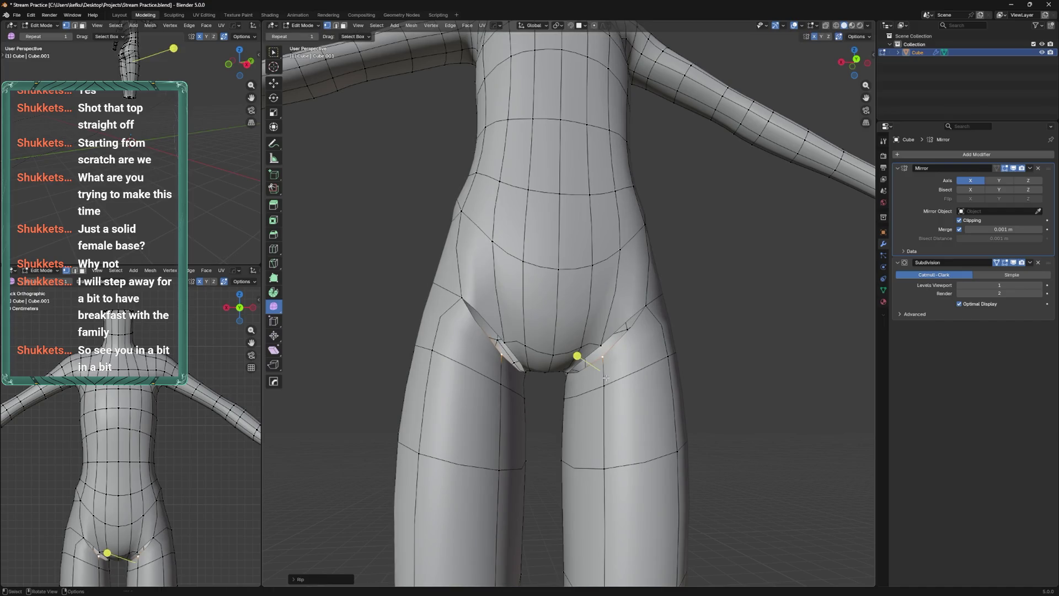
key("alt+a")
left_click_drag(610, 335, 530, 390)
key("g")
right_click(597, 334)
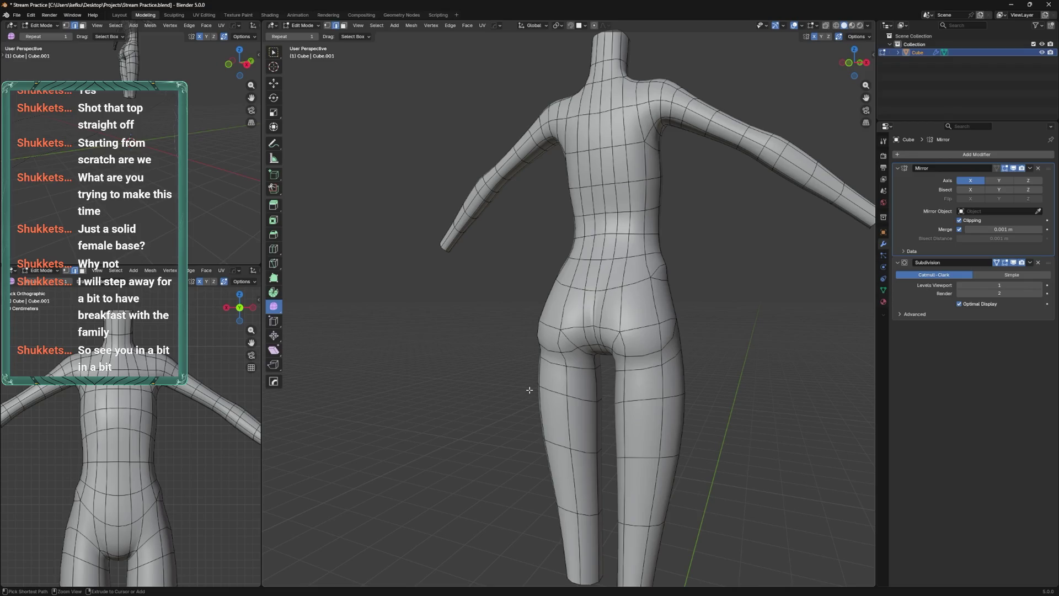
In front orthographic view with X-ray on, box-select the legs below the hips
scroll("up", 3)
left_click_drag(591, 320, 605, 315)
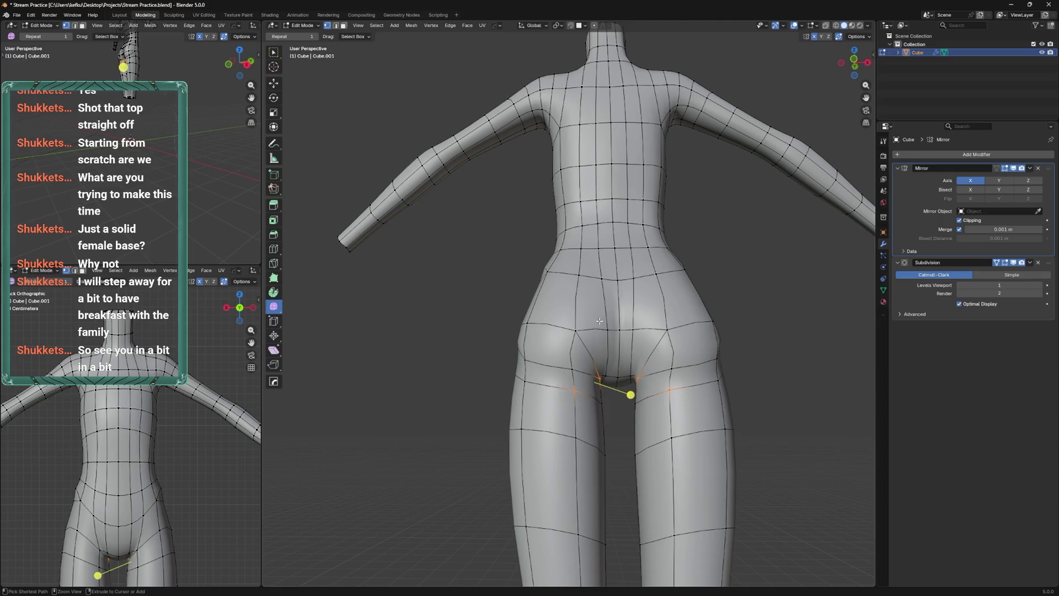
scroll("down", 3)
key("ctrl+KP_1")
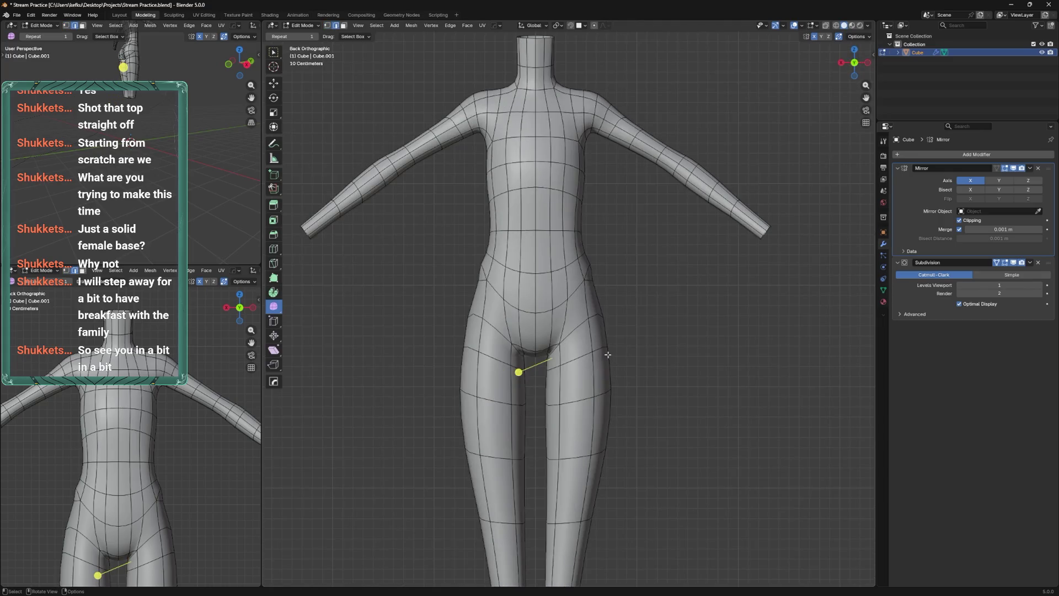
key("KP_1")
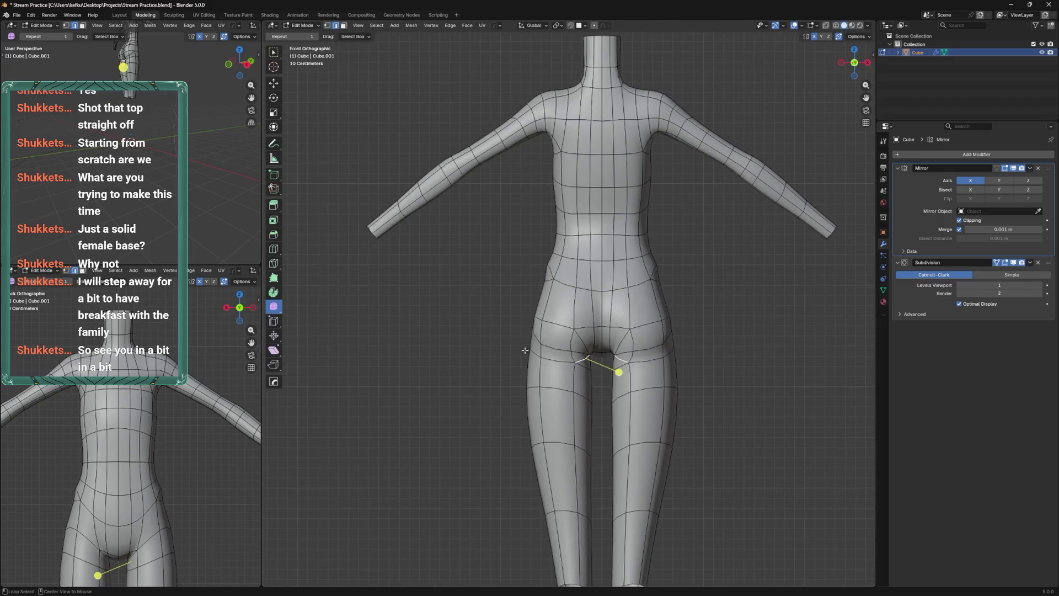
scroll("down", 3)
key("alt+z")
left_click_drag(684, 530, 486, 353)
Delete the lower leg vertices, then inspect the open leg hole and undo a trial face fill
key("x")
left_click(489, 297)
key("alt+z")
scroll("up", 3)
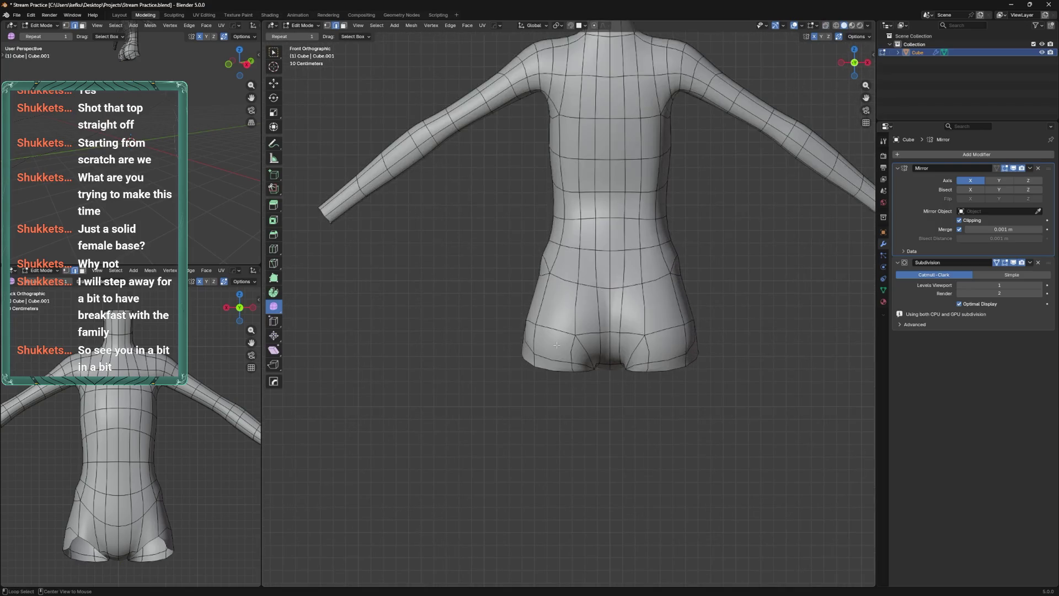
key("ctrl+KP_1")
left_click_drag(604, 337, 522, 352)
key("f")
key("ctrl+f")
left_click(555, 337)
key("ctrl+z")
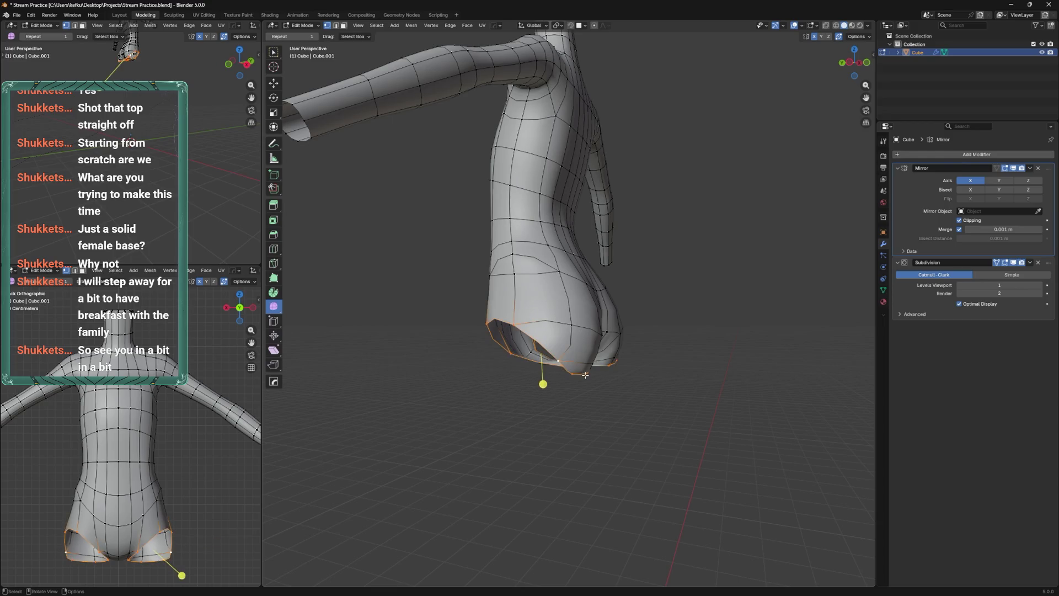
Slide the hip vertices along their edges around the leg opening
left_click_drag(586, 375, 644, 367)
key("Escape")
left_click_drag(513, 365, 603, 354)
right_click(549, 311)
key("shift+v")
left_click(647, 366)
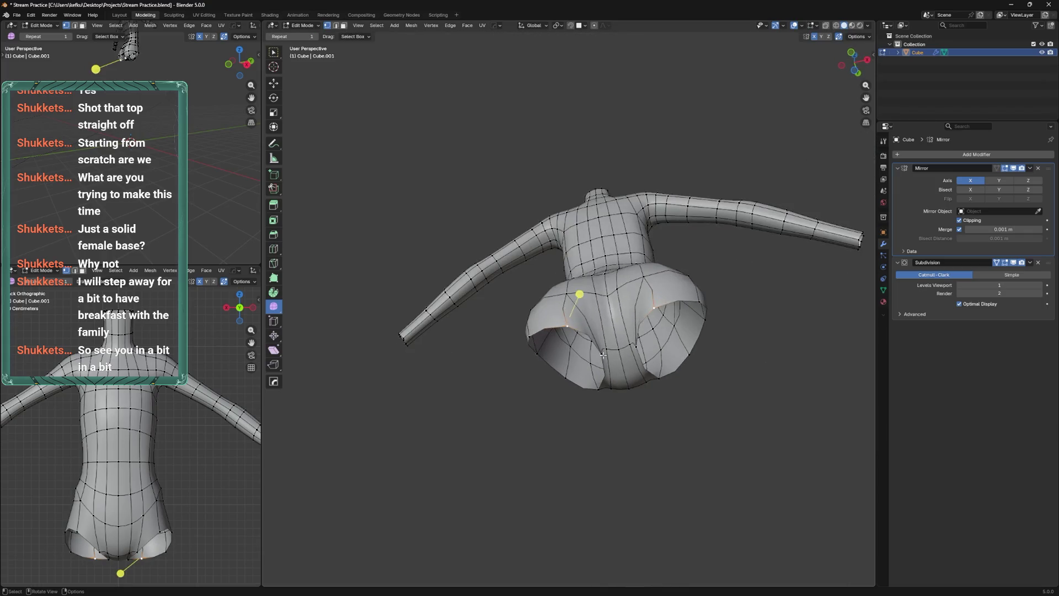
Delete the hip edges to open holes at the hips, undoing a stray move
key("x")
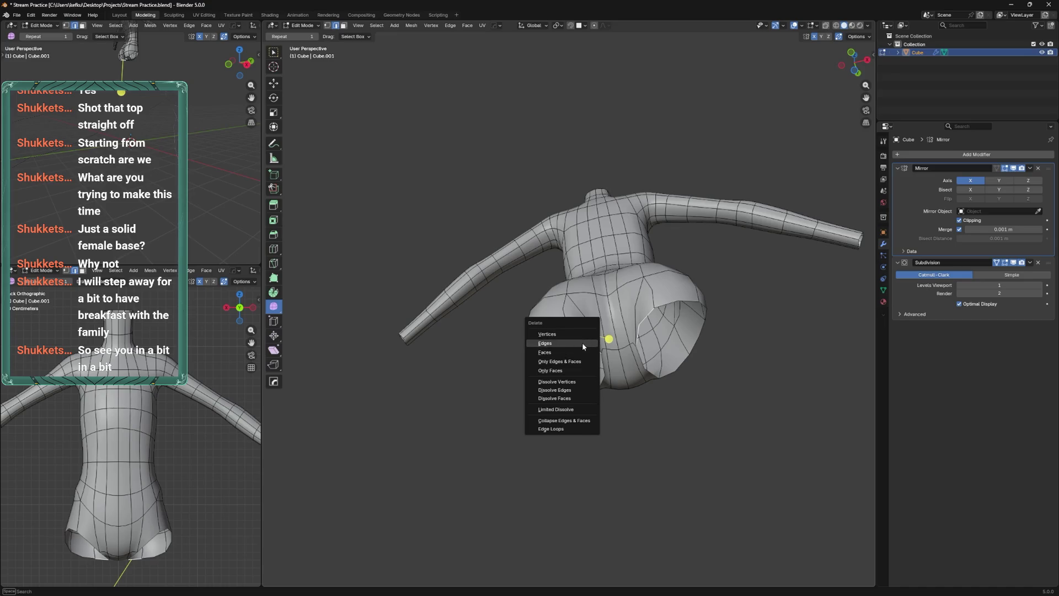
left_click(582, 343)
left_click_drag(585, 336, 608, 308)
left_click_drag(613, 335, 613, 364)
left_click_drag(614, 364, 568, 366)
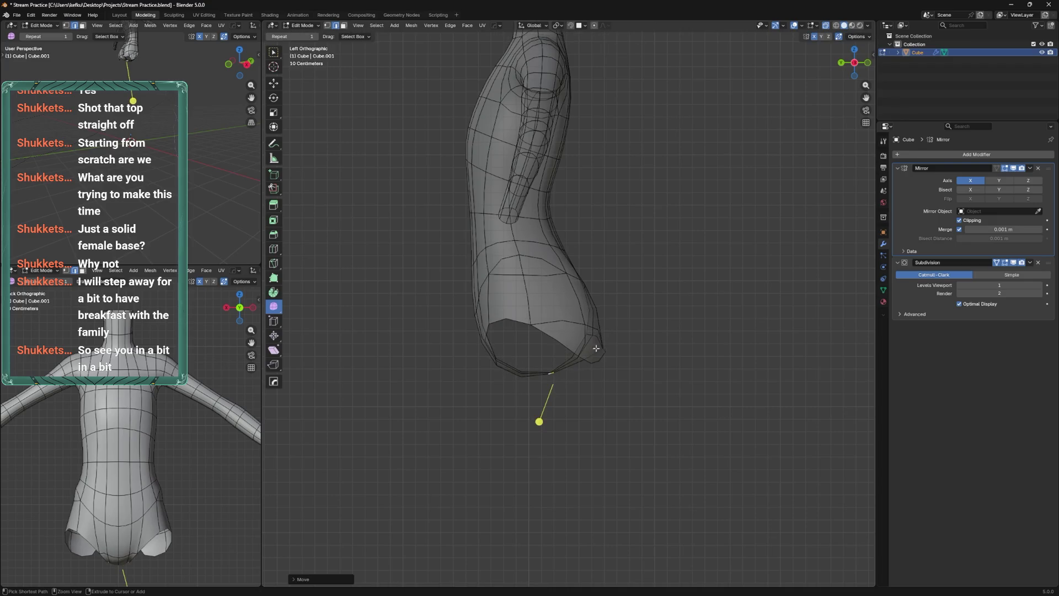
key("ctrl+z")
Bevel the hip edge path into a strip of faces
key("ctrl+b")
key("Escape")
key("a")
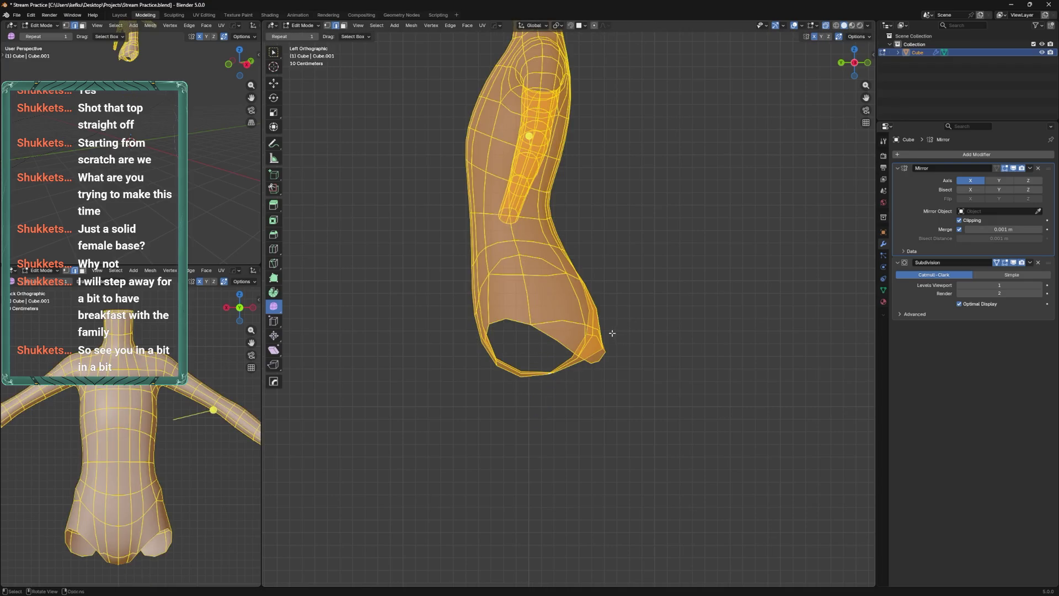
key("alt+a")
left_click_drag(622, 357, 544, 321)
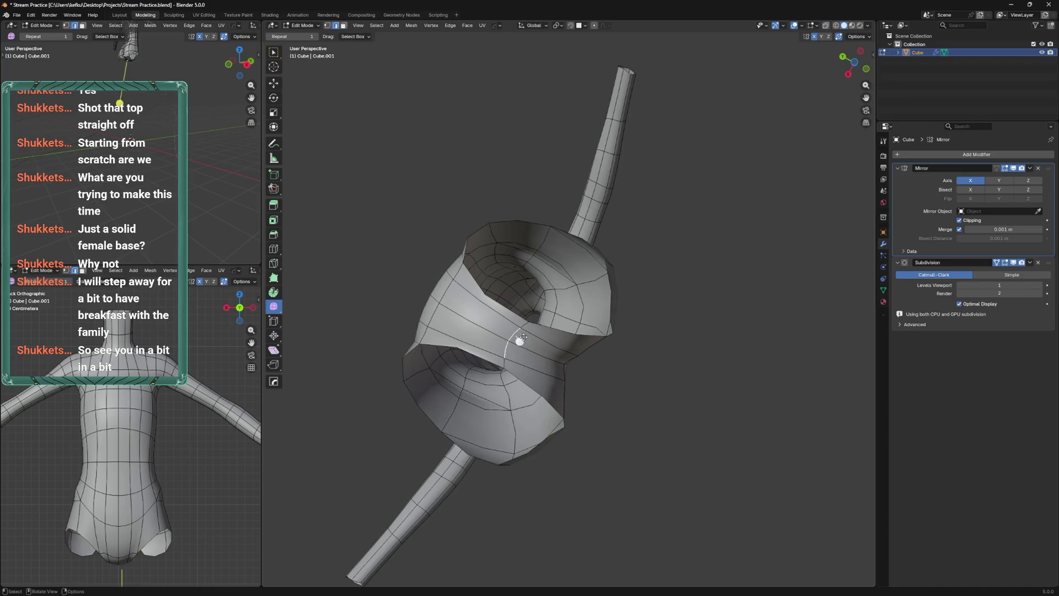
key("ctrl+b")
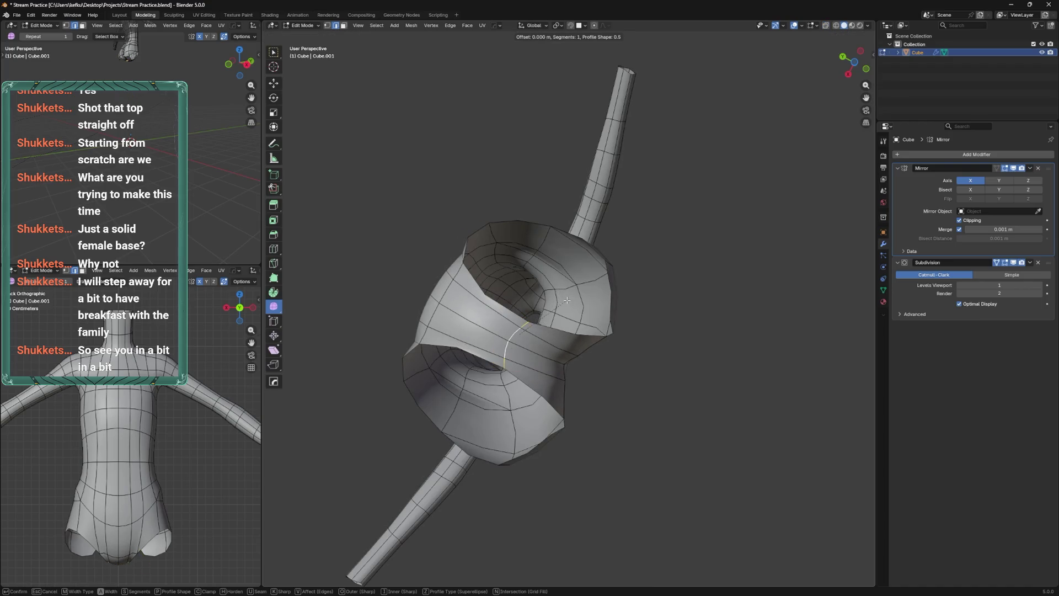
left_click(572, 292)
key("ctrl+b")
left_click(566, 303)
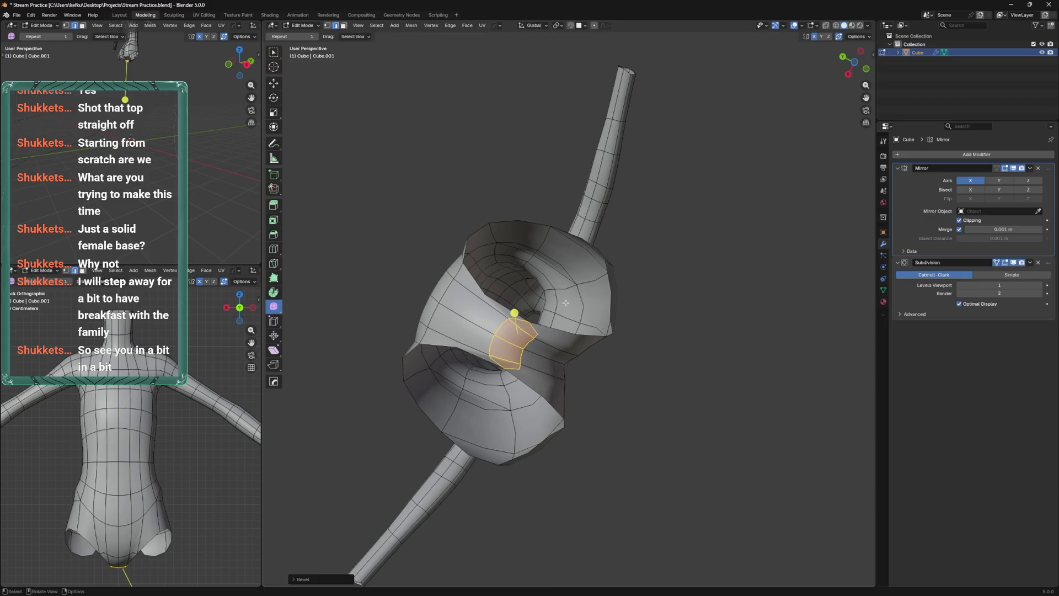
Reposition the edge path beside the buttock and the horizontal loop across the hip
left_click(532, 342)
key("g")
key("g")
left_click(502, 338)
left_click(499, 329)
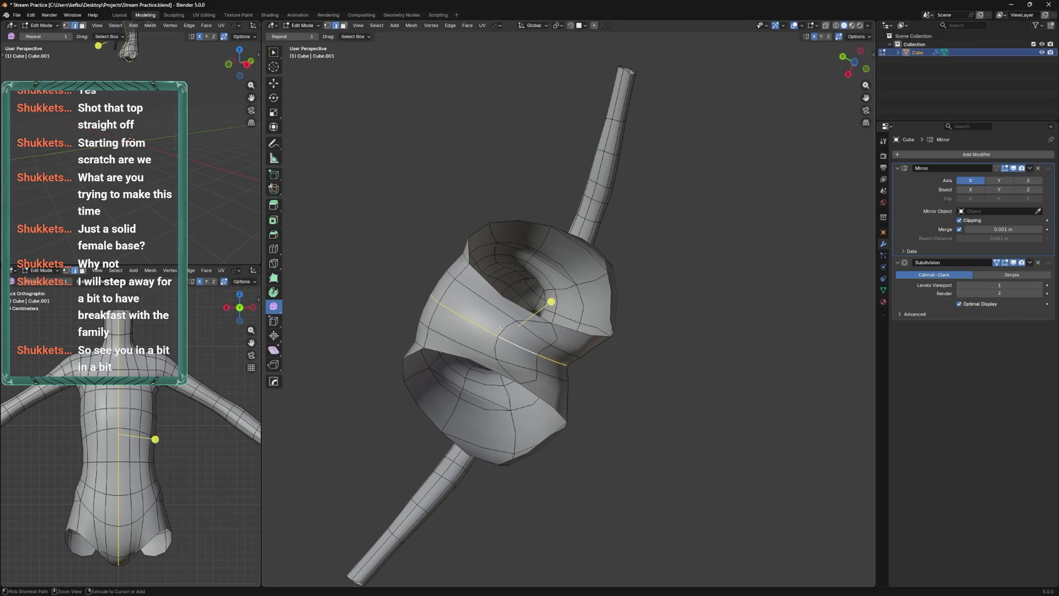
key("g")
key("g")
left_click(499, 328)
Add a loop cut around the hips and move the bottom hip loop in left side view
left_click_drag(498, 327, 608, 350)
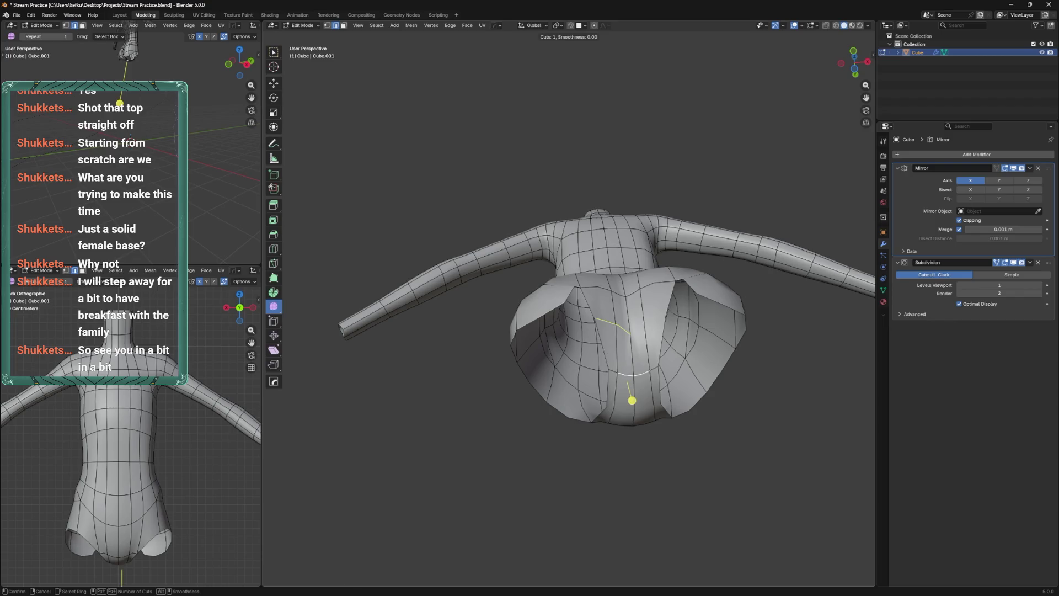
left_click(607, 350)
key("ctrl+KP_3")
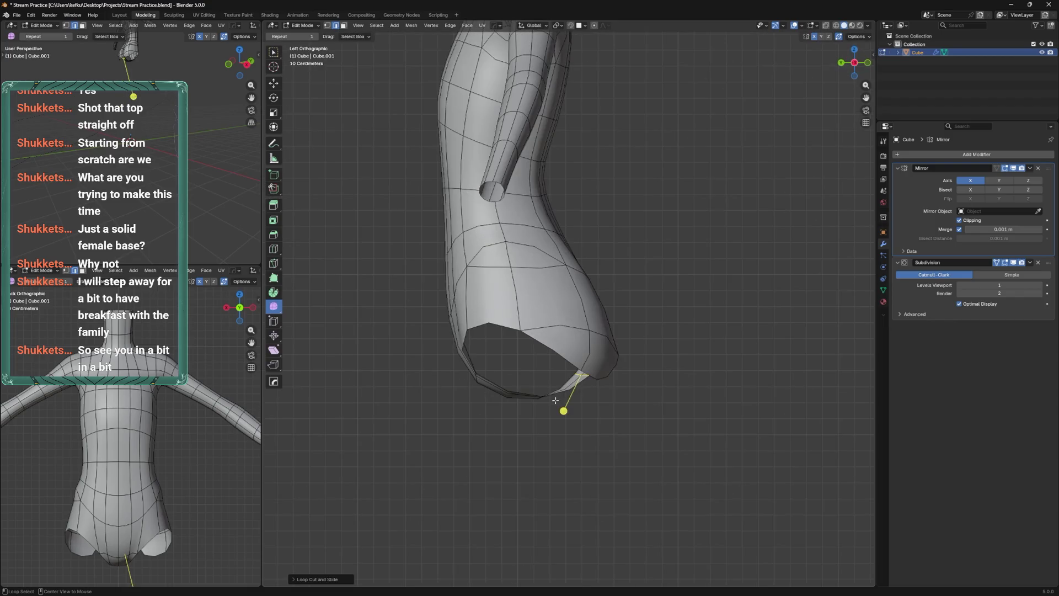
key("alt+z")
key("alt+z")
left_click_drag(525, 382, 523, 391)
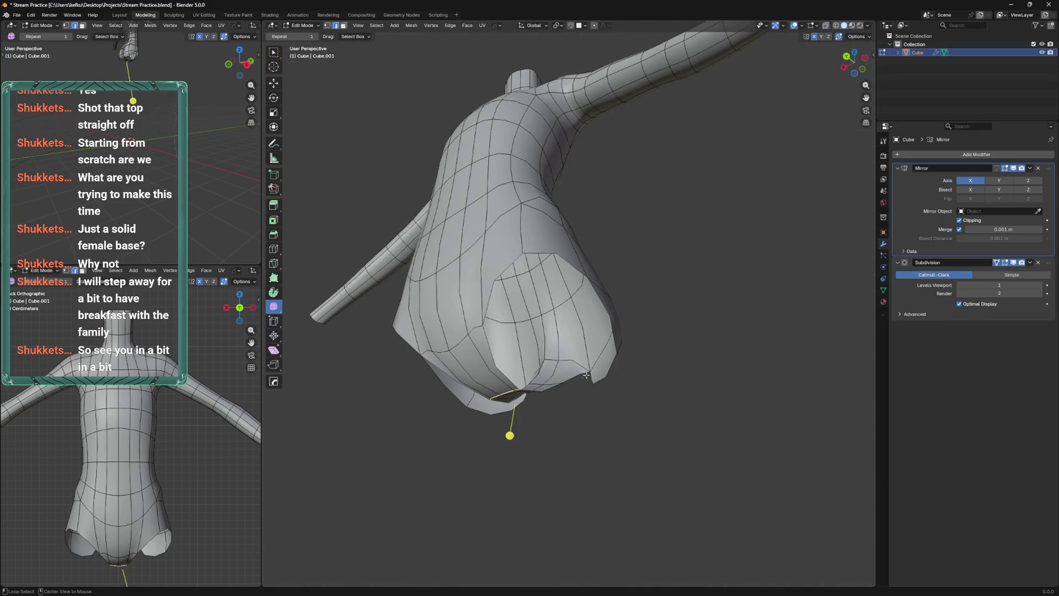
key("ctrl+KP_3")
key("g")
key("g")
left_click(545, 410)
Slide the centre vertical loop's vertices and delete the bottom faces to leave a leg opening
left_click_drag(579, 381, 543, 378)
left_click(609, 347)
scroll("down", 3)
key("shift+v")
left_click(607, 384)
key("x")
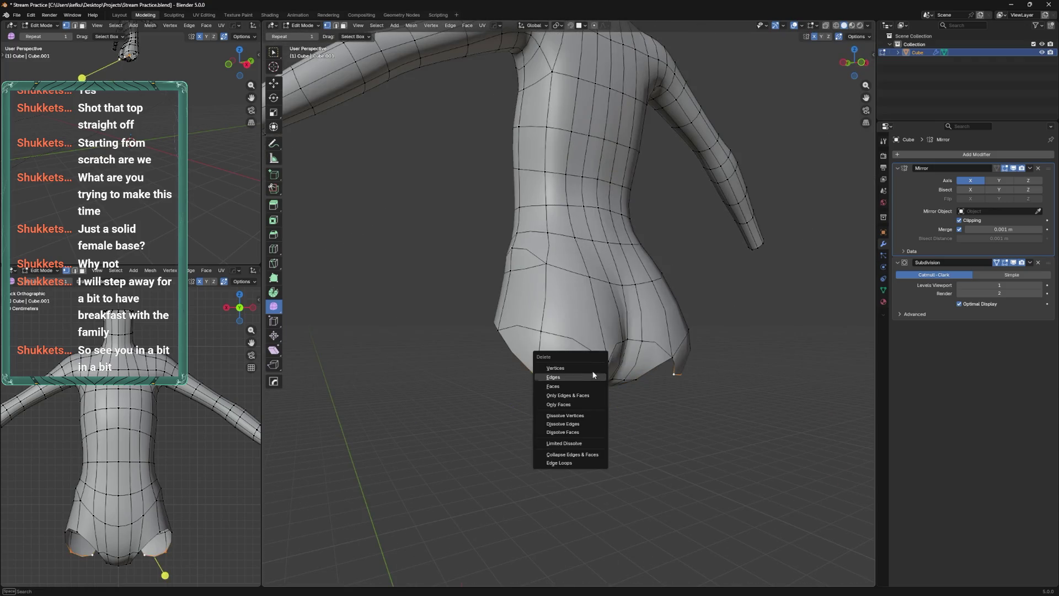
left_click(596, 366)
key("KP_1")
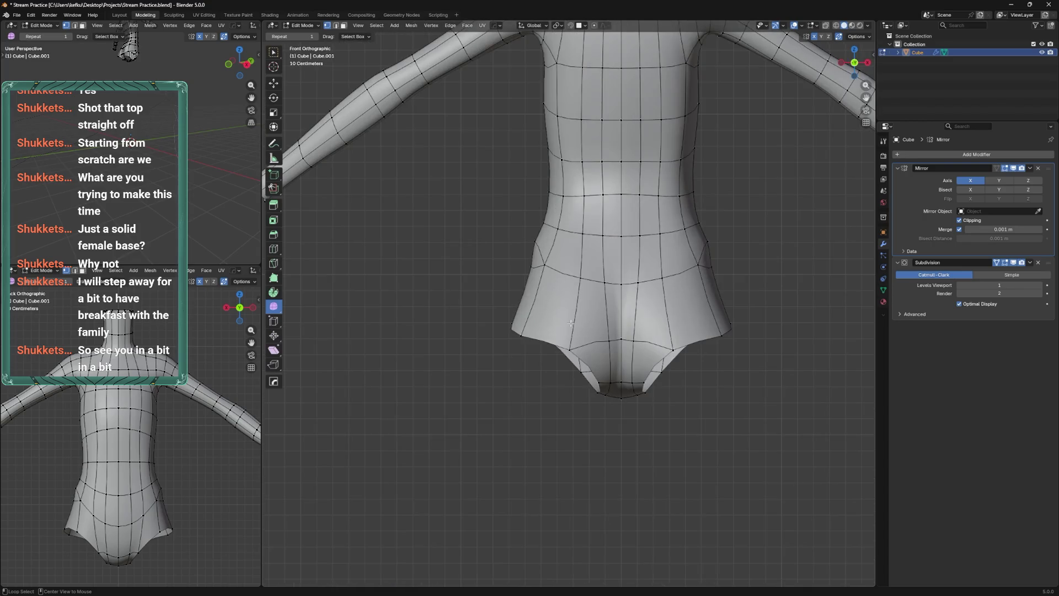
Slide the hip vertex up and the lower crotch vertex along its edge from the back
left_click(554, 314)
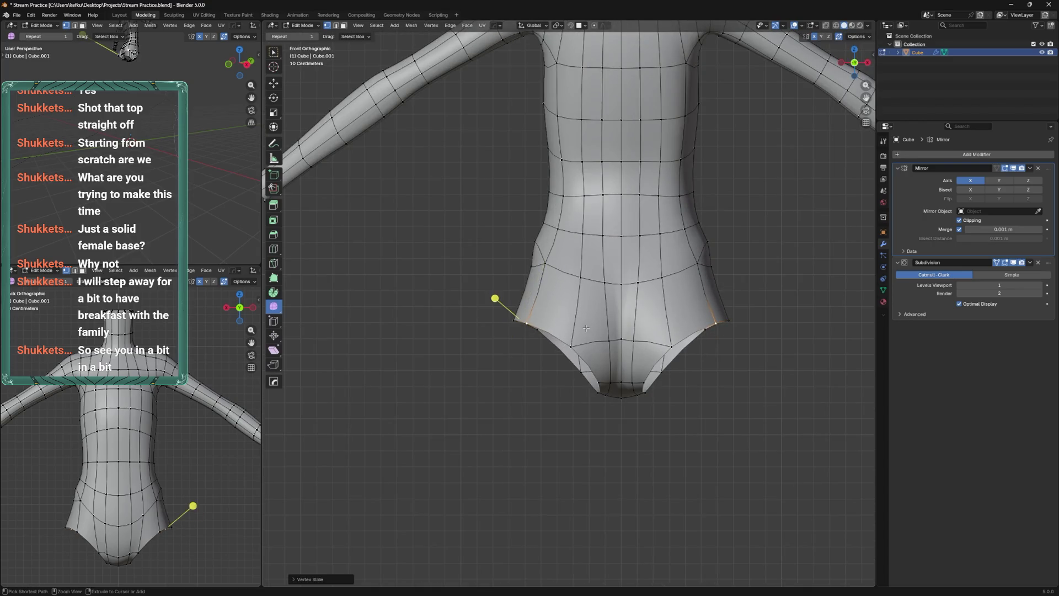
key("ctrl+KP_1")
left_click(566, 356)
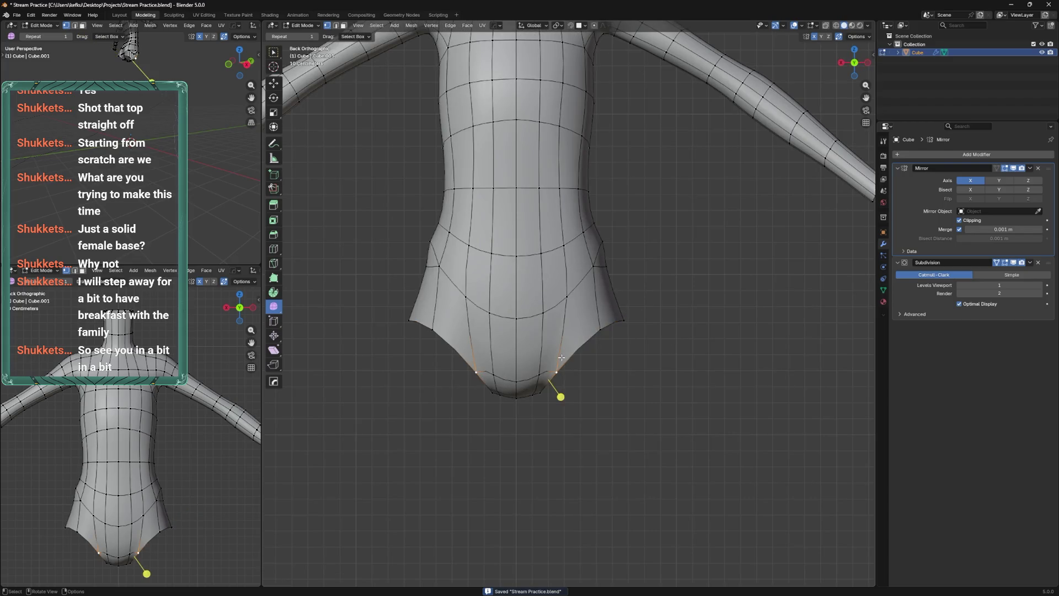
key("g")
key("g")
left_click(557, 359)
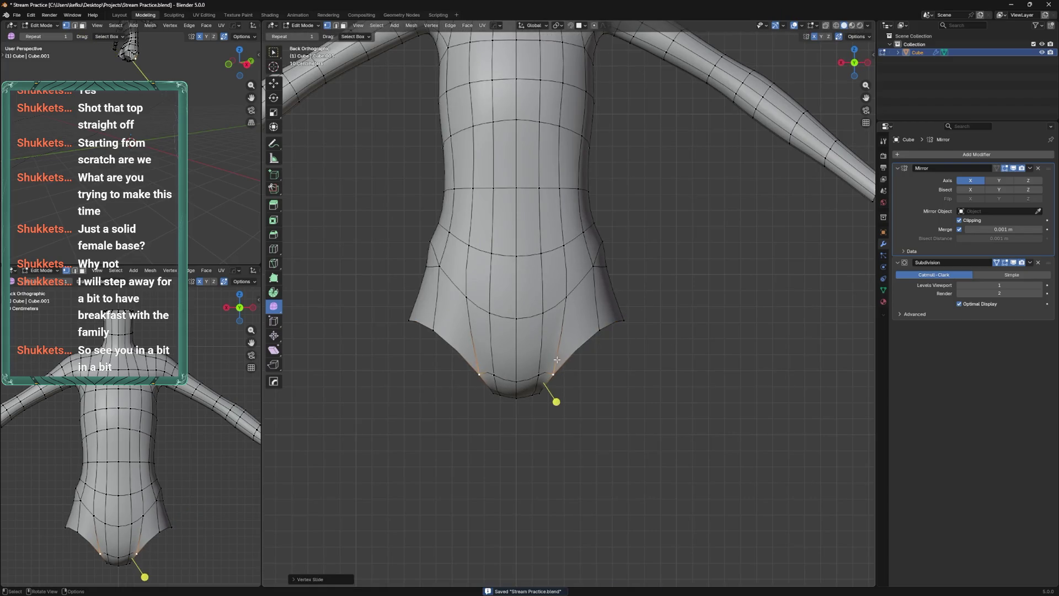
Extrude the leg-opening edge loop downward
left_click(629, 310)
scroll("down", 3)
key("ctrl+s")
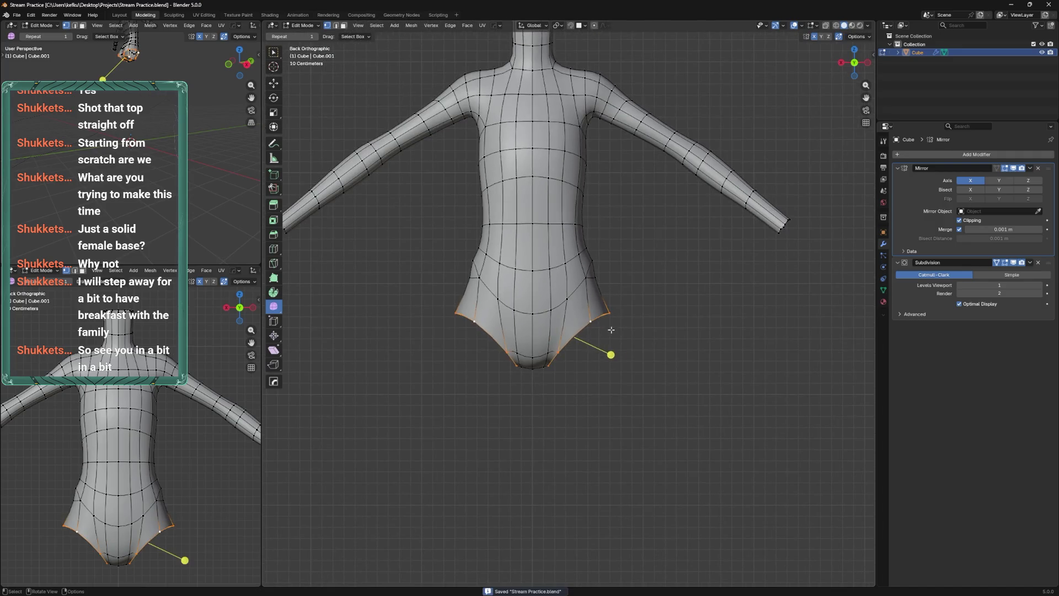
key("e")
left_click(623, 356)
Rotate the leg-end loops with X and Y axis constraints to tilt them
key("r")
key("z")
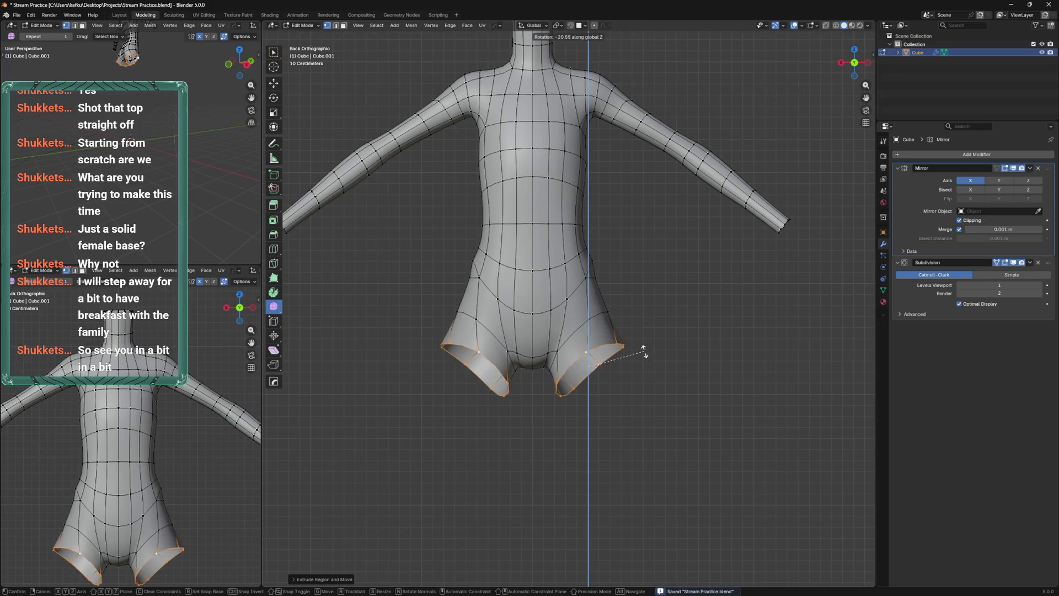
key("Escape")
key("r")
key("z")
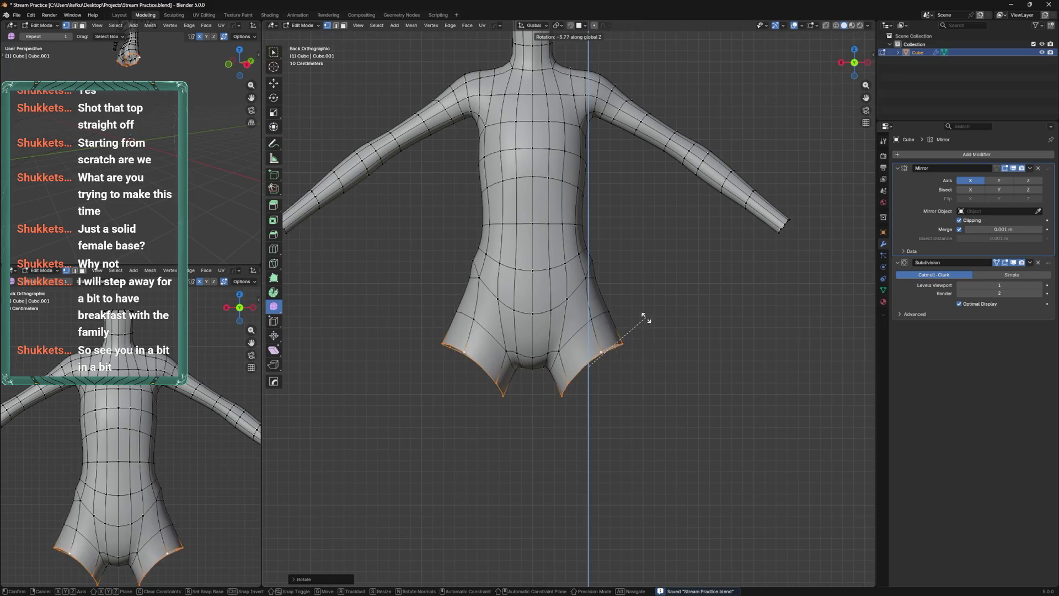
key("x")
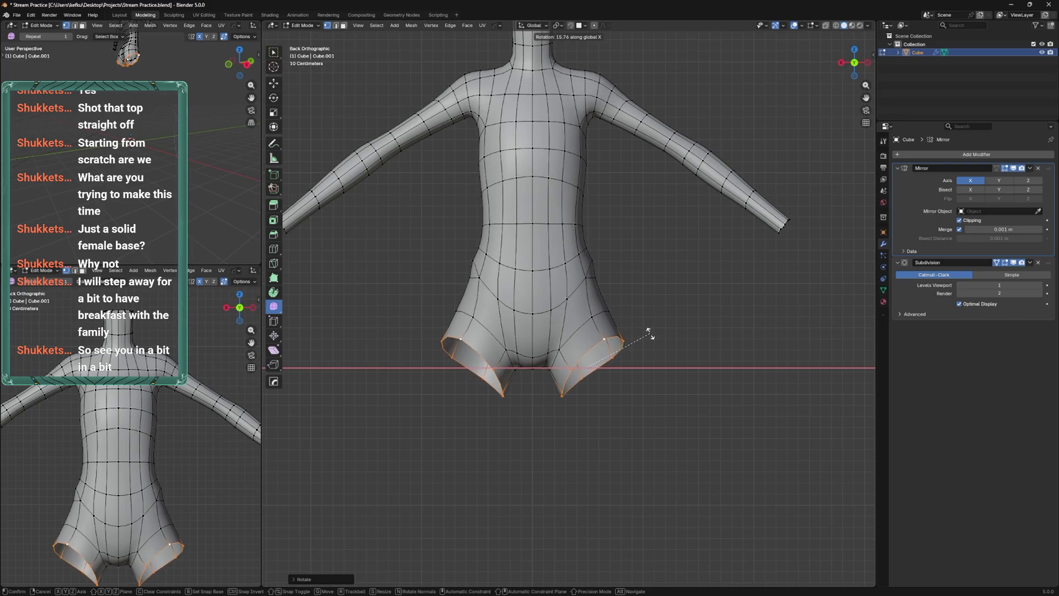
key("y")
left_click(650, 354)
Scale the leg-end loops flat along Z and lower them slightly
key("s")
key("z")
left_click(627, 359)
key("g")
left_click(651, 336)
Save Stream Practice.blend, then select the centre crotch loop to slide it
key("KP_1")
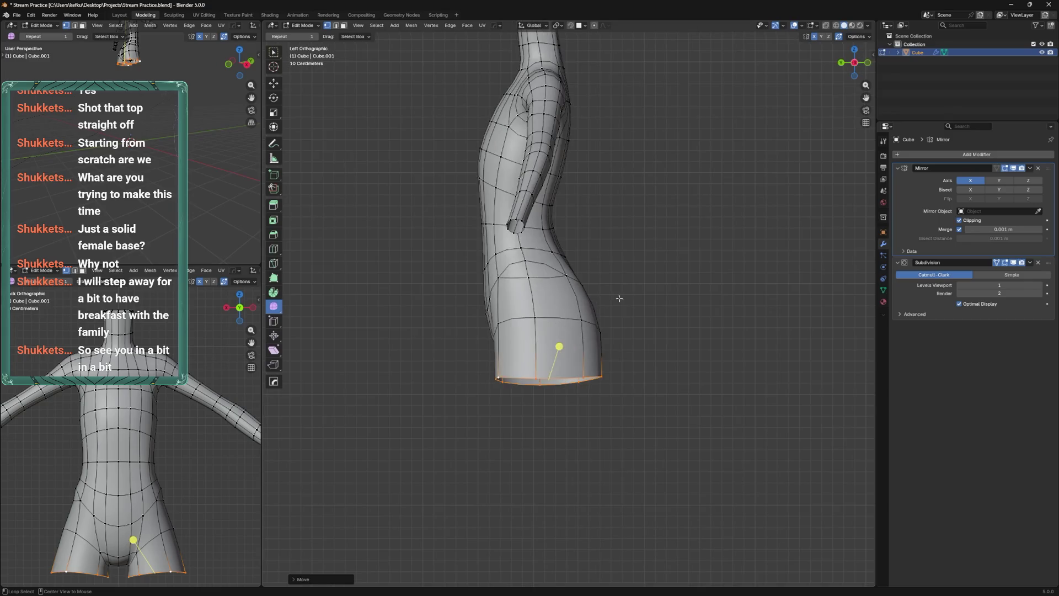
key("ctrl+s")
scroll("up", 3)
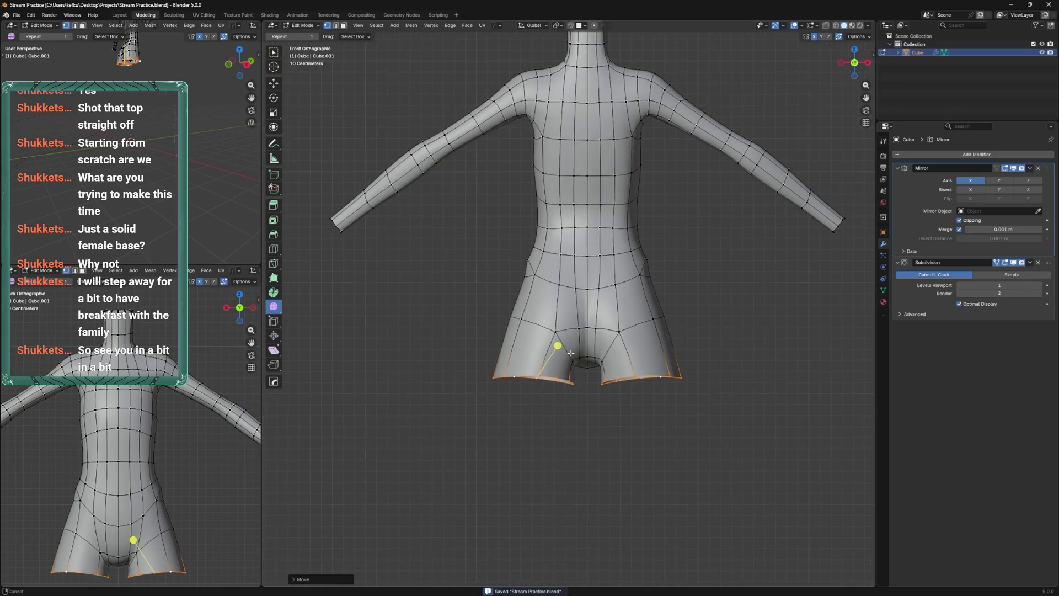
left_click_drag(594, 372, 569, 309)
left_click(568, 308)
key("g")
key("g")
Slide the crotch vertices and the two waist vertices along their edges
left_click(562, 348)
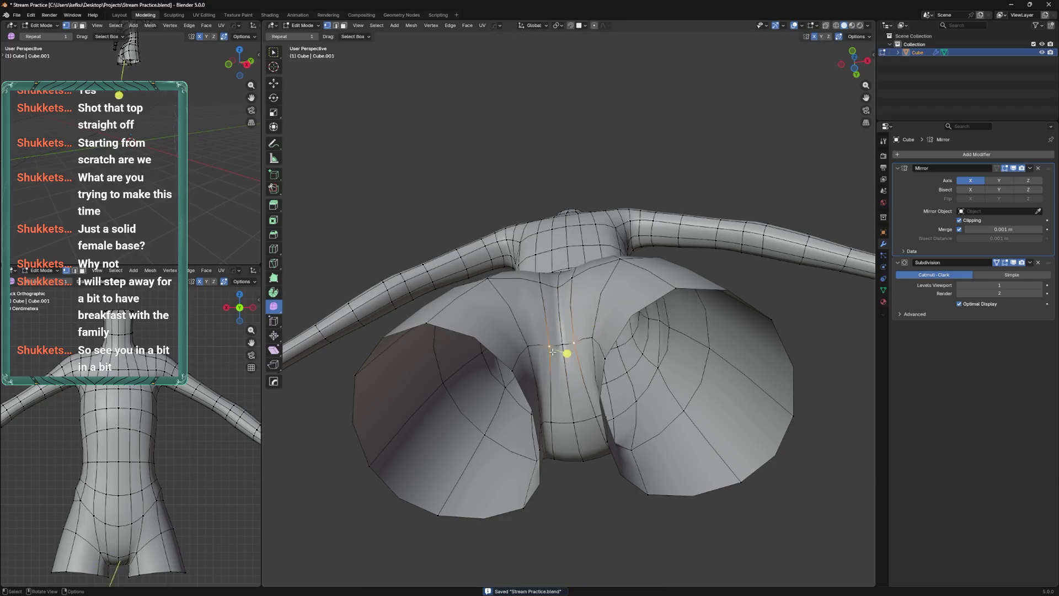
key("g")
key("g")
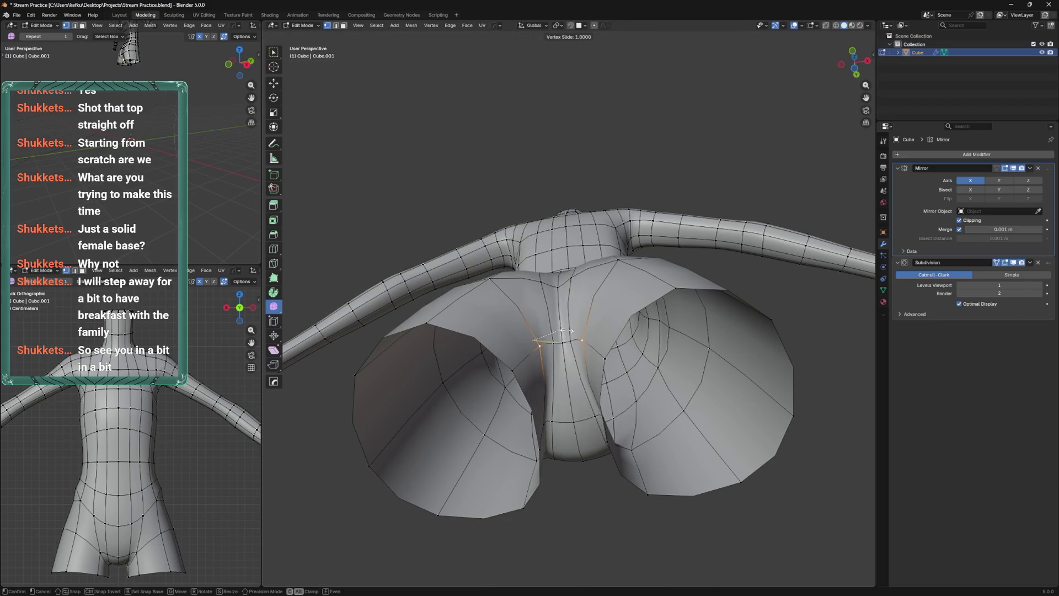
left_click(568, 331)
left_click_drag(568, 331, 575, 393)
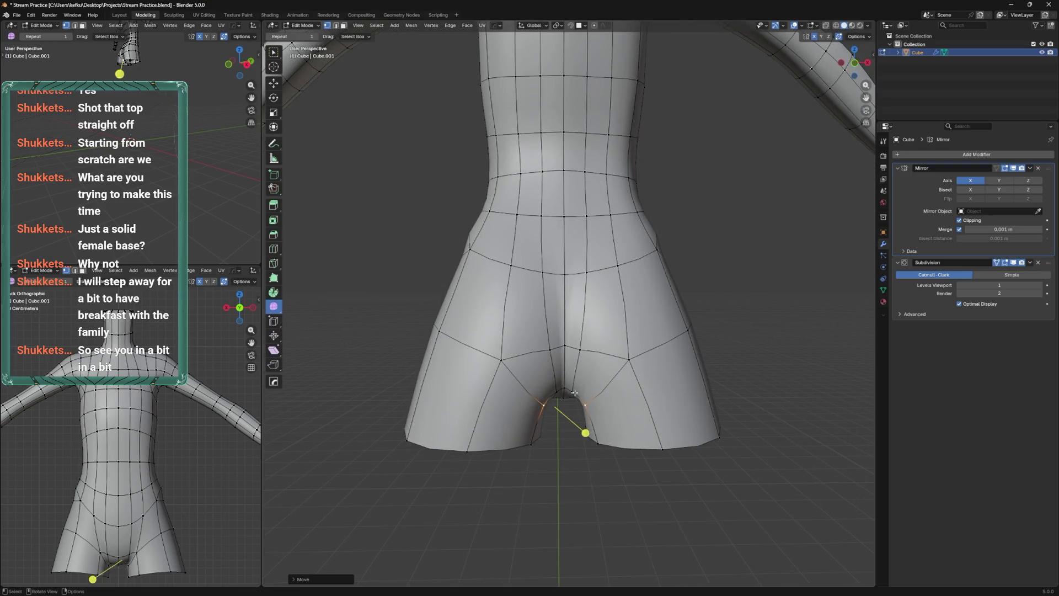
key("g")
key("g")
scroll("down", 3)
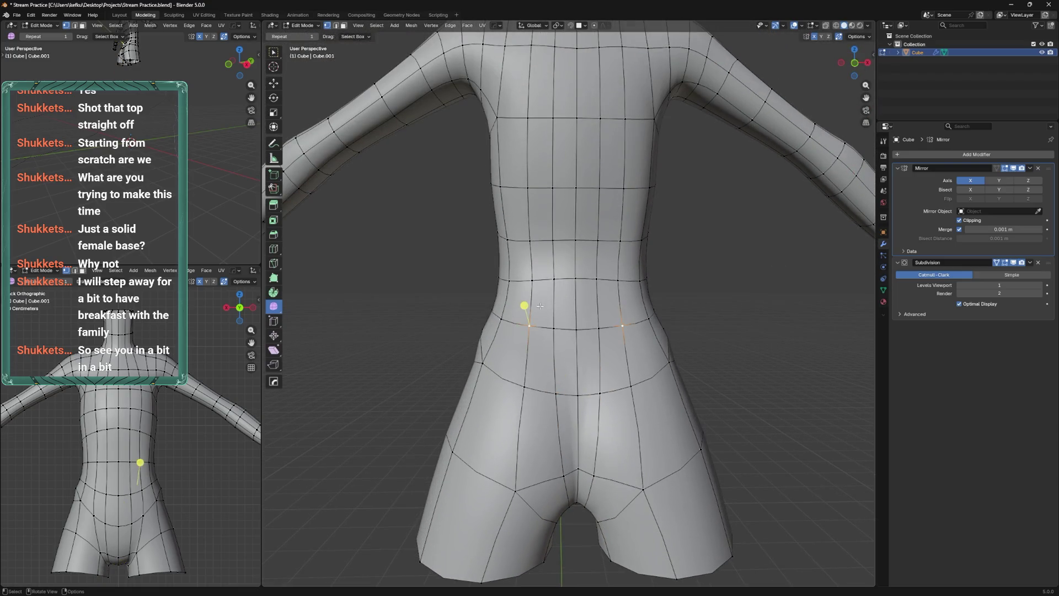
left_click(538, 382)
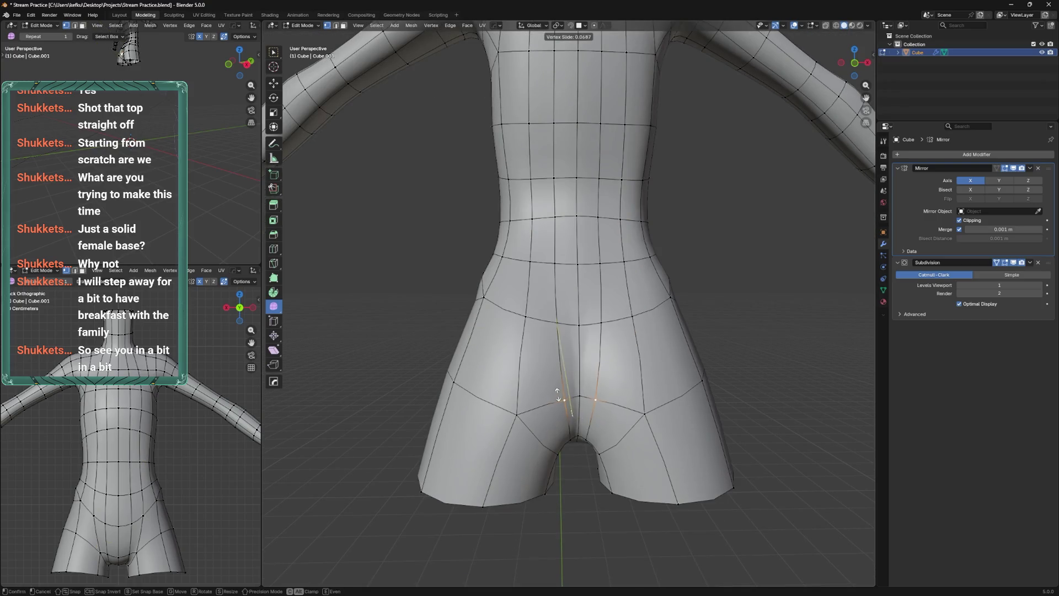
Slide the mirrored hip vertices and the vertices at the leg bottom along their edges
left_click(518, 428)
left_click_drag(518, 428, 531, 394)
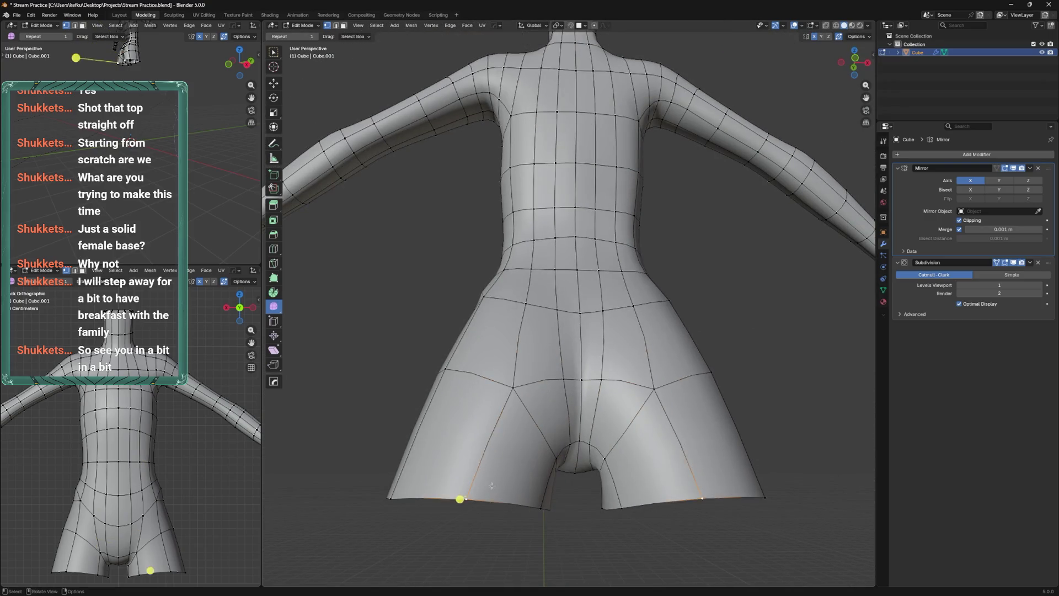
left_click(499, 488)
left_click_drag(499, 489, 607, 404)
left_click(457, 402)
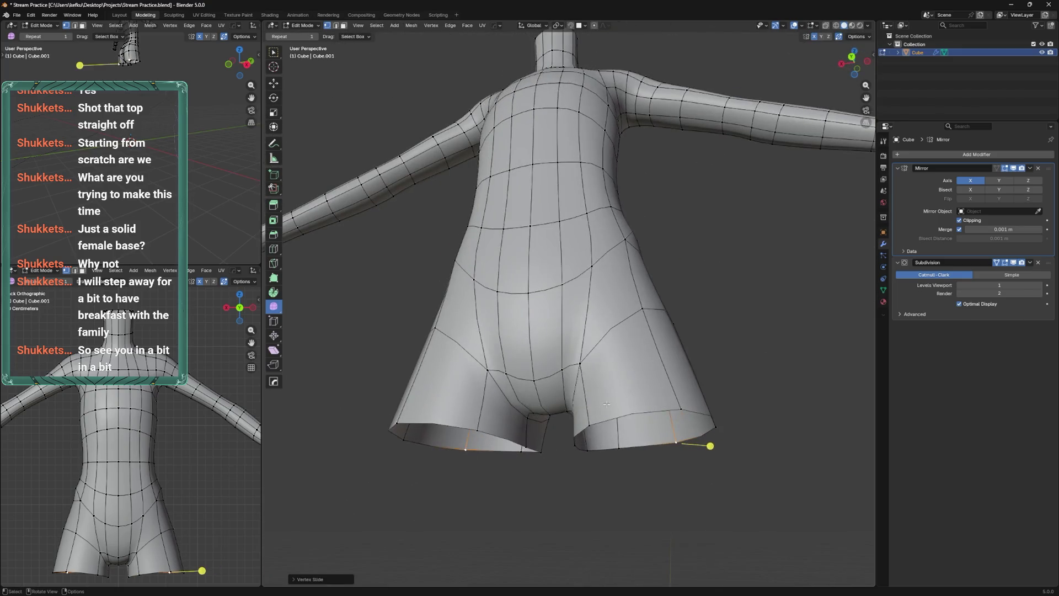
left_click(671, 399)
left_click_drag(671, 399, 561, 373)
left_click(623, 442)
Nudge a stray vertex into place and select both bottom leg loops for lowering
left_click(521, 364)
key("g")
key("g")
left_click(522, 362)
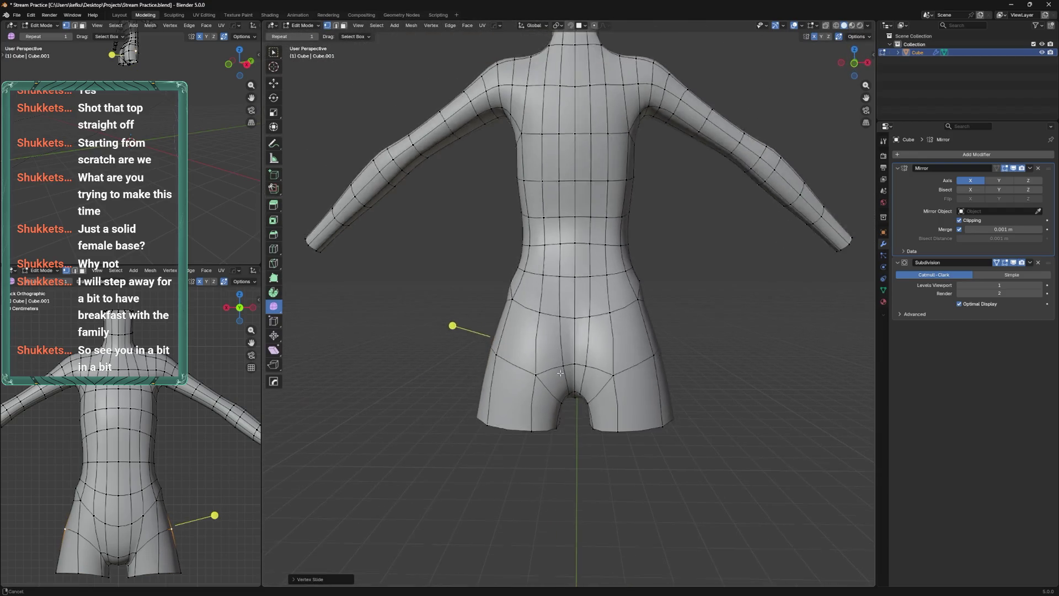
left_click(568, 419)
left_click_drag(567, 418, 568, 421)
key("ctrl+KP_1")
Lower the leg-end loops straight down along Z in two moves
key("g")
key("z")
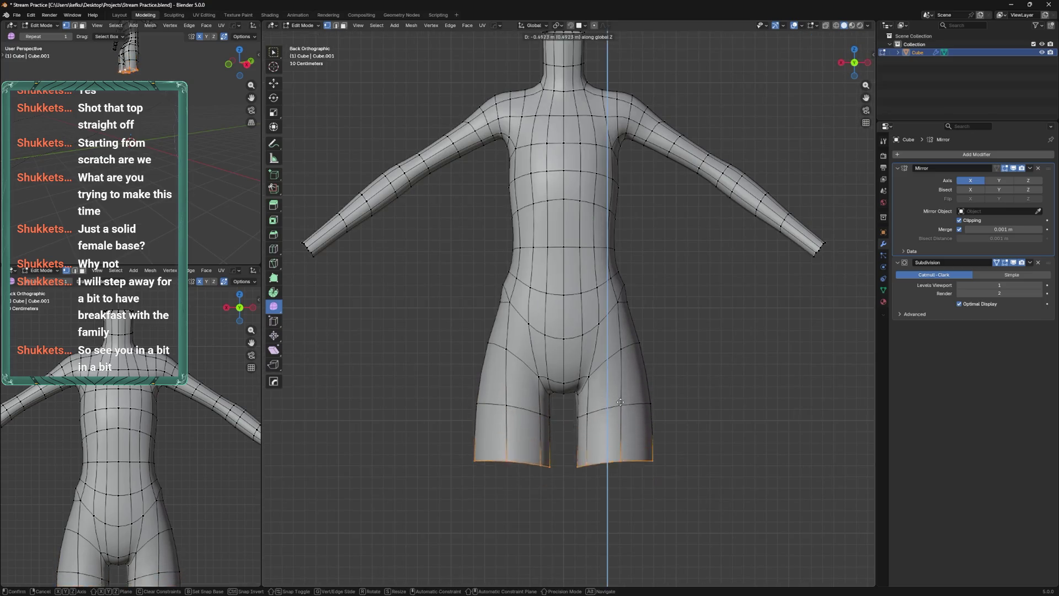
scroll("down", 3)
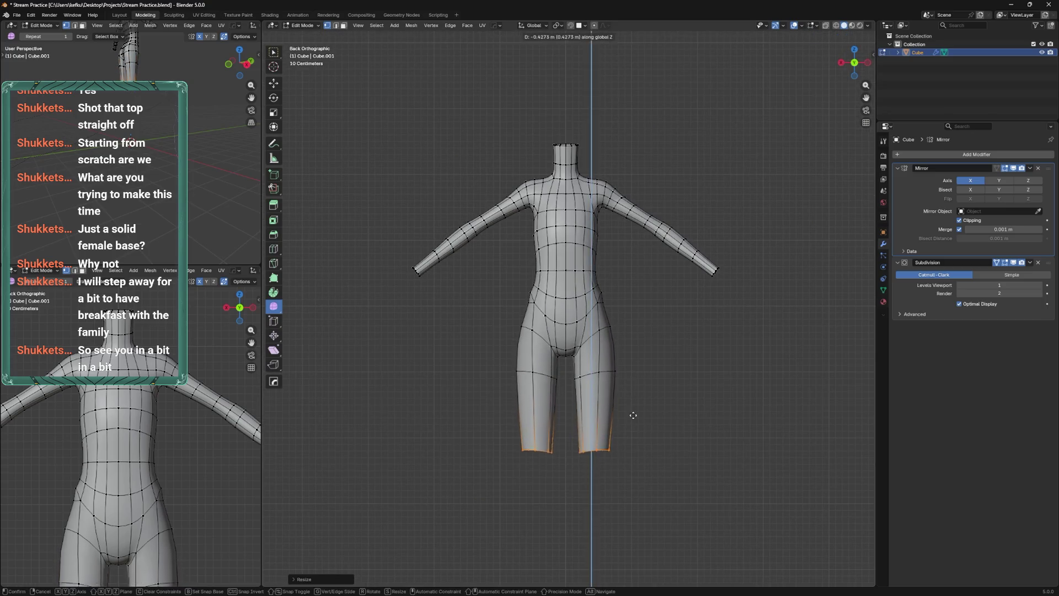
left_click(633, 415)
left_click_drag(633, 415, 620, 309)
key("g")
key("z")
left_click(630, 313)
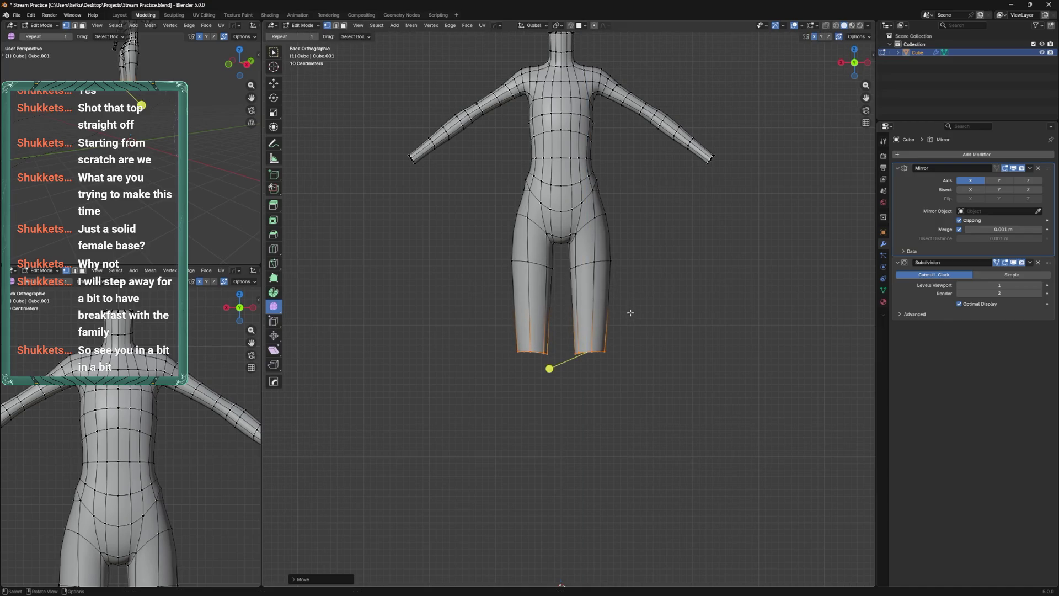
Flatten the leg-end loops along Z and smooth them
key("s")
key("z")
left_click(698, 449)
left_click_drag(697, 450, 612, 266)
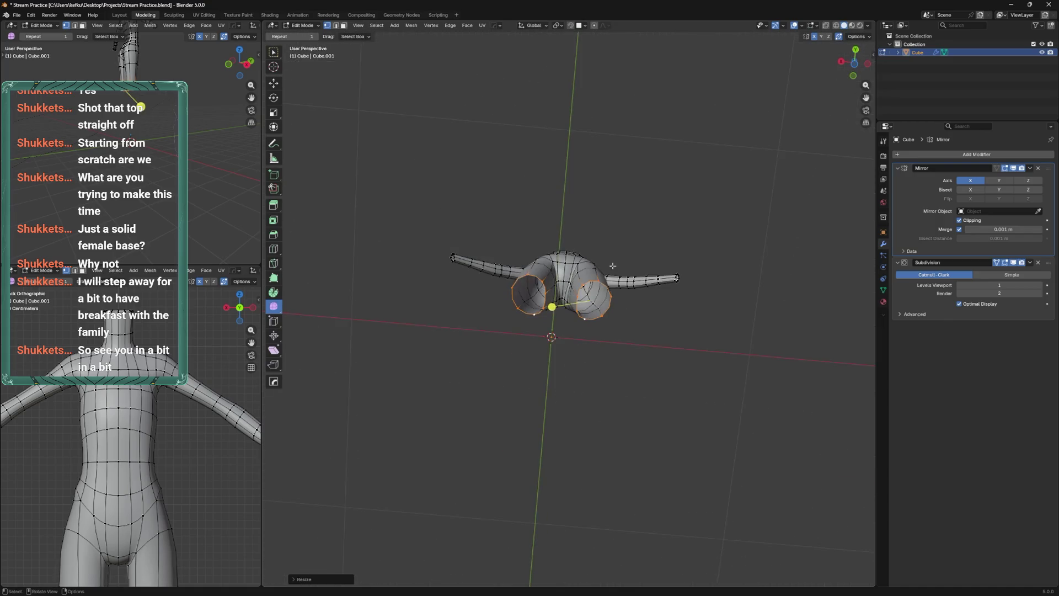
key("ctrl+KP_1")
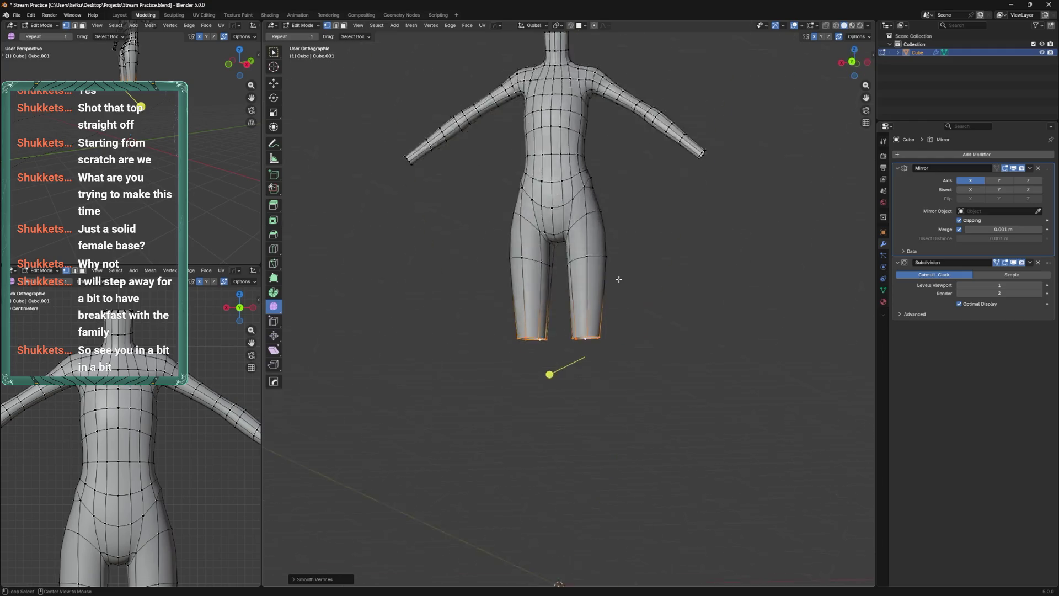
Extend the legs further down along Z and narrow the leg ends toward the ankles
key("g")
key("z")
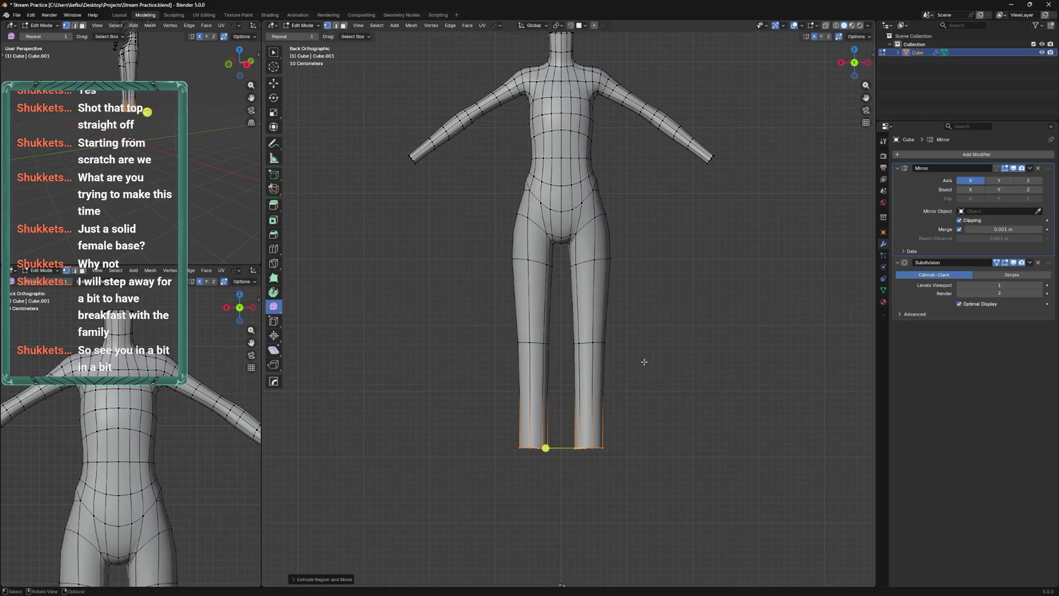
left_click(644, 361)
key("s")
left_click(635, 398)
key("g")
left_click(640, 379)
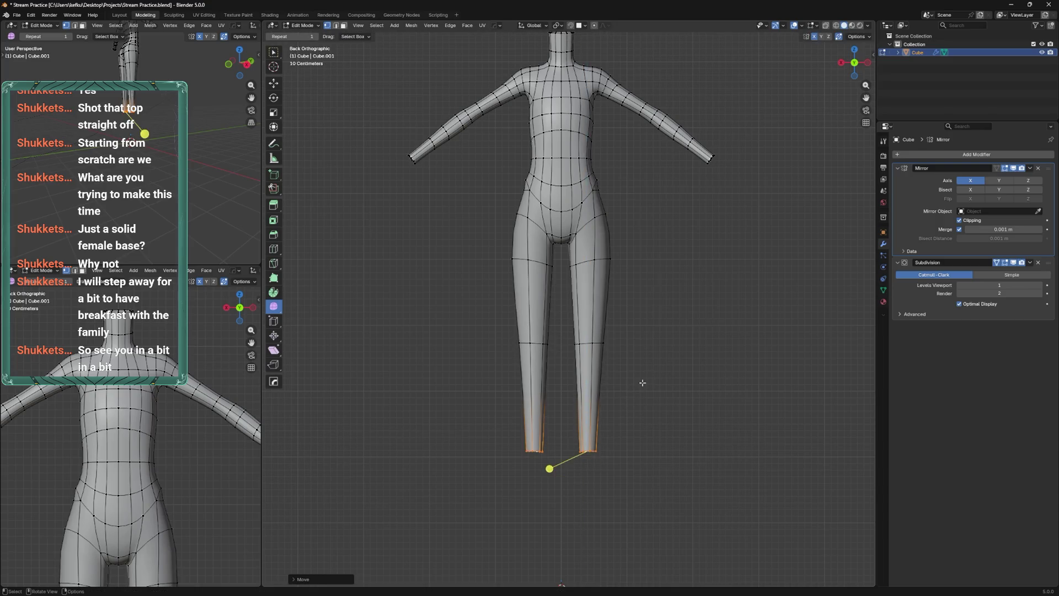
In left side view, add a loop cut across the lower leg, then scale and position it
key("ctrl+KP_3")
key("ctrl+r")
left_click(578, 400)
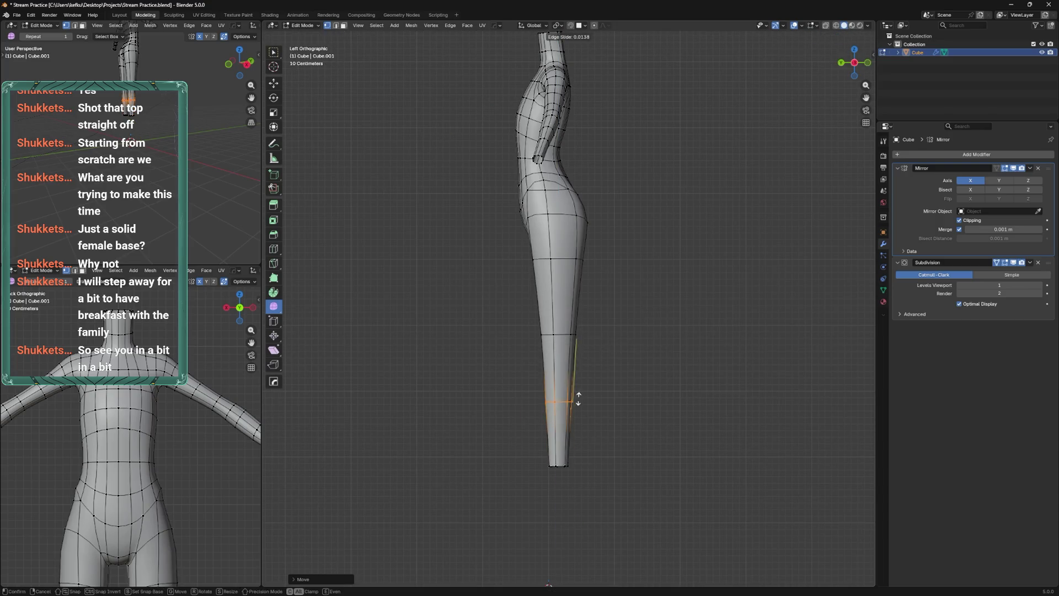
key("s")
key("g")
left_click(636, 362)
Tilt the new lower-leg loop by rotating it
key("KP_3")
key("ctrl+KP_1")
key("r")
left_click(554, 419)
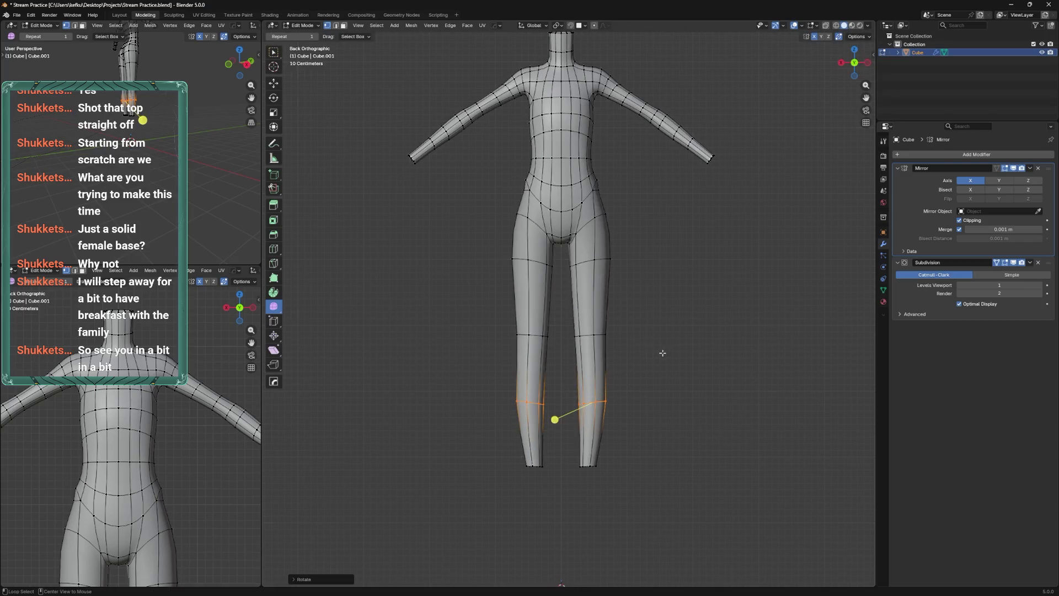
Reposition the lower-leg loop in left side view with several small moves
key("ctrl+KP_3")
key("g")
left_click(608, 338)
key("g")
left_click(598, 315)
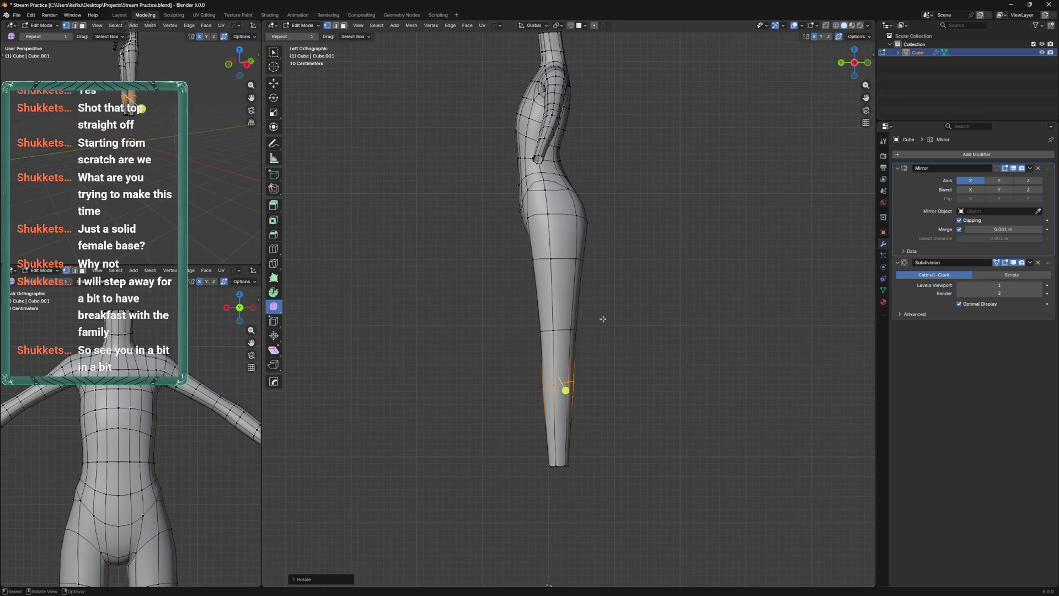
key("g")
left_click(587, 327)
left_click_drag(571, 294, 595, 315)
scroll("up", 3)
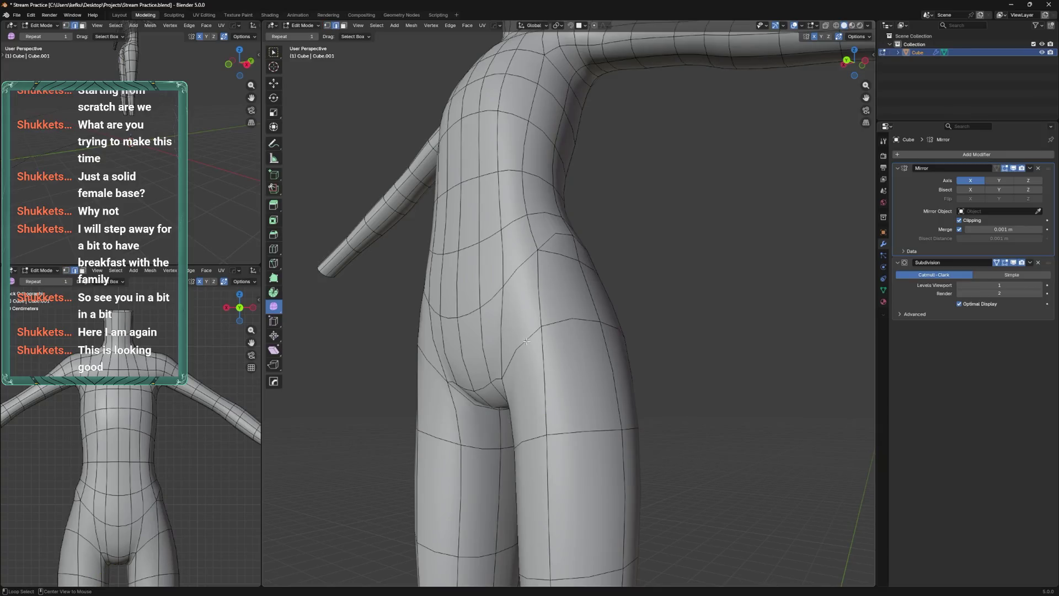
Bevel the selected hip edge loop
left_click(605, 323)
scroll("down", 3)
left_click_drag(592, 371, 595, 333)
key("ctrl+b")
left_click(575, 349)
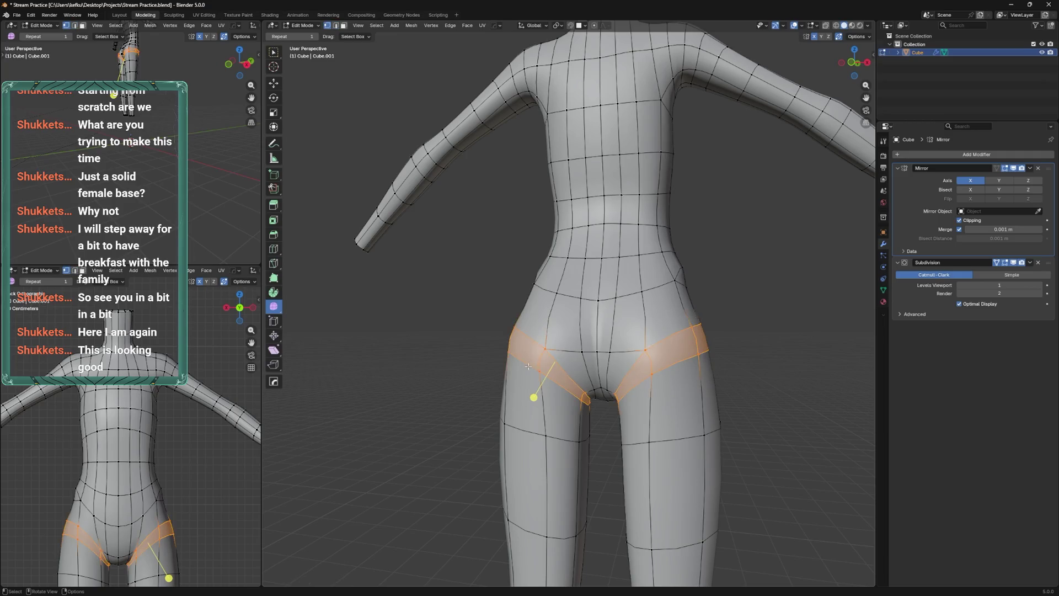
Slide the thigh edge loop down the leg and reposition the hip loop from the back
left_click(528, 366)
key("g")
key("g")
left_click(491, 452)
left_click_drag(495, 461, 621, 393)
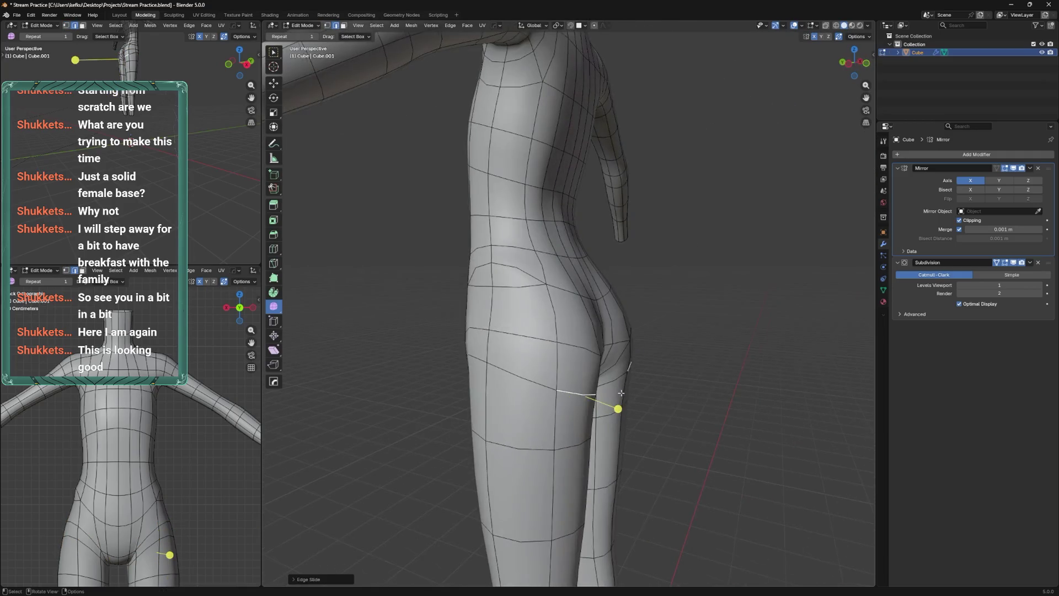
left_click_drag(537, 375, 503, 367)
scroll("up", 3)
key("g")
left_click(499, 365)
Save the file, then move and slide the hip vertices to refine the hip shape
key("ctrl+s")
left_click_drag(573, 330, 625, 390)
key("g")
left_click(593, 418)
key("Tab")
key("Tab")
left_click_drag(667, 361, 559, 357)
left_click_drag(559, 357, 520, 383)
Slide the inner-thigh crotch vertices upward with Vertex Slide
left_click(588, 345)
key("shift+v")
left_click(562, 363)
left_click(571, 425)
key("shift+v")
right_click(544, 457)
Slide two hip vertices outward, then switch to Sculpt Mode with Elastic Grab
left_click(634, 391)
key("shift+v")
left_click(628, 400)
left_click(672, 387)
key("shift+v")
left_click(684, 374)
left_click_drag(684, 374, 603, 320)
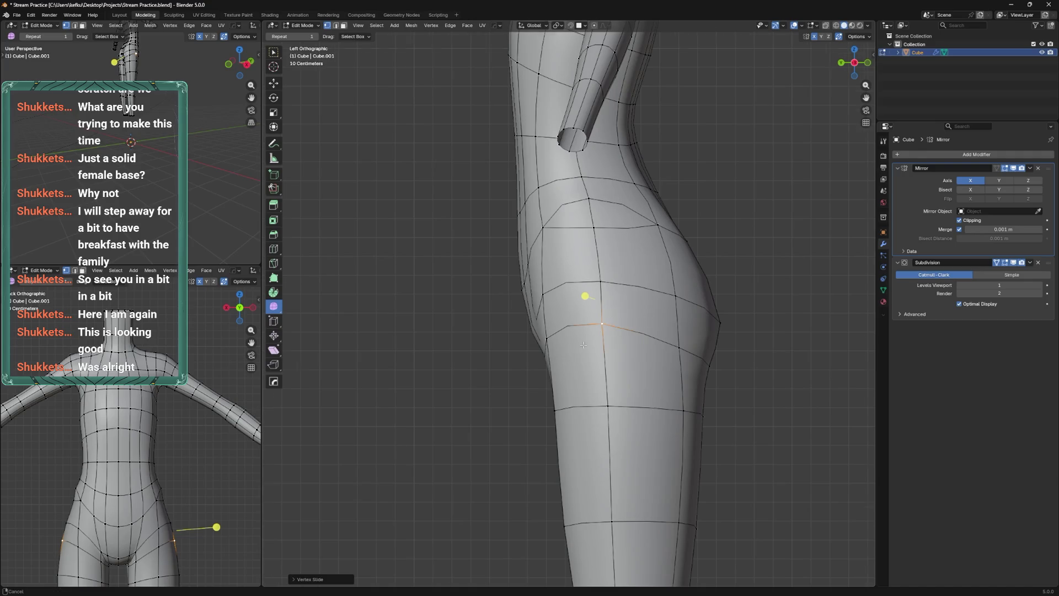
scroll("down", 3)
key("ctrl+Tab")
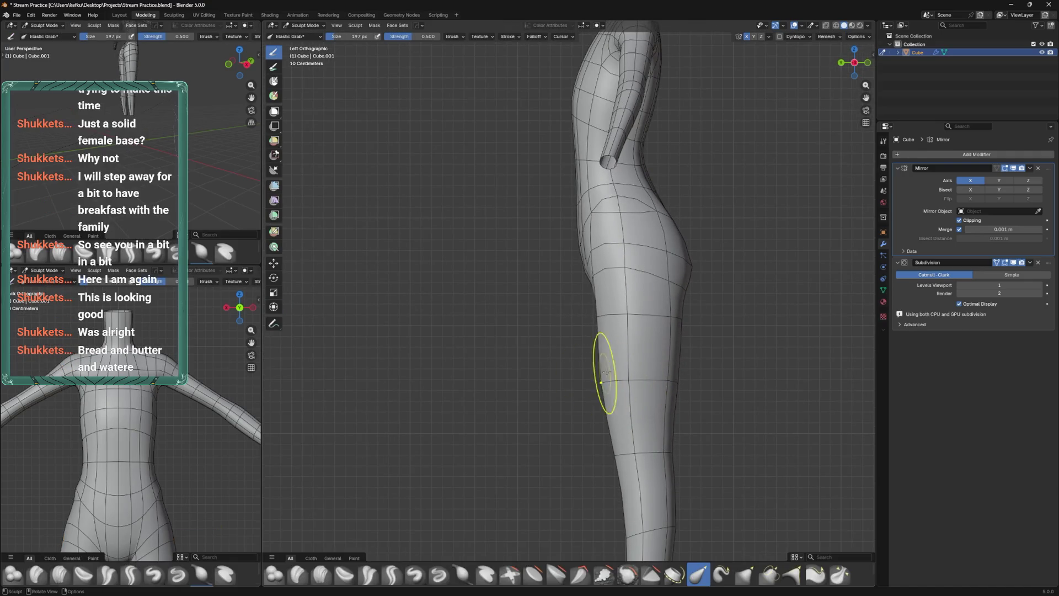
Push the leg's front slightly forward with Elastic Grab, shrink the brush, return to Edit Mode and save Stream Practice.blend
left_click_drag(622, 352, 613, 354)
key("f")
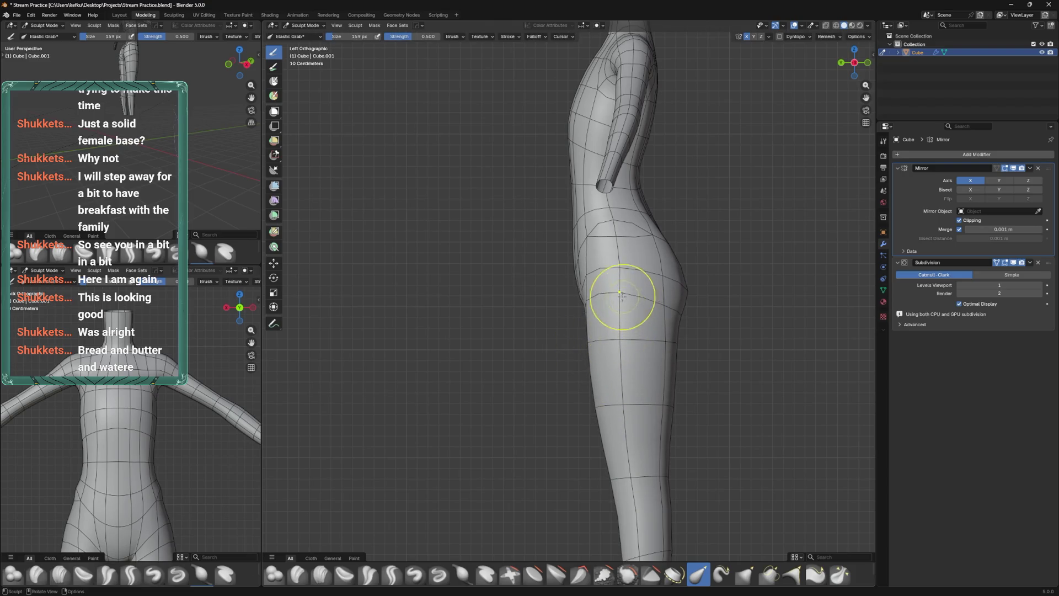
scroll("down", 3)
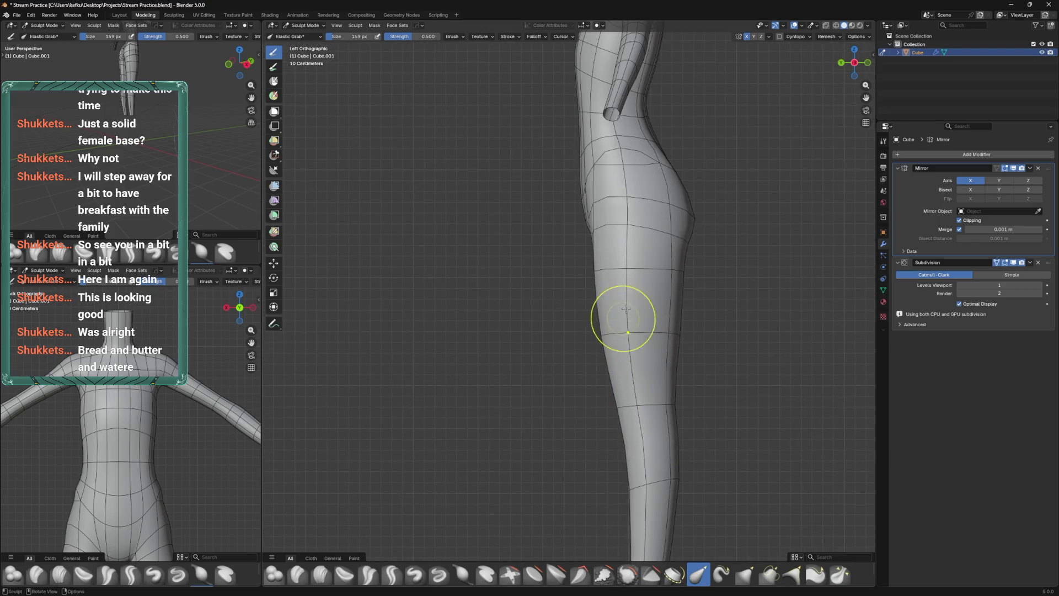
left_click_drag(630, 241, 575, 360)
key("Tab")
key("ctrl+s")
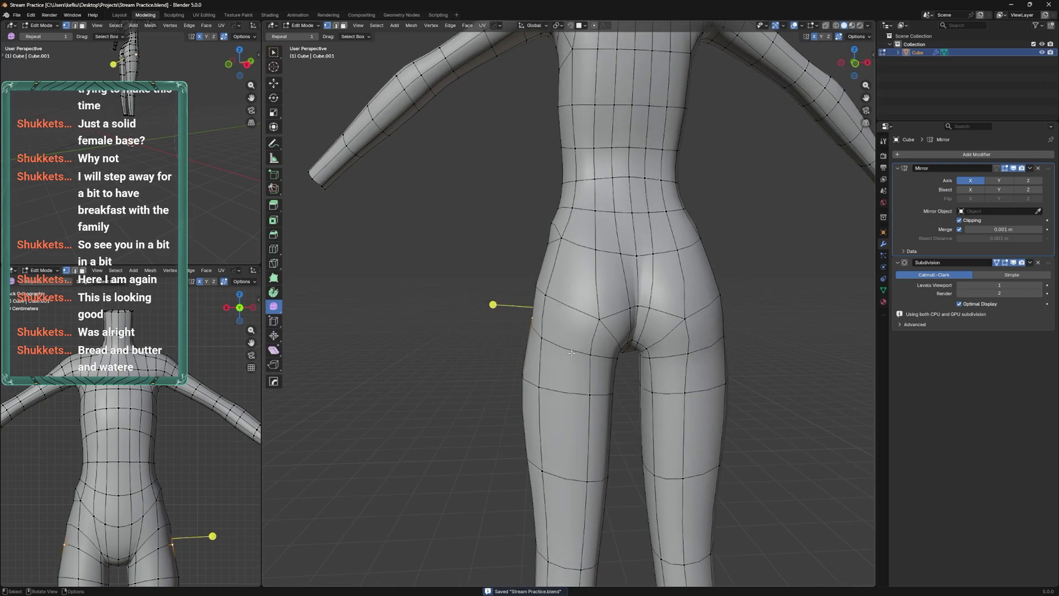
key("g")
left_click(570, 348)
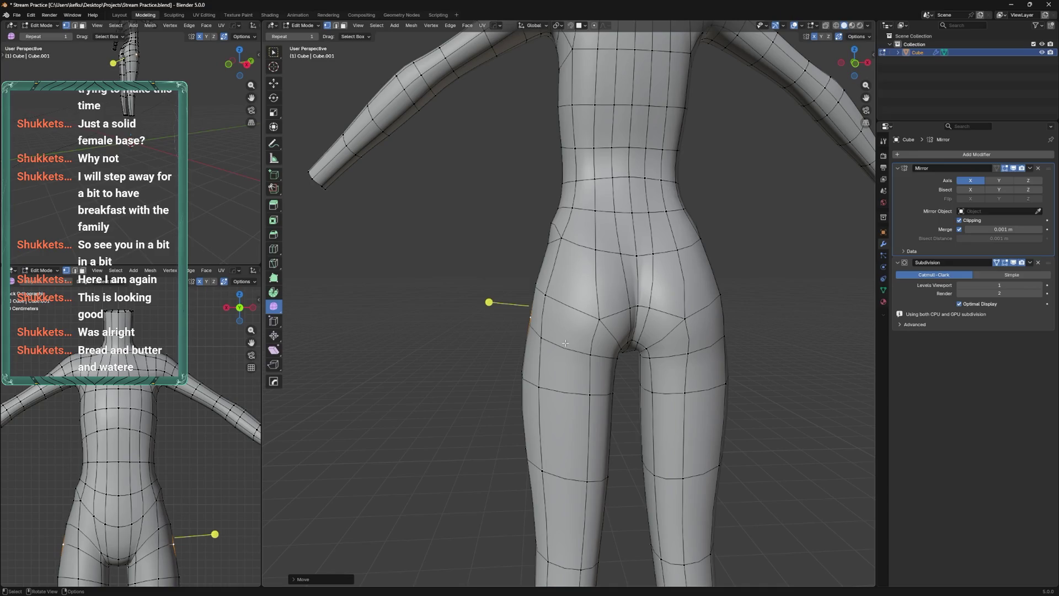
left_click_drag(545, 357, 622, 353)
key("g")
key("g")
left_click(578, 389)
scroll("down", 3)
key("Tab")
key("Tab")
left_click_drag(647, 351, 691, 282)
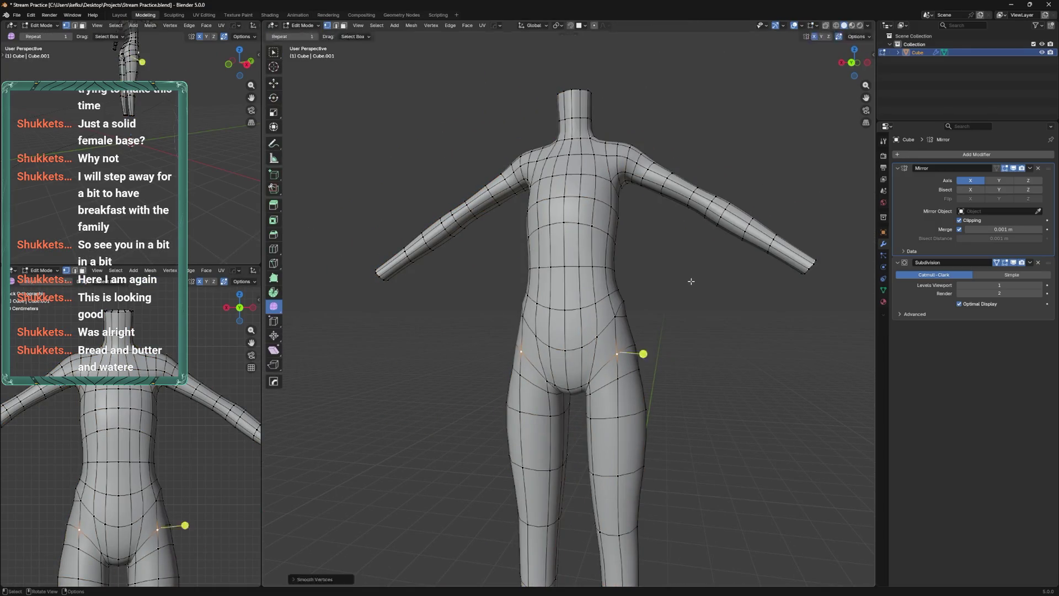
left_click_drag(688, 317, 606, 375)
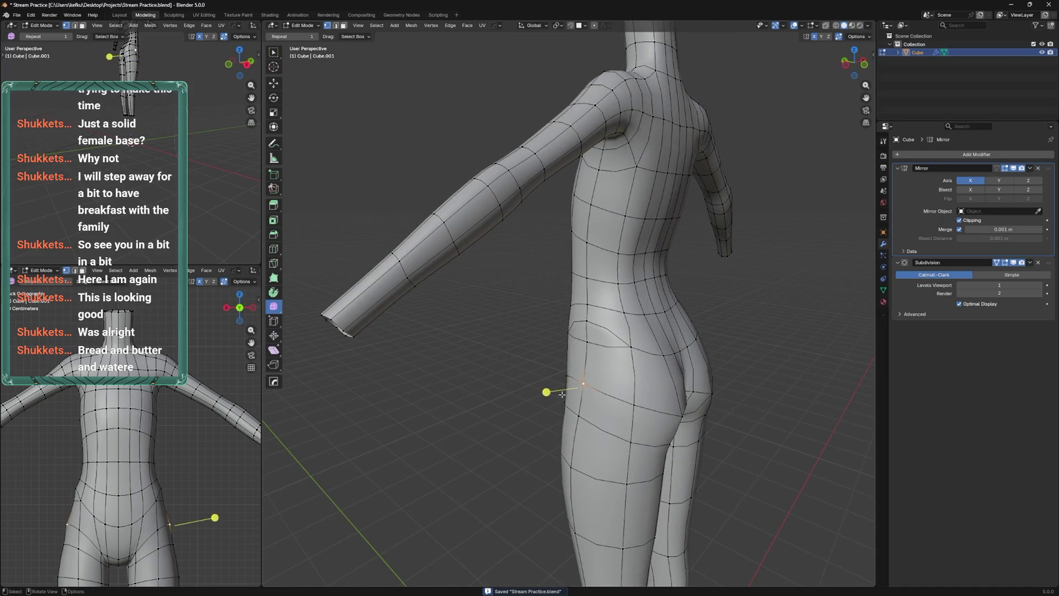
left_click(561, 394)
scroll("down", 3)
key("KP_1")
key("ctrl+Tab")
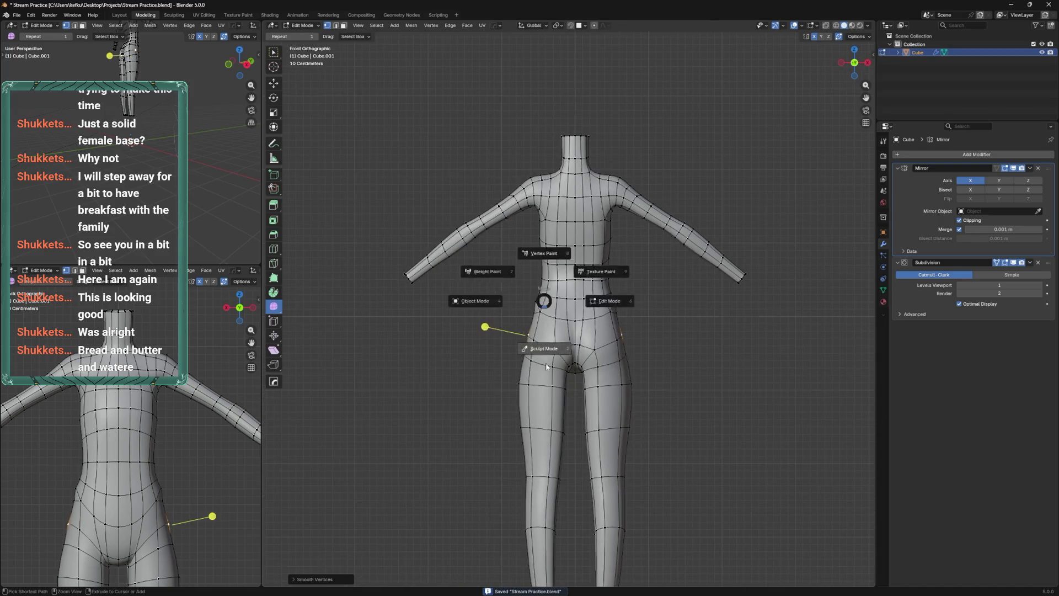
left_click(547, 366)
key("Tab")
key("ctrl+KP_1")
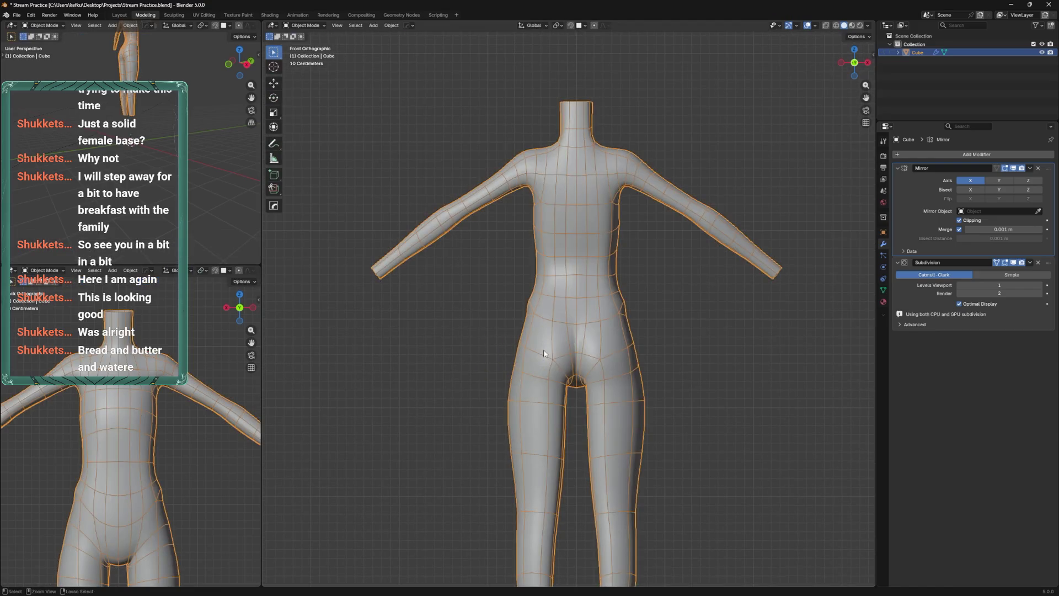
key("ctrl+s")
scroll("up", 3)
left_click_drag(561, 381, 561, 363)
key("ctrl+KP_1")
scroll("down", 3)
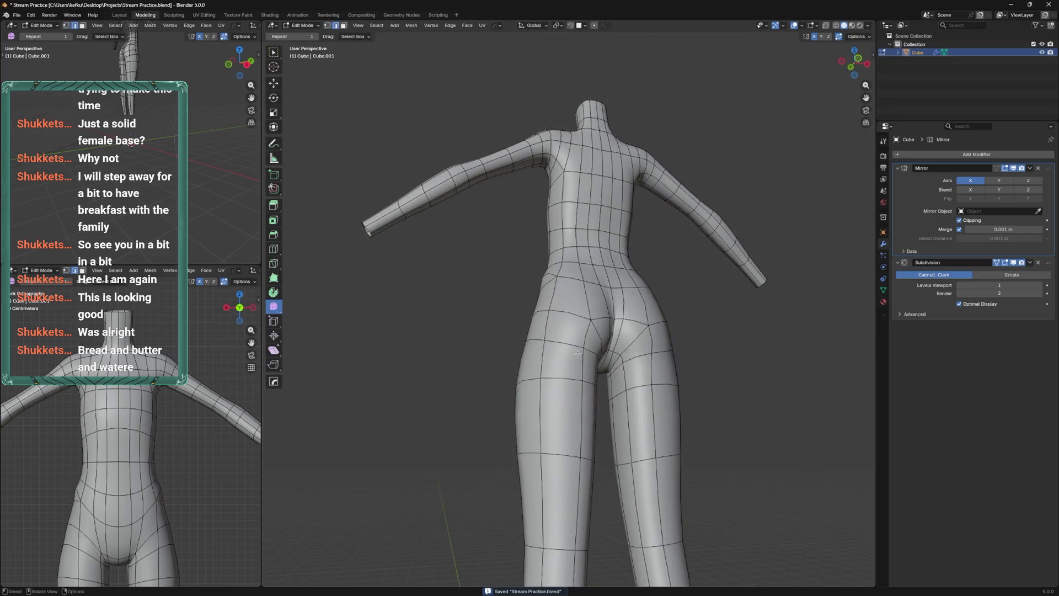
key("ctrl+KP_1")
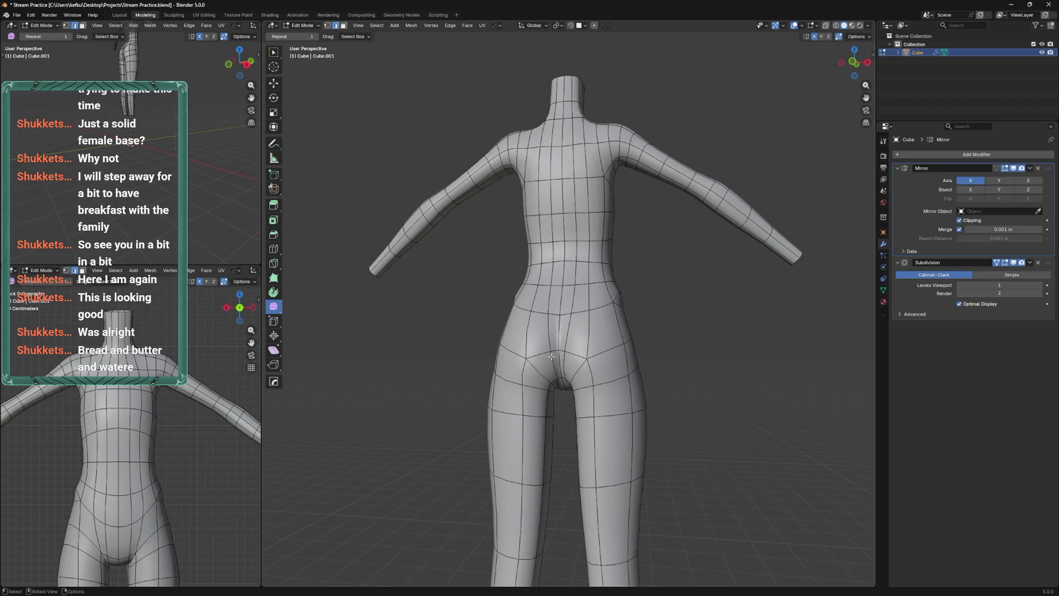
scroll("up", 3)
scroll("up", 3)
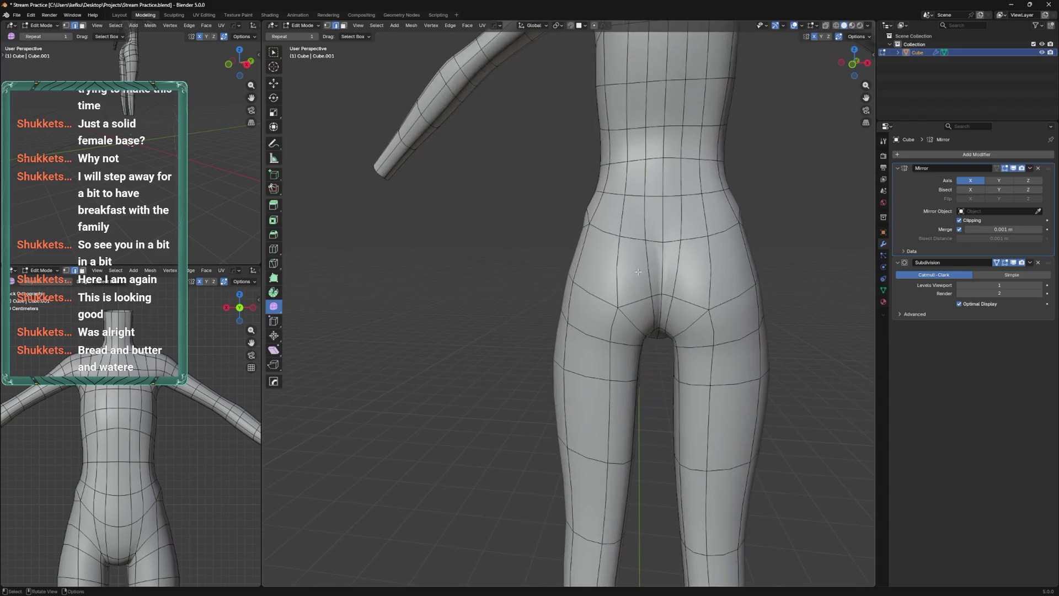
left_click_drag(622, 273, 629, 277)
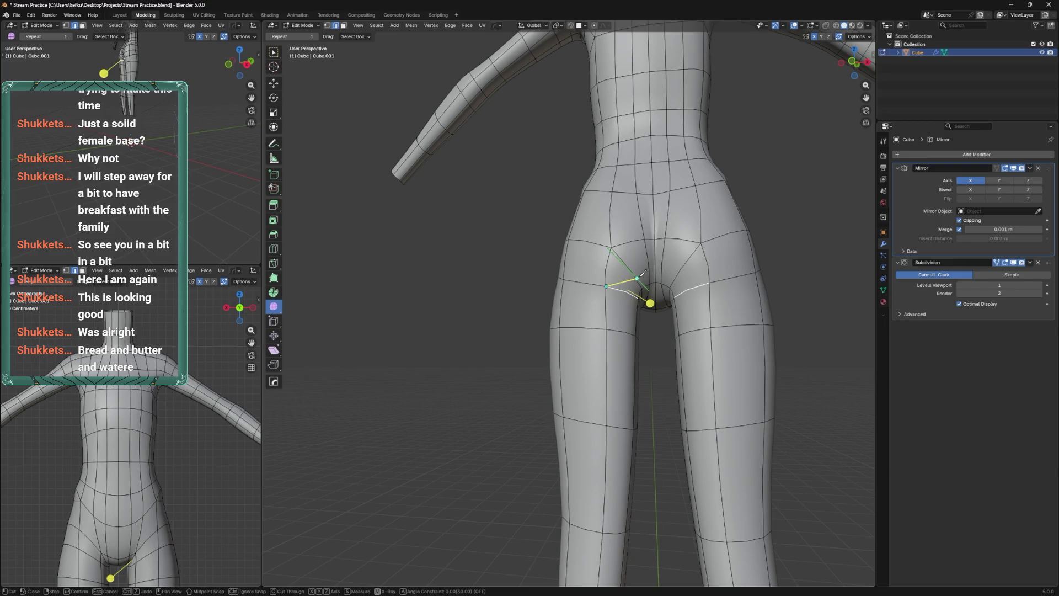
Commit the knife cuts at the crotch, then try beveling the upper-thigh loop and undo it
key("Return")
left_click_drag(641, 274, 628, 298)
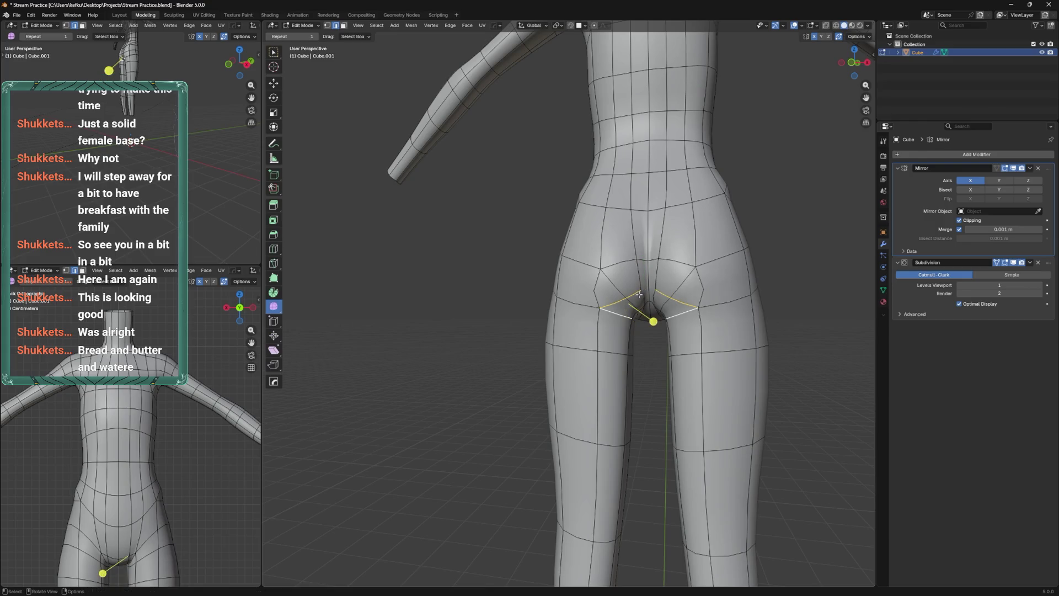
key("Return")
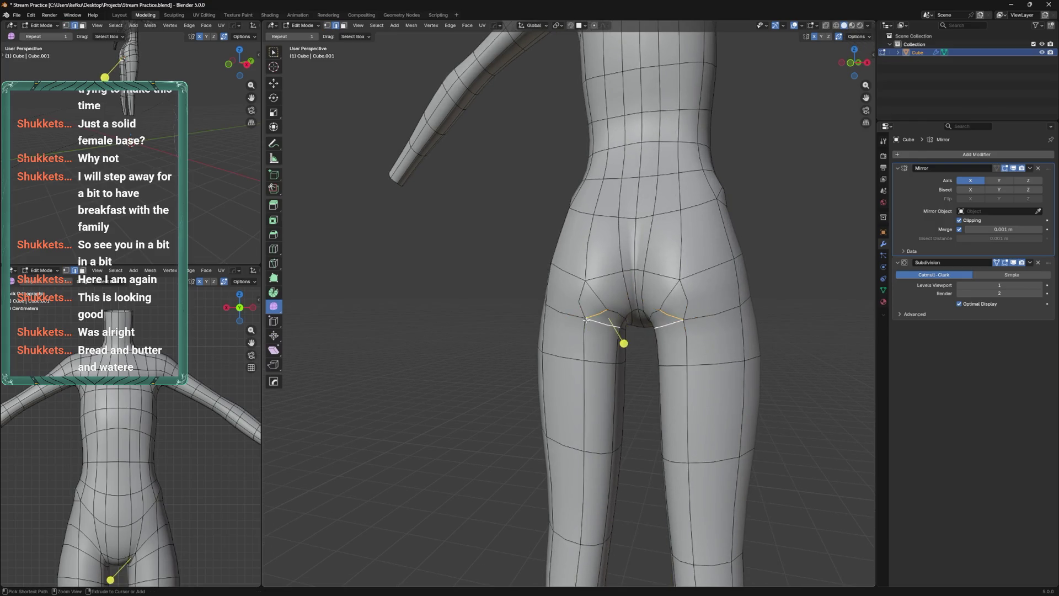
left_click_drag(594, 321, 577, 260)
left_click(629, 306)
key("ctrl+b")
left_click(653, 277)
scroll("up", 3)
key("ctrl+z")
Slide the selected edge and two crotch vertices along their edges, then save
key("g")
key("g")
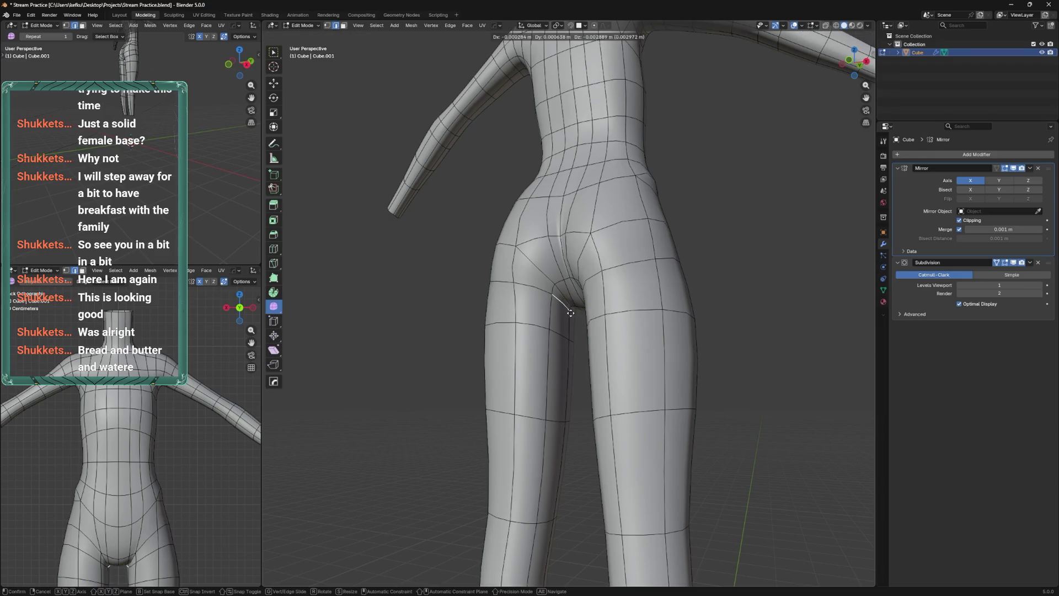
left_click(571, 313)
left_click_drag(571, 313, 590, 271)
key("g")
key("g")
left_click(579, 306)
key("g")
key("g")
left_click(607, 296)
key("ctrl+s")
Smooth the crotch vertices and move the inner-thigh vertex along X
key("g")
left_click(596, 320)
key("shift+r")
left_click_drag(606, 215, 594, 288)
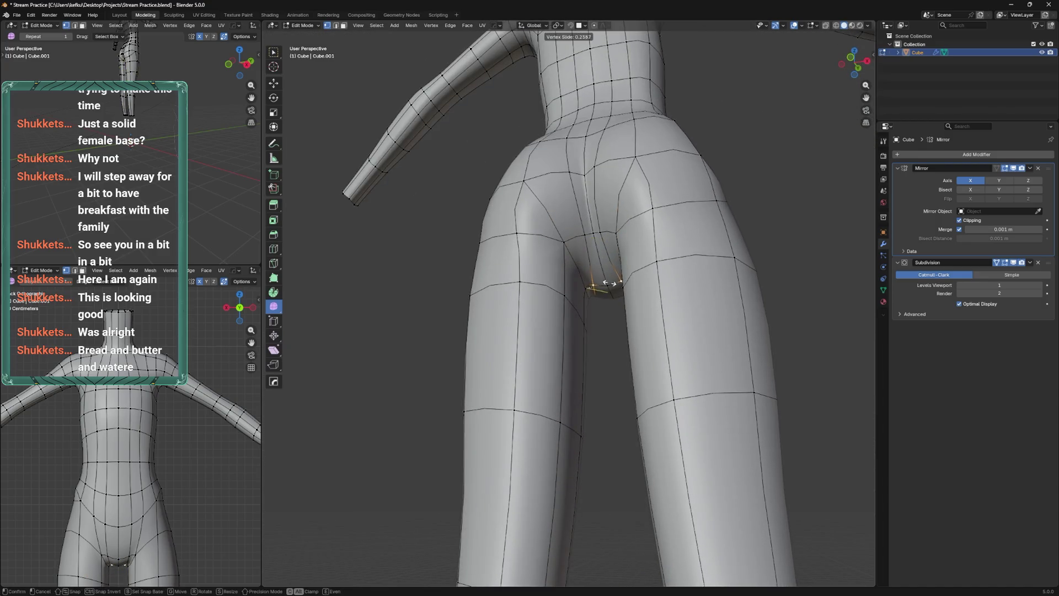
key("g")
key("x")
left_click(585, 332)
Shift the inner-thigh vertices along X and slide a crotch vertex along its edge
key("g")
key("x")
left_click(588, 435)
left_click_drag(588, 435, 572, 271)
key("g")
key("g")
left_click(589, 267)
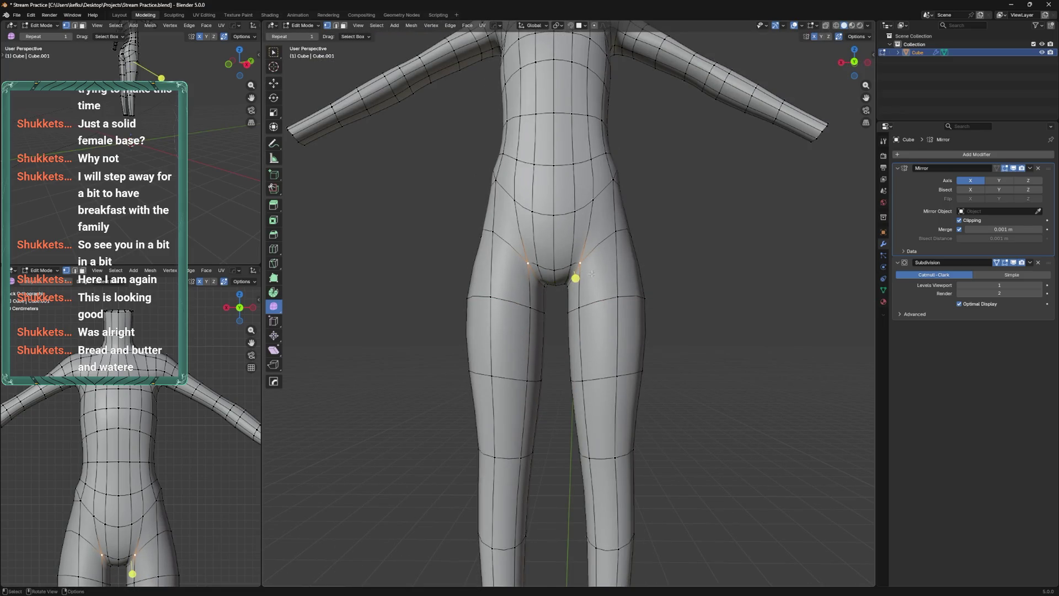
left_click_drag(592, 274, 629, 262)
left_click_drag(634, 148, 662, 271)
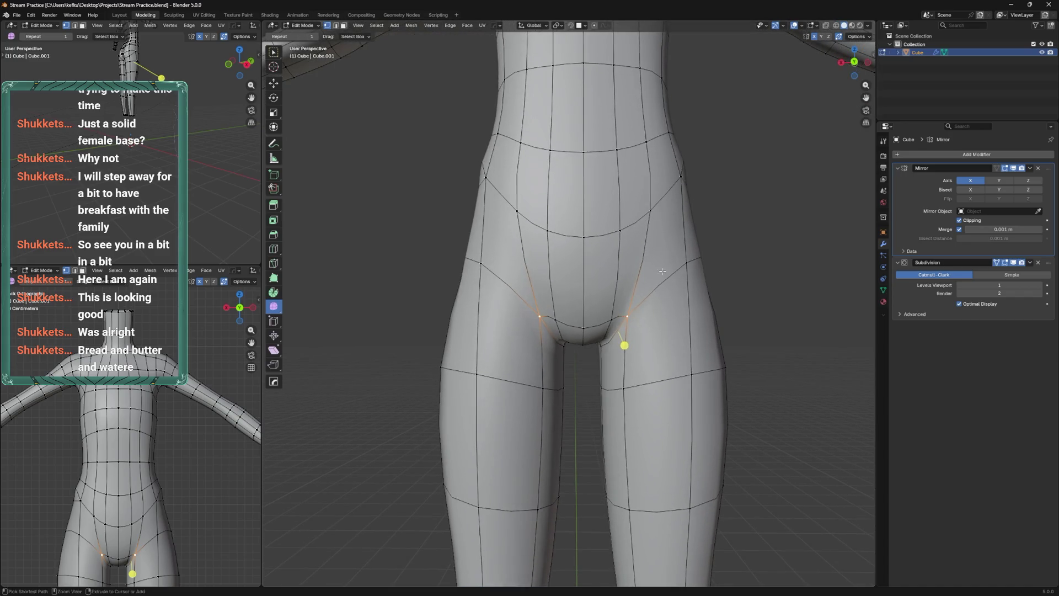
Slide the crotch vertices up and apart, then apply Smooth Vertices to them
key("g")
scroll("down", 3)
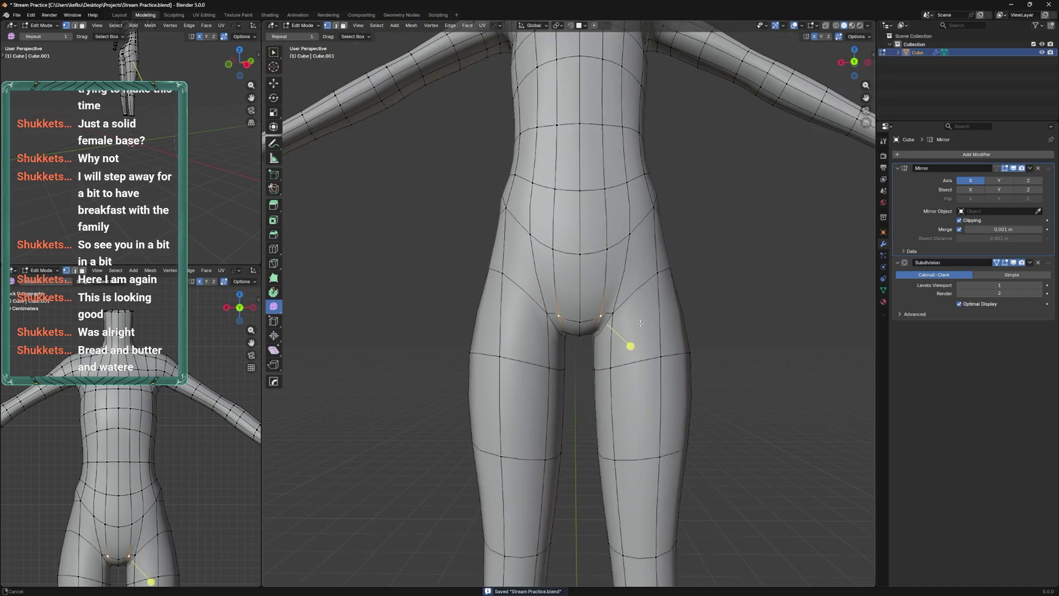
key("g")
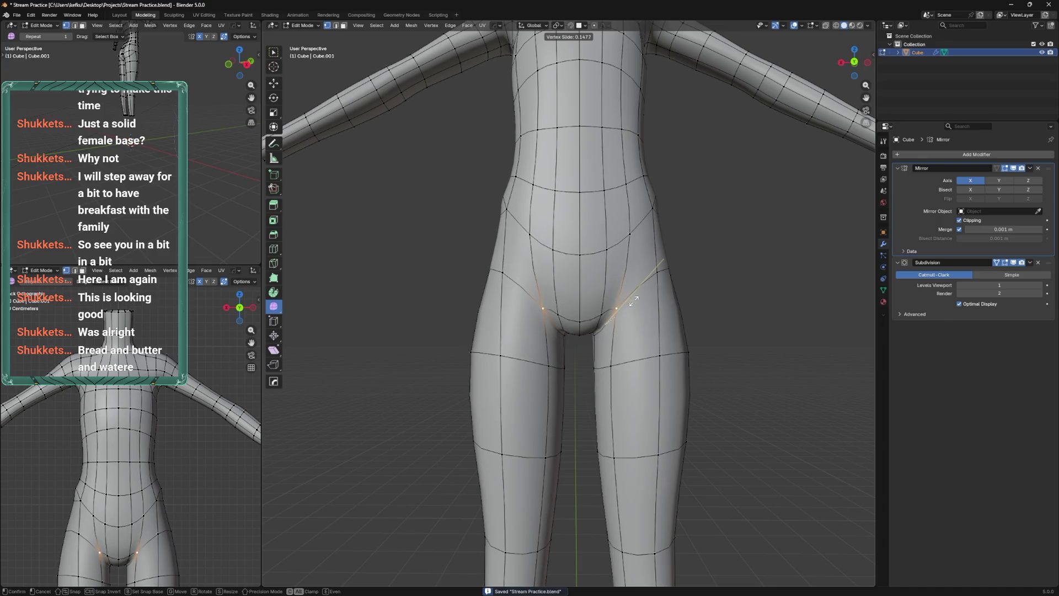
left_click(635, 303)
key("g")
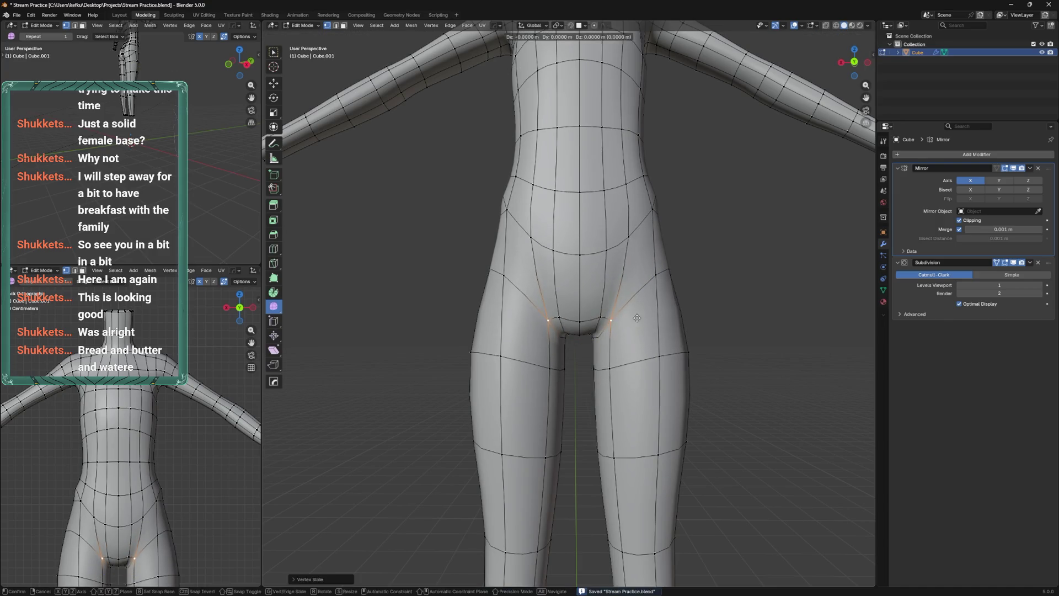
left_click(647, 311)
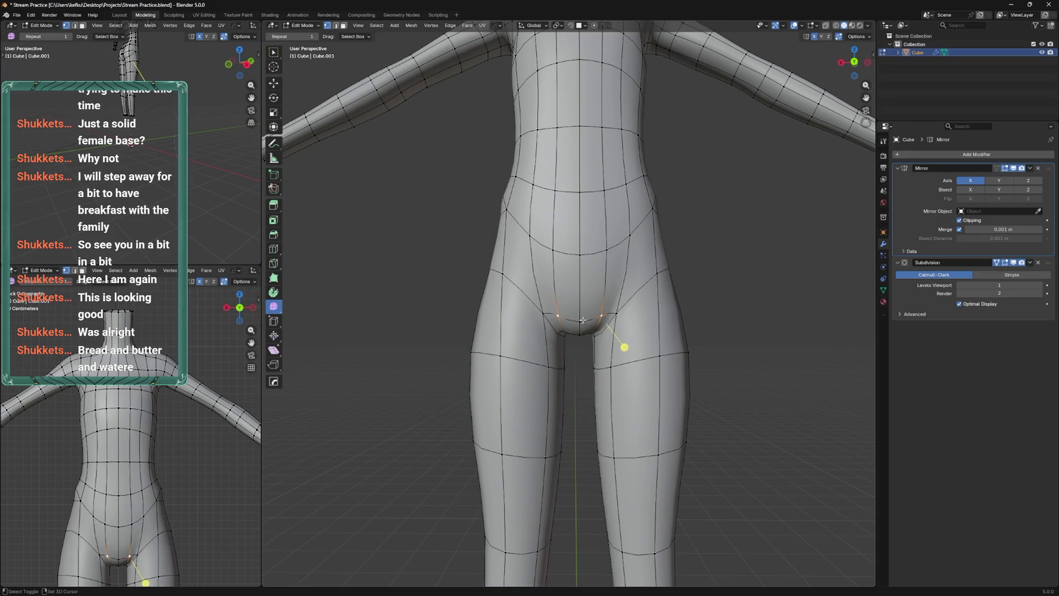
left_click_drag(605, 330, 608, 281)
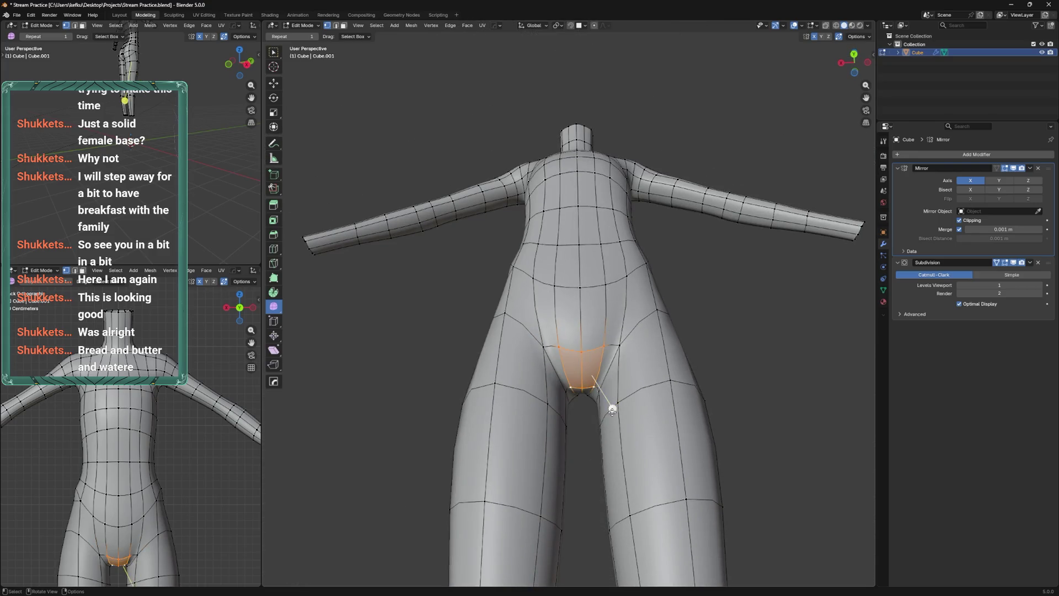
right_click(612, 410)
left_click(645, 370)
Check the overall shape in Object Mode, then return to Edit Mode and adjust a vertex
key("Tab")
scroll("down", 3)
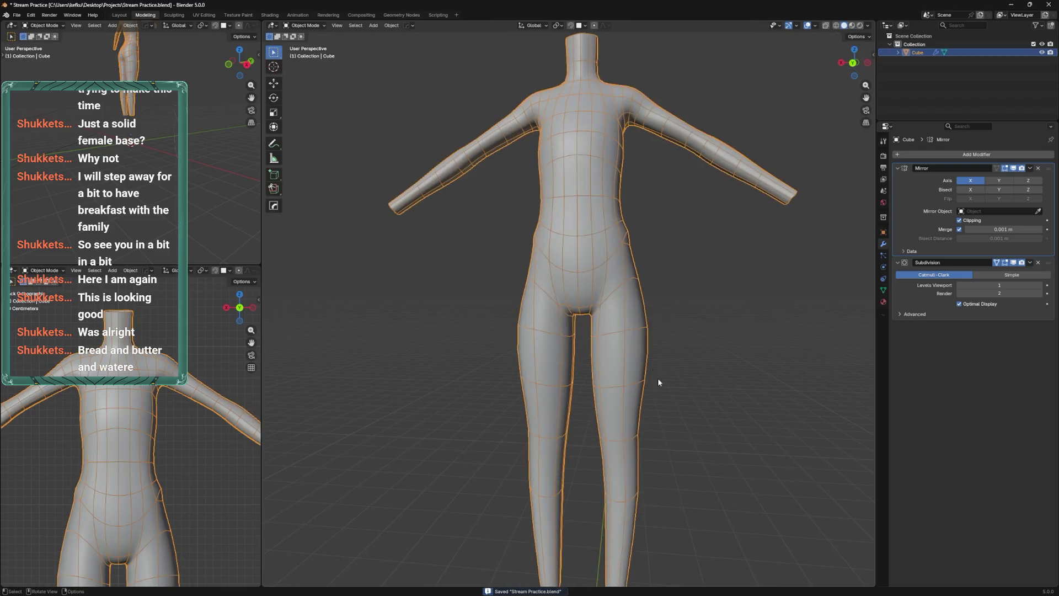
key("Tab")
key("g")
left_click(640, 316)
left_click_drag(640, 315, 667, 321)
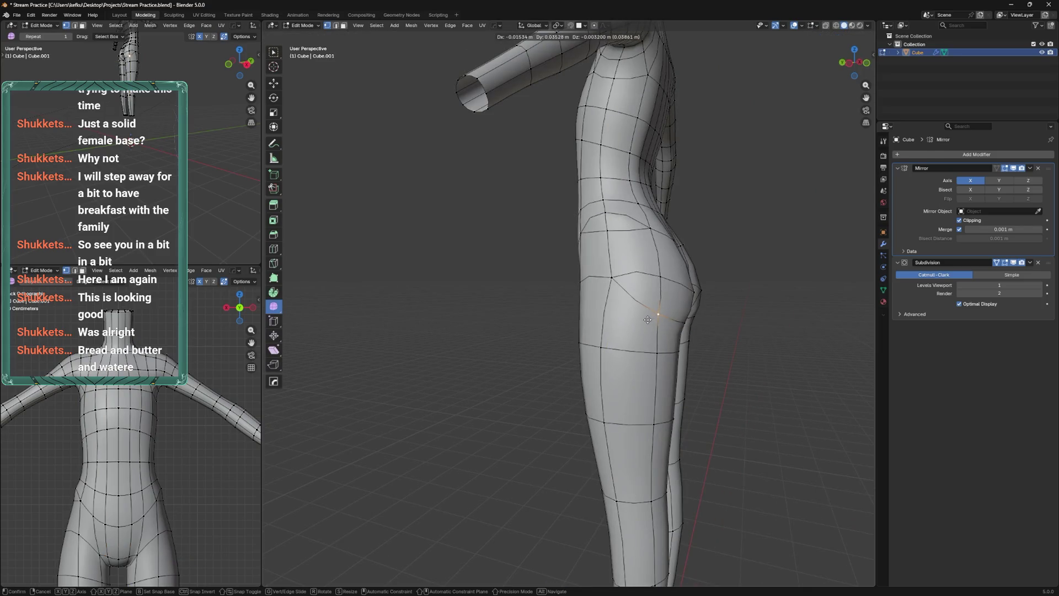
left_click_drag(668, 322, 592, 309)
Loop-cut a new edge loop across the hips, lift a buttock vertex along Z, and return to Object Mode
key("ctrl+r")
left_click(672, 265)
right_click(672, 266)
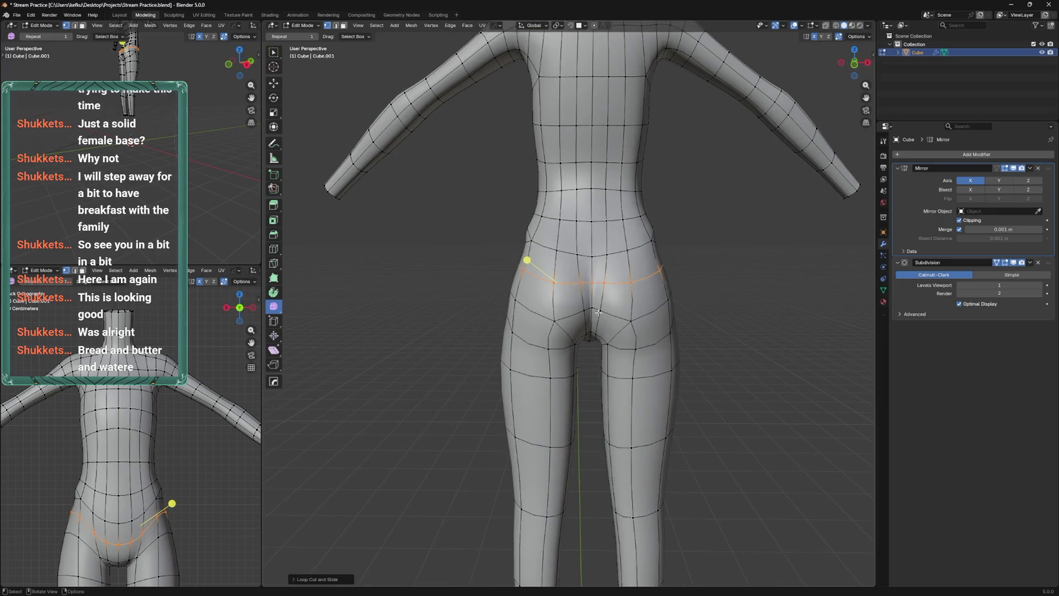
left_click(583, 318)
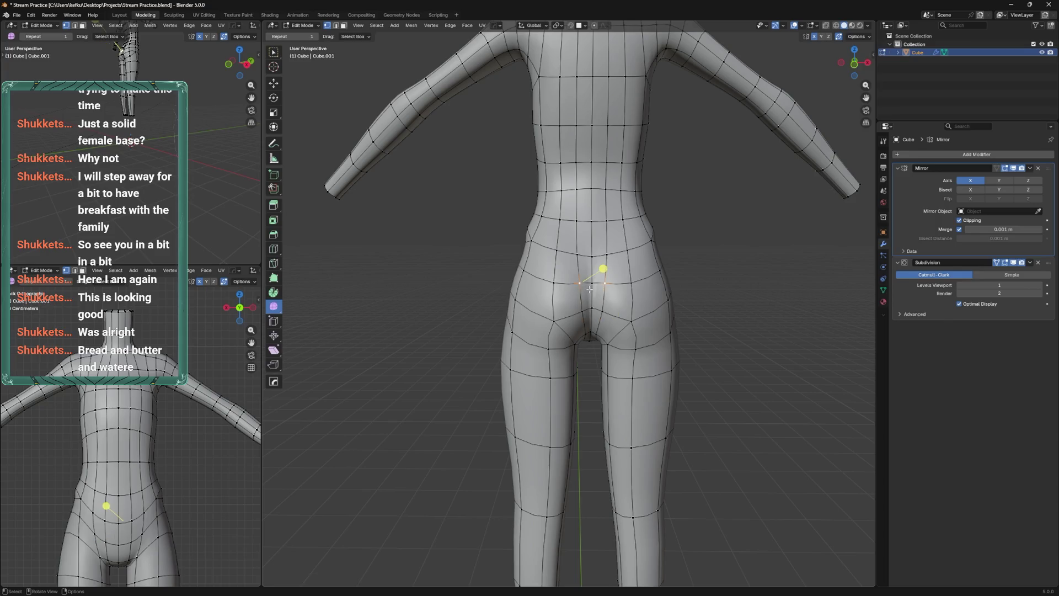
left_click(587, 319)
key("g")
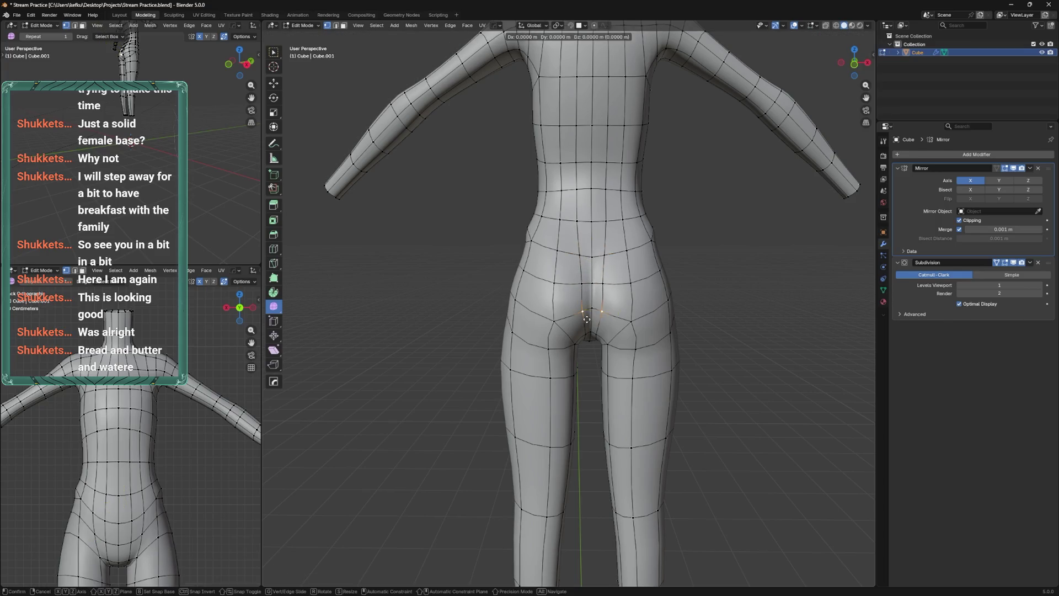
left_click_drag(621, 314, 556, 273)
key("z")
left_click(569, 299)
key("Tab")
key("ctrl+Tab")
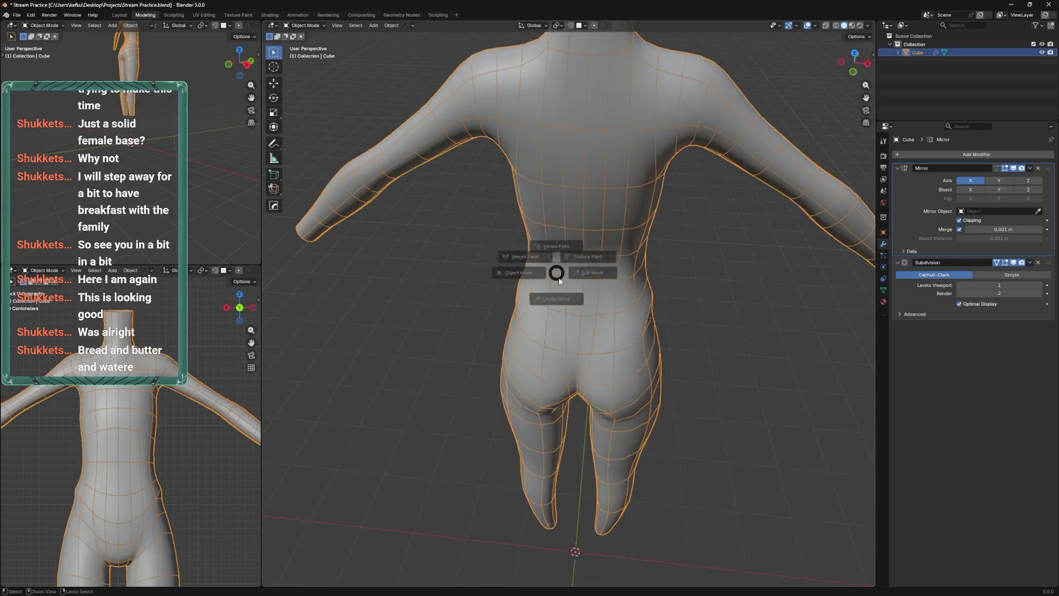
Switch the body to Sculpt Mode and zoom in on the hips from a three-quarter view
left_click(556, 298)
left_click_drag(560, 378, 573, 395)
scroll("up", 3)
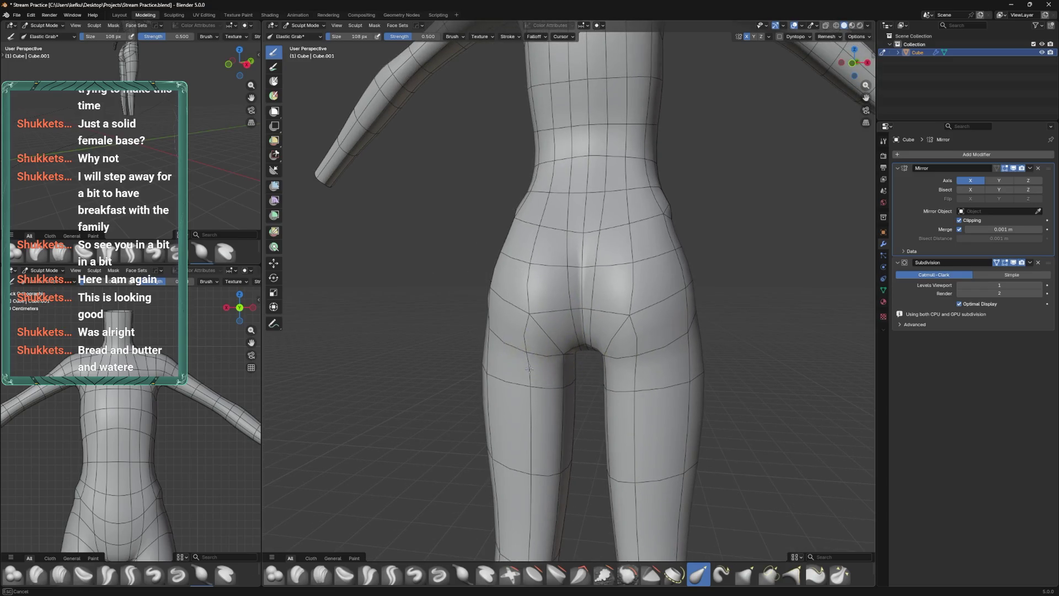
left_click_drag(523, 343, 641, 348)
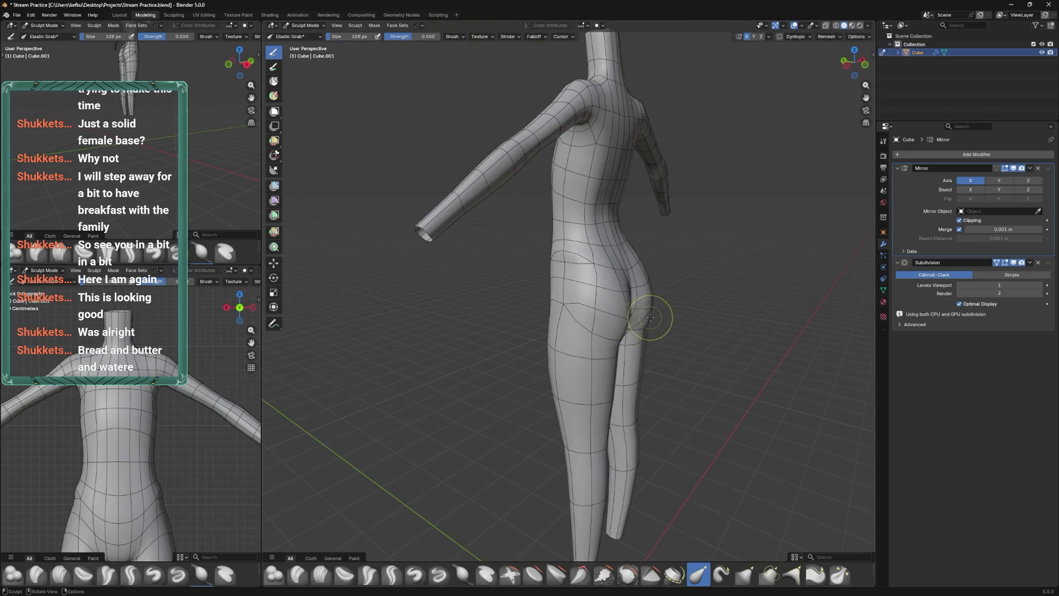
Hide the wireframe overlay, inspect the smooth body from behind, and return to Edit Mode
right_click(650, 318)
left_click(707, 379)
left_click_drag(706, 379, 662, 333)
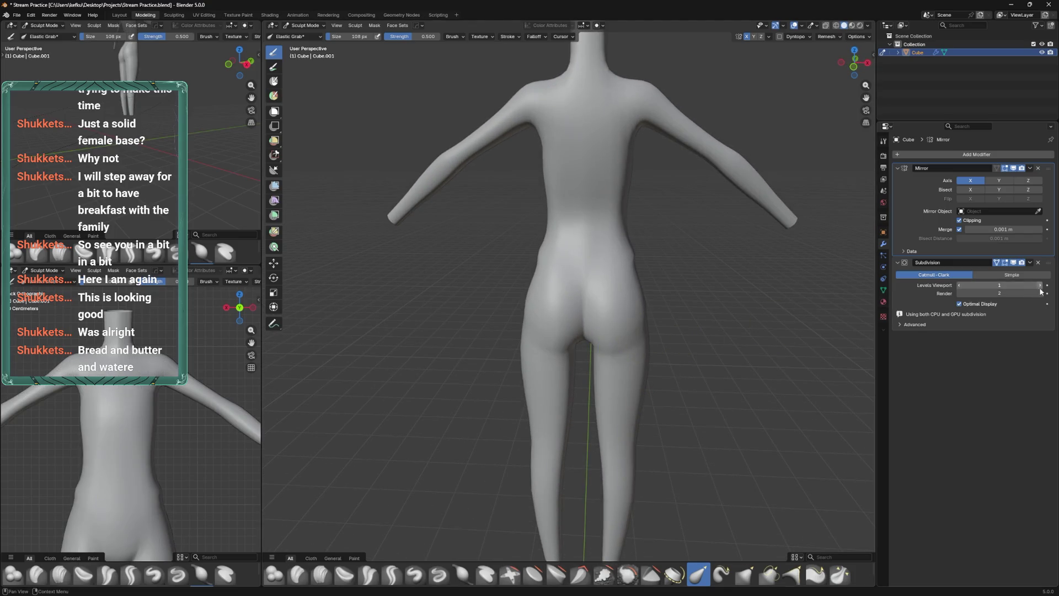
left_click_drag(525, 338, 588, 327)
key("Tab")
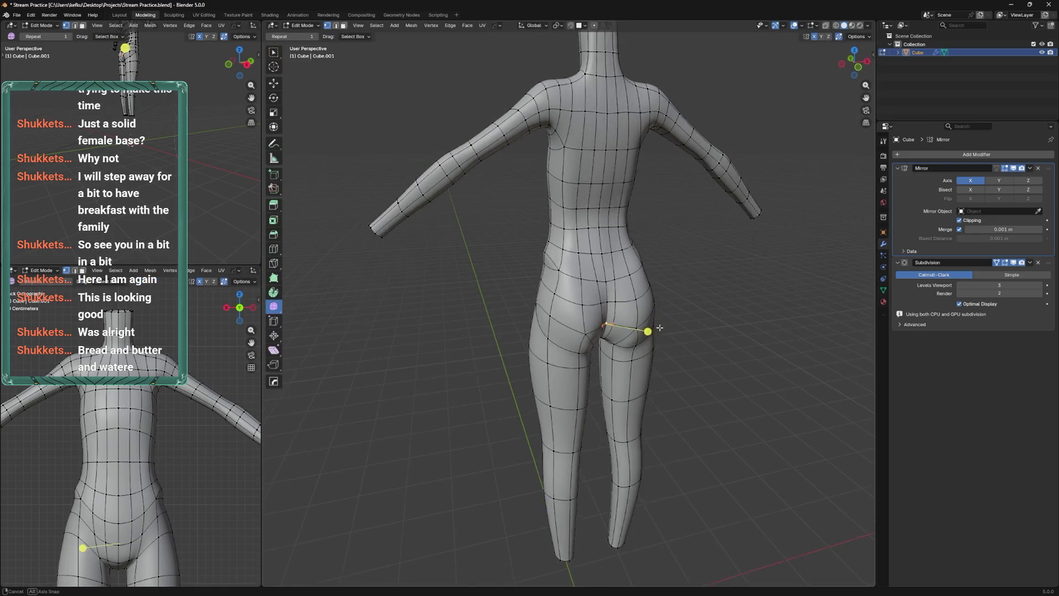
Slide two crotch vertices along their edges from a three-quarter side view
scroll("up", 3)
left_click_drag(562, 330, 593, 337)
key("g")
key("g")
left_click(580, 324)
key("g")
key("g")
left_click(573, 324)
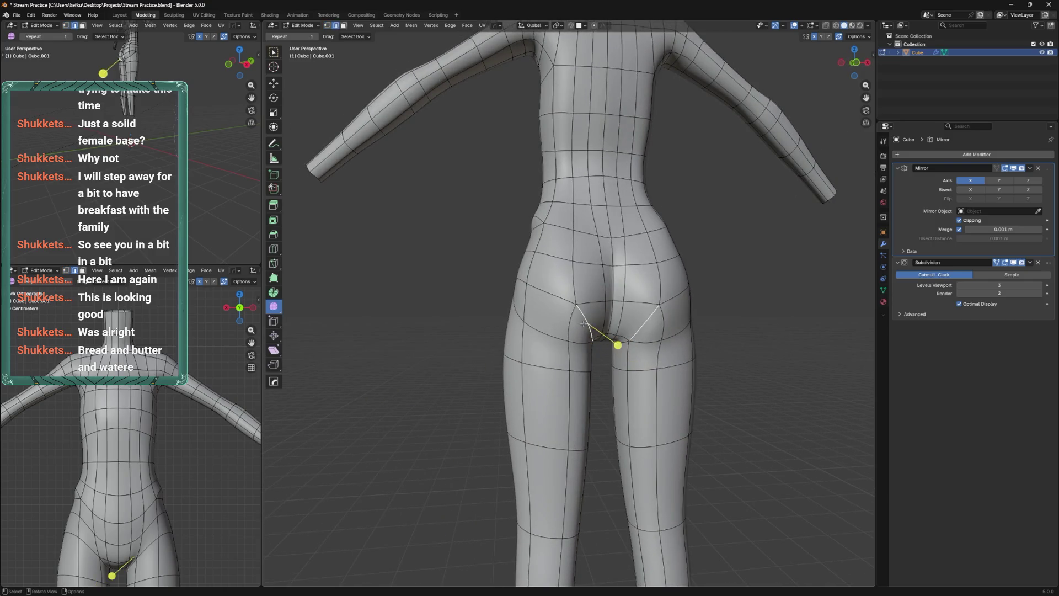
Switch to vertex selection, save the file, and shift a hip vertex along the X axis
right_click(587, 323)
left_click(587, 380)
left_click_drag(588, 379, 552, 338)
key("1")
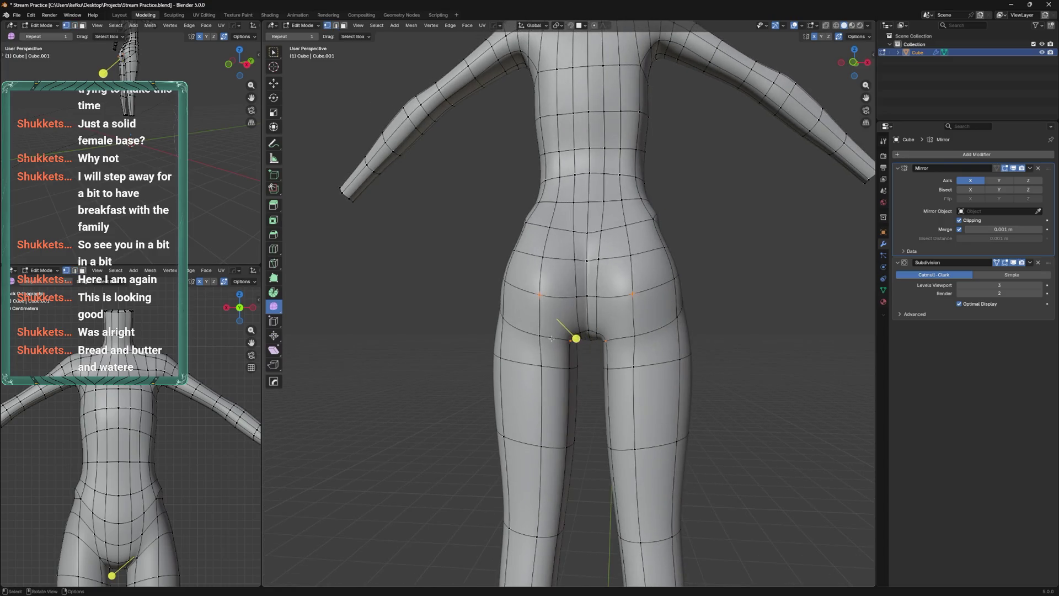
key("ctrl+s")
left_click_drag(588, 311, 572, 331)
key("g")
key("x")
left_click(578, 330)
Drop the edge path from the selection, slide the crotch vertices, and return to Sculpt Mode
key("ctrl+Tab")
key("Tab")
key("ctrl+z")
key("shift+v")
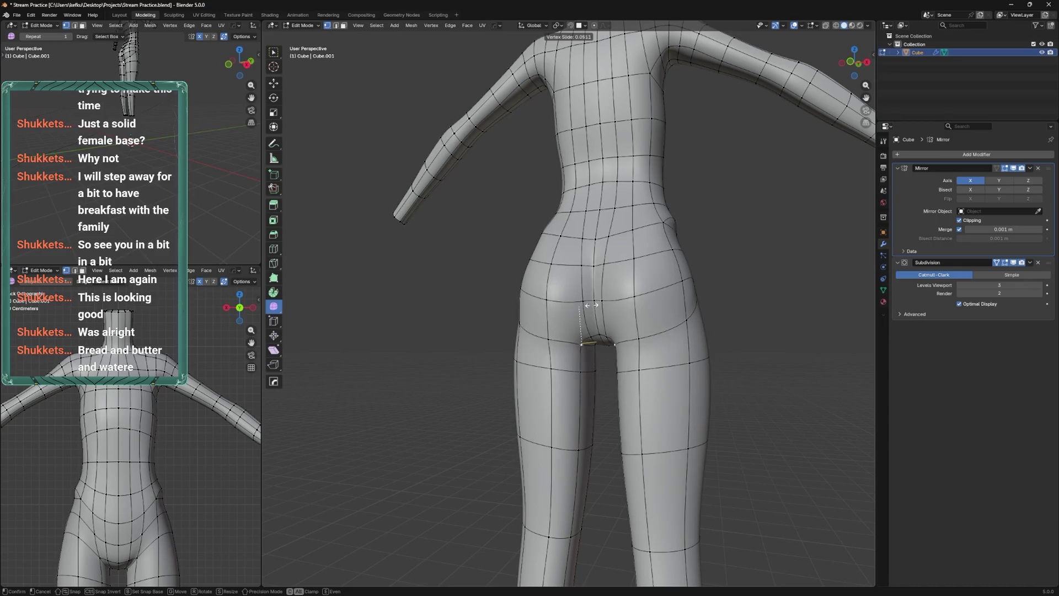
left_click(592, 333)
left_click_drag(590, 334, 605, 323)
key("ctrl+Tab")
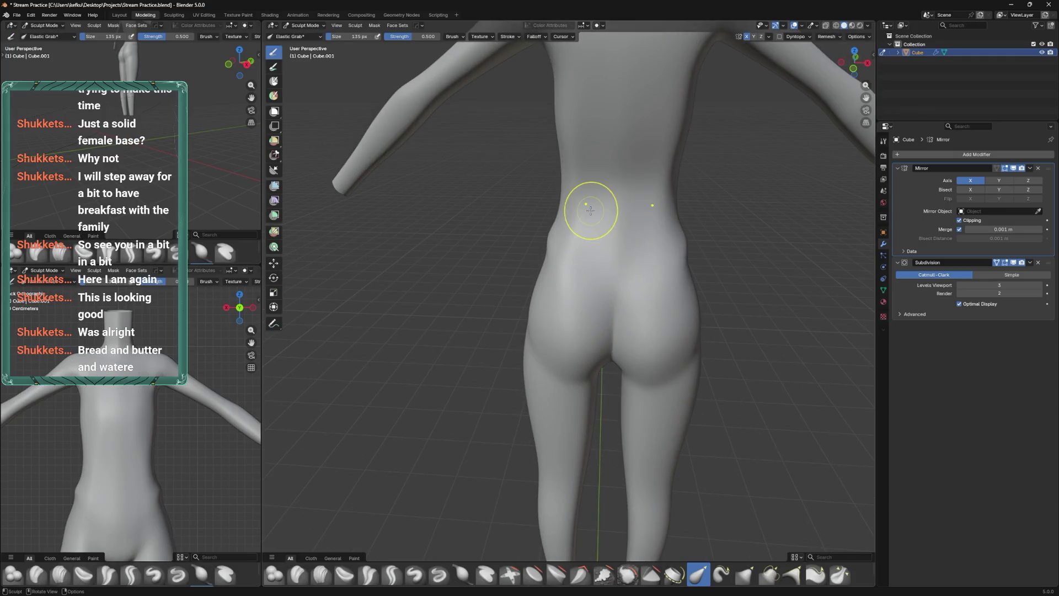
Lower viewport subdivision to 1, go to Edit Mode, and place a loop cut through the crotch
left_click(960, 285)
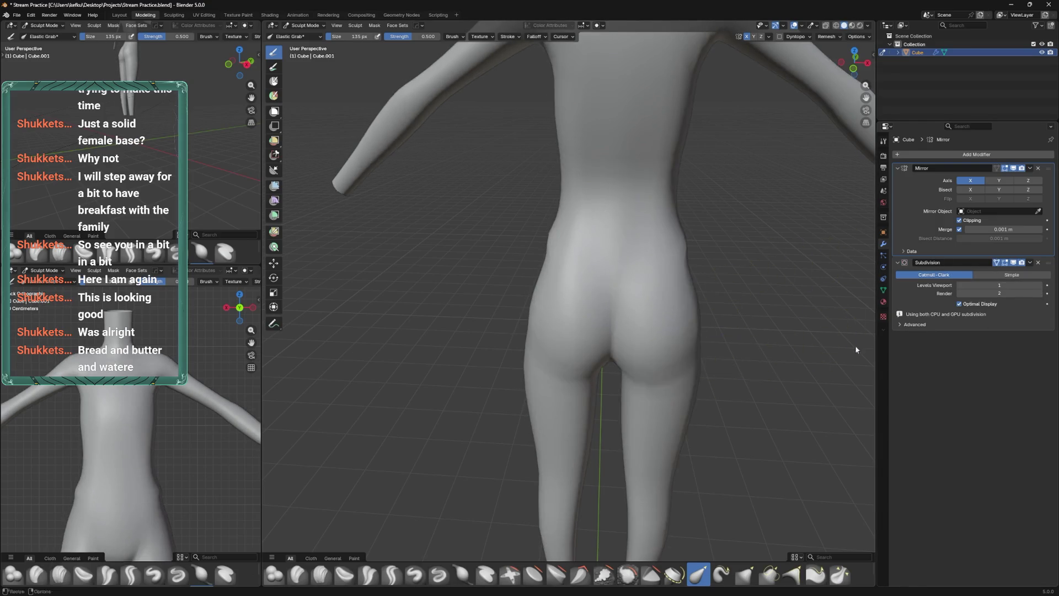
key("Tab")
left_click_drag(590, 375, 606, 306)
left_click(612, 281)
key("g")
left_click(591, 331)
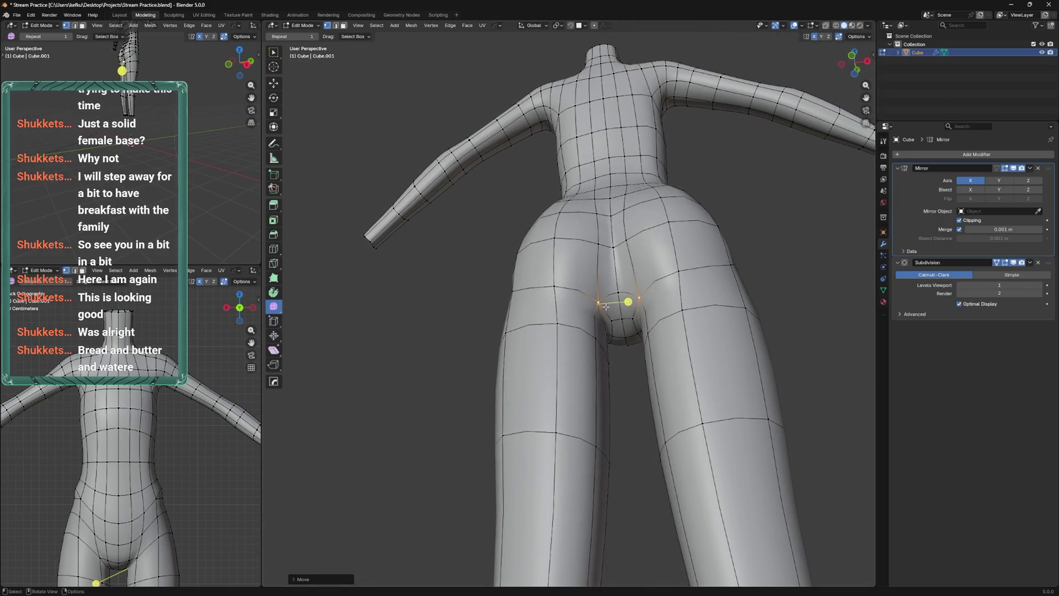
Slide a vertex on a vertical crotch edge and save the file
left_click(615, 320)
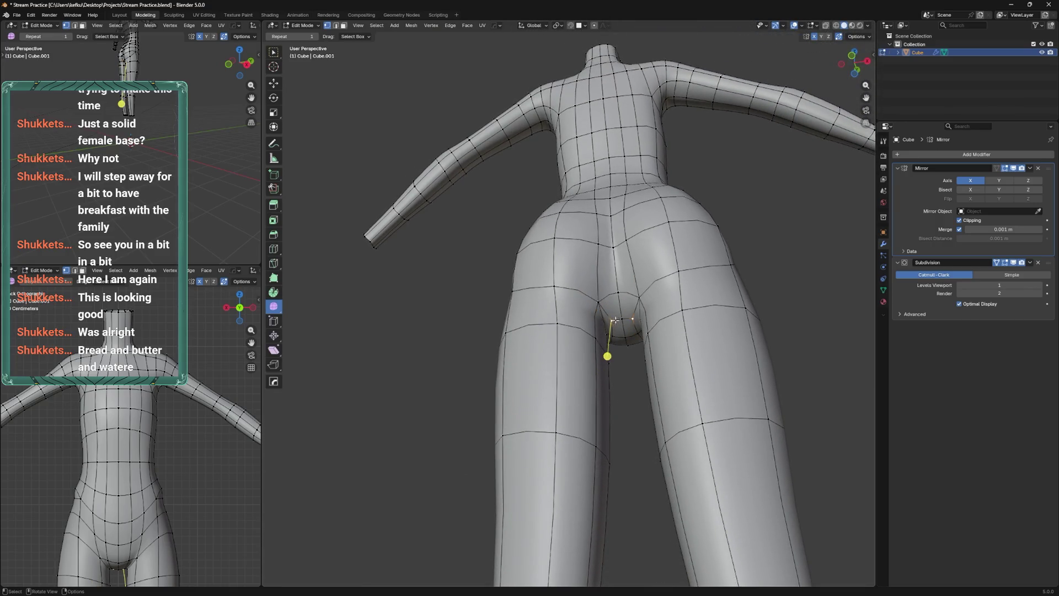
left_click_drag(610, 300, 599, 320)
key("shift+v")
left_click(599, 320)
key("ctrl+s")
Knife-cut new edges and slide the cut vertices up the buttock crease, then save
left_click_drag(623, 279, 634, 315)
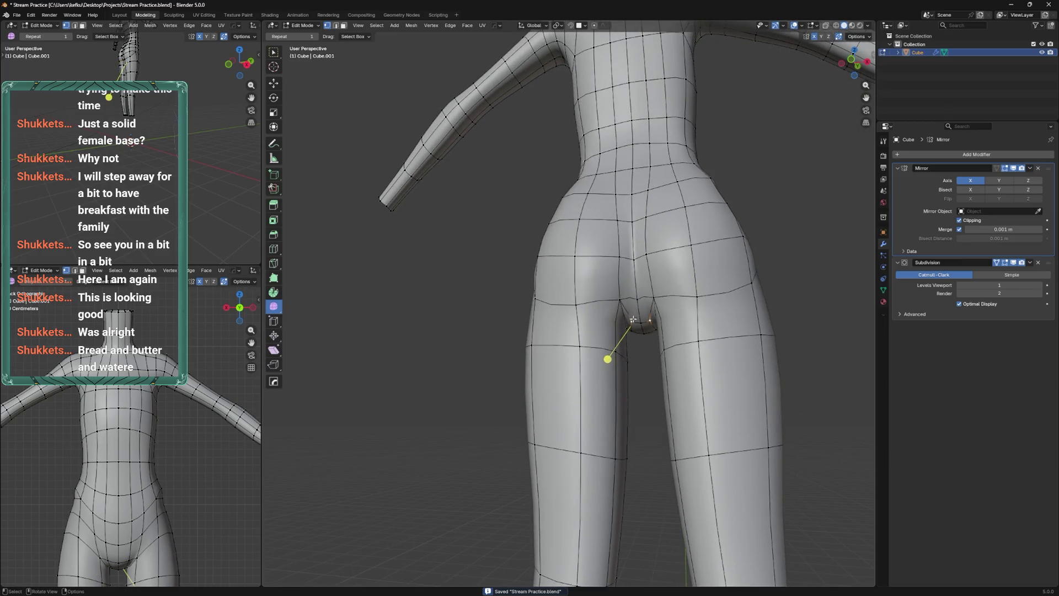
key("k")
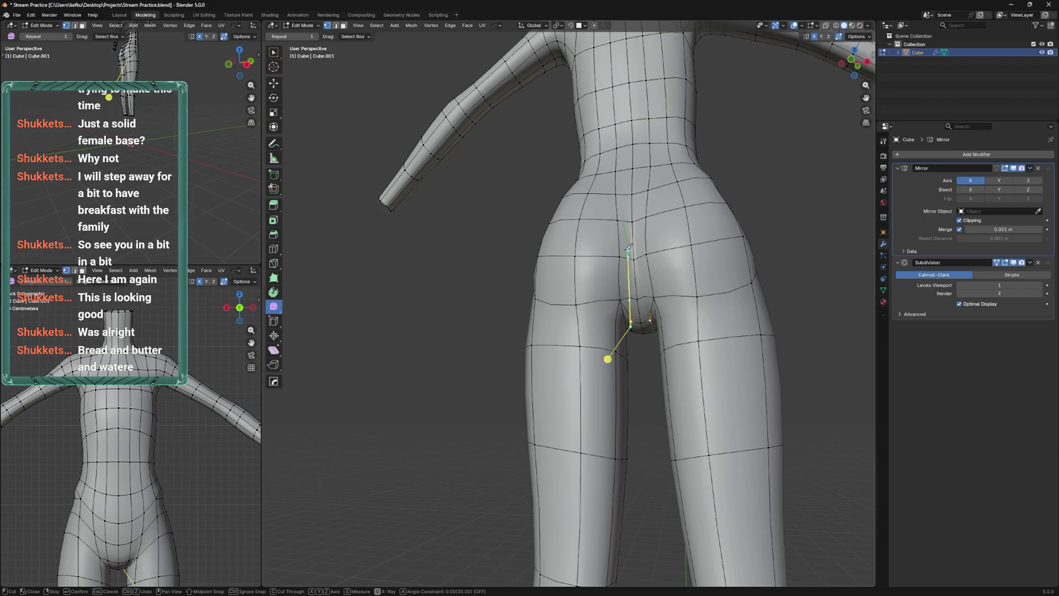
key("Return")
left_click_drag(627, 219, 626, 273)
key("g")
key("g")
left_click(626, 301)
left_click_drag(625, 304, 632, 286)
key("ctrl+s")
Try raising the crease vertices and a new crotch cut pulled downward, undoing the unwanted edits
right_click(610, 297)
left_click_drag(649, 215, 641, 177)
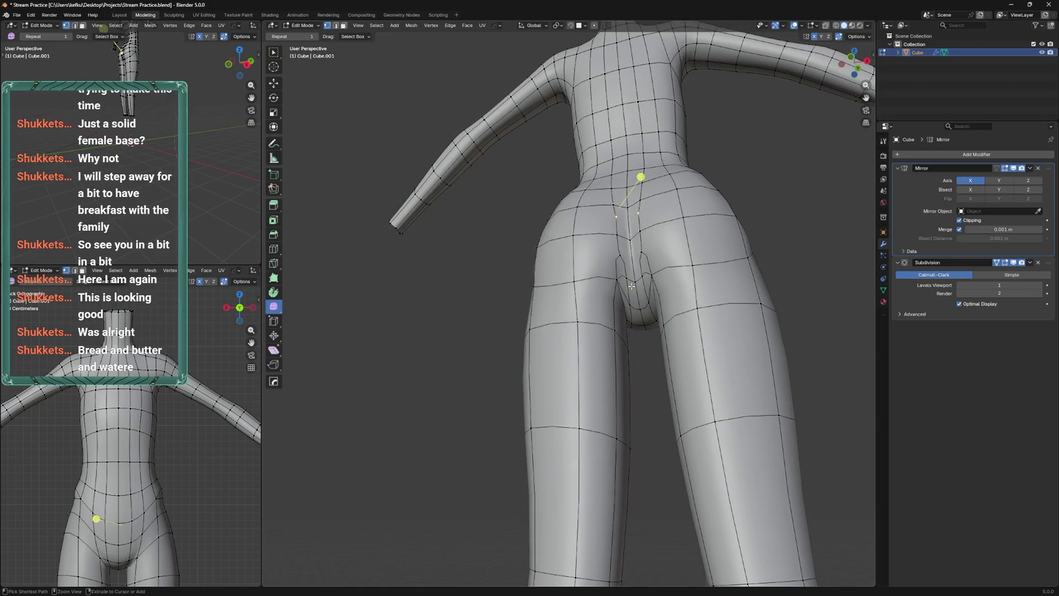
key("ctrl+z")
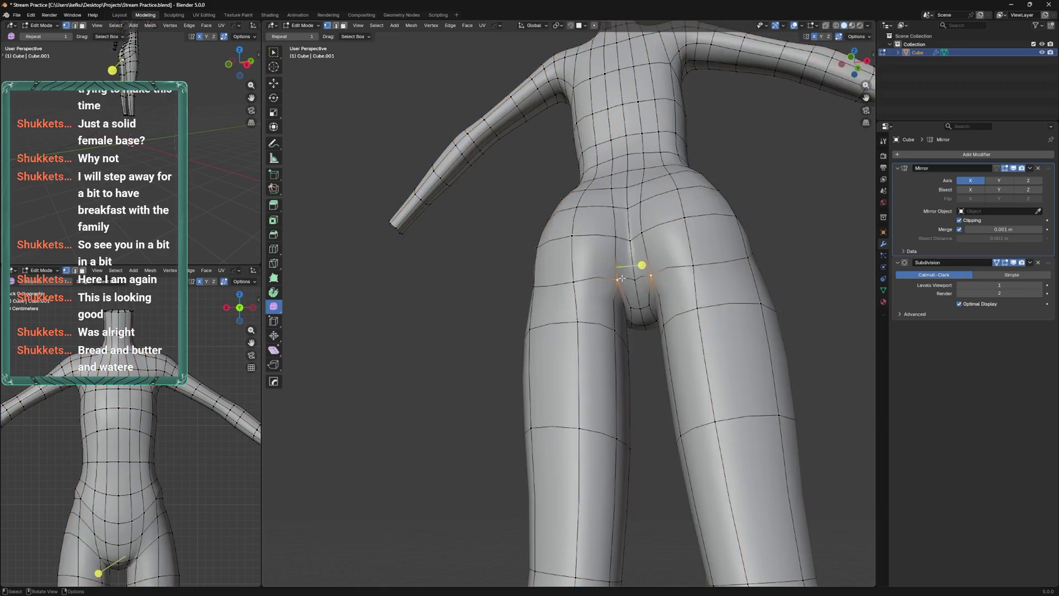
key("k")
key("Return")
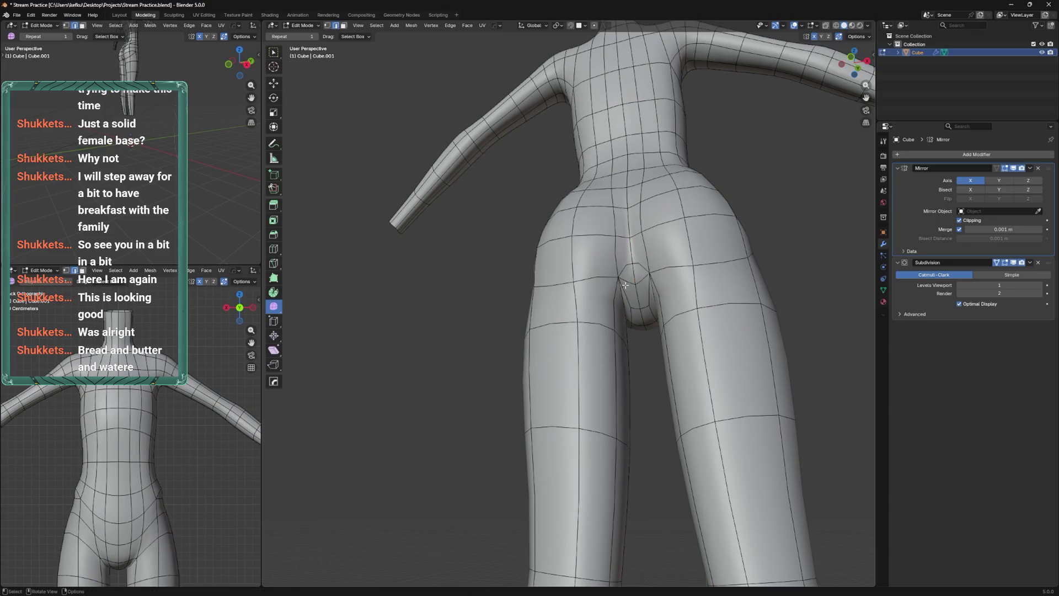
left_click_drag(632, 273, 612, 316)
left_click_drag(648, 311, 602, 365)
left_click_drag(633, 308, 621, 373)
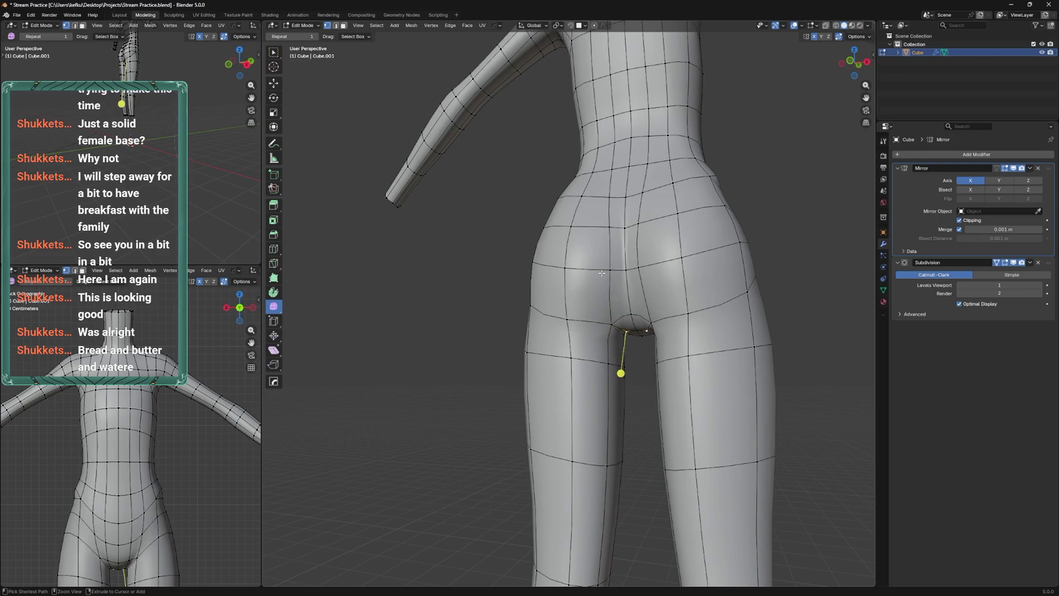
key("ctrl+z")
key("ctrl+z")
key("ctrl+z")
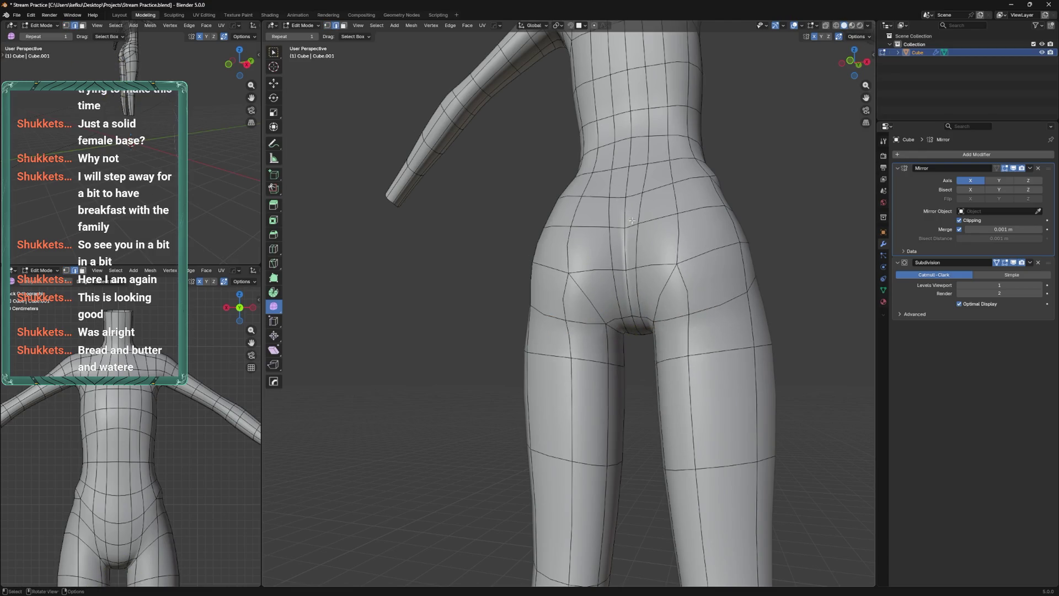
Remove the unwanted hip edges and knife-cut a new edge across the crotch
key("ctrl+z")
key("ctrl+z")
key("ctrl+z")
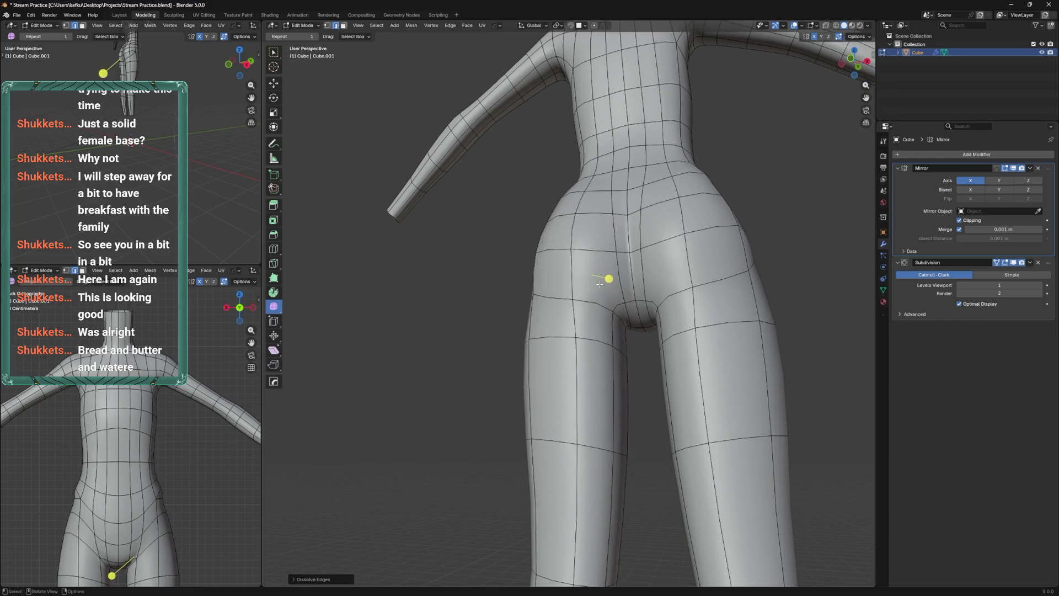
left_click_drag(598, 285, 606, 298)
key("k")
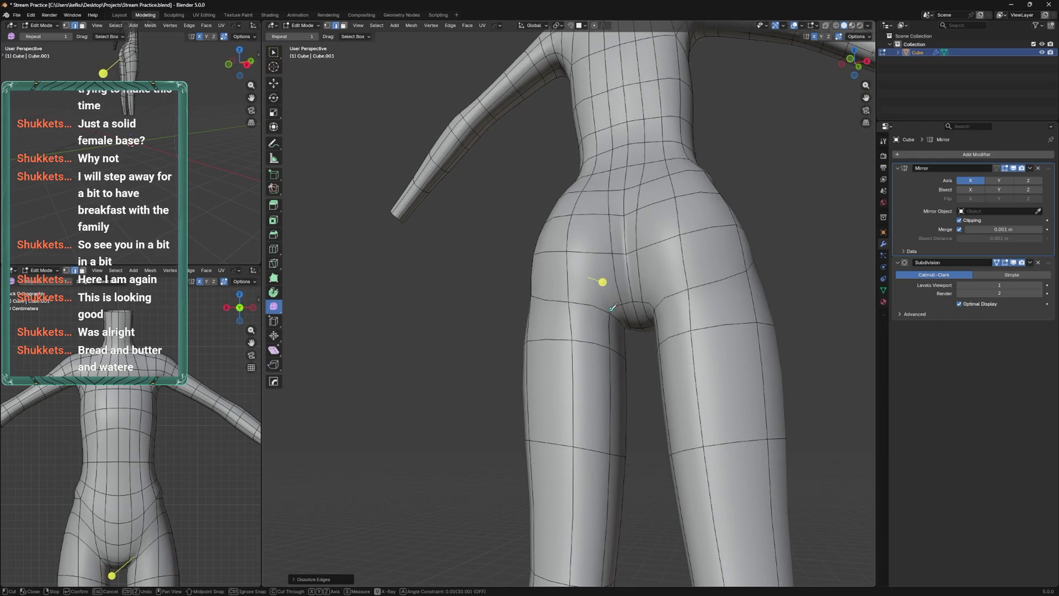
left_click_drag(499, 275, 584, 309)
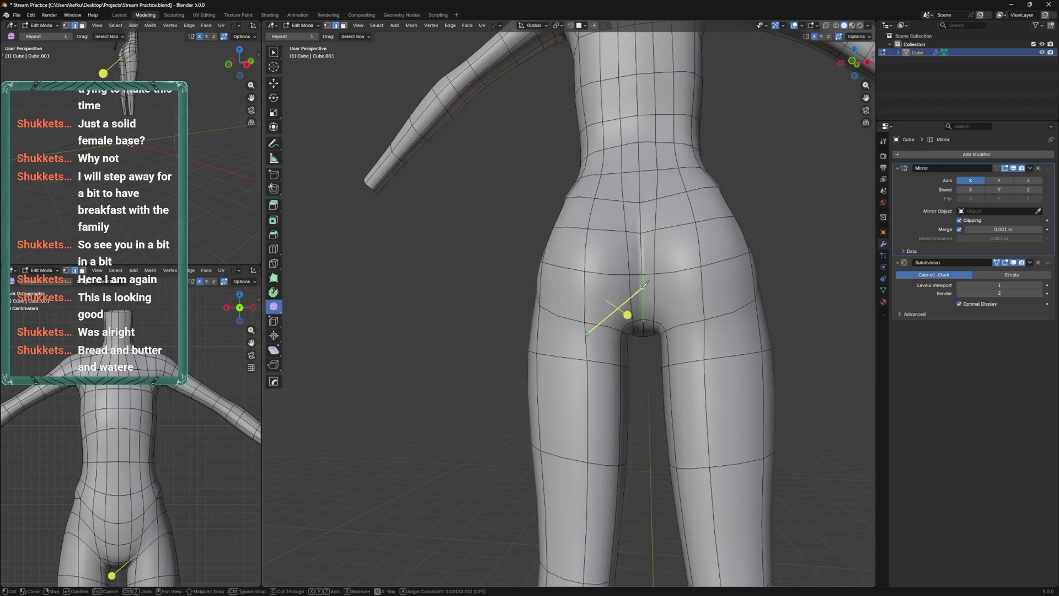
left_click(640, 295)
key("Return")
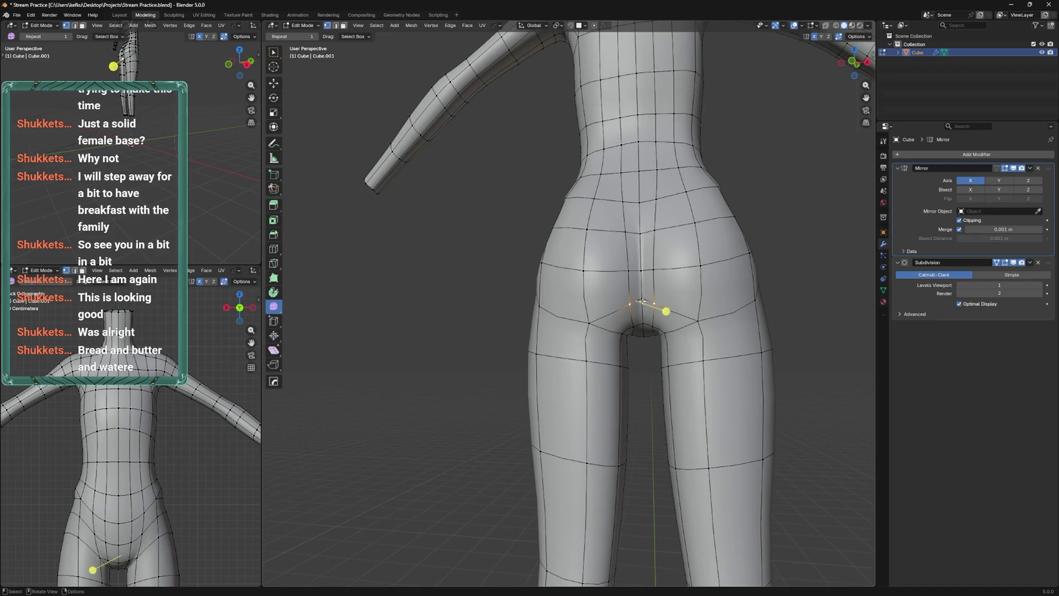
left_click_drag(642, 300, 618, 214)
Slide and reposition the crotch vertices along their edges
key("g")
key("g")
left_click(609, 373)
key("g")
key("g")
left_click(625, 320)
key("g")
left_click(625, 321)
key("ctrl+z")
key("g")
Scale the face at the top of the crotch and save the file
left_click(613, 201)
key("s")
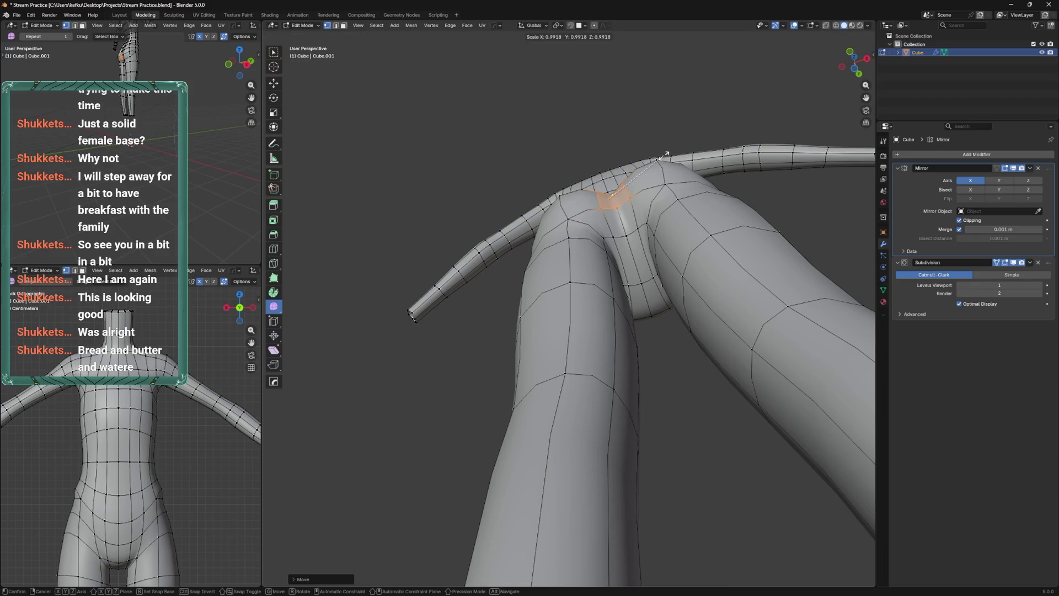
key("Escape")
key("ctrl+s")
Check the hips from behind, then switch the body to Object Mode from the mode pie
left_click_drag(635, 162, 593, 298)
key("ctrl+Tab")
key("Tab")
left_click_drag(599, 259, 618, 331)
key("ctrl+Tab")
scroll("down", 3)
key("ctrl+Tab")
left_click(573, 299)
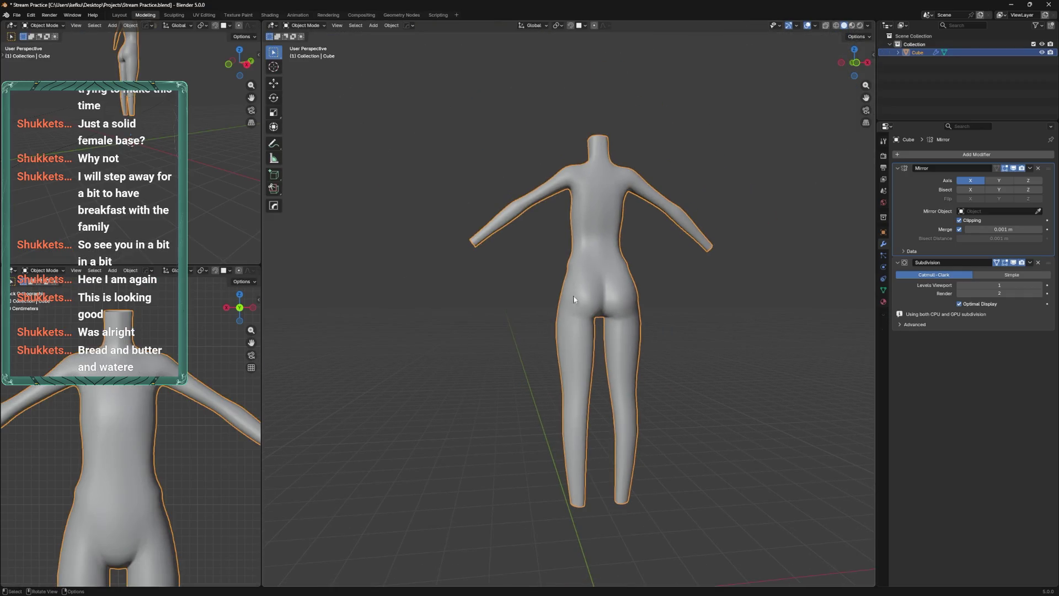
Select all vertices and apply Smooth Vertices, then enter Sculpt Mode and save
scroll("up", 3)
key("Tab")
key("Tab")
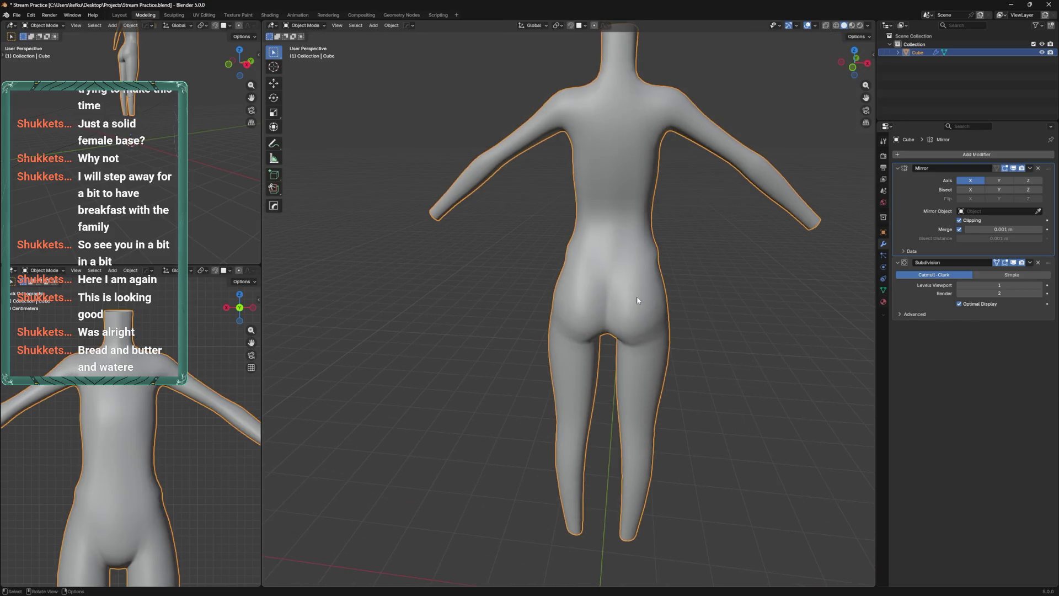
key("Tab")
right_click(530, 225)
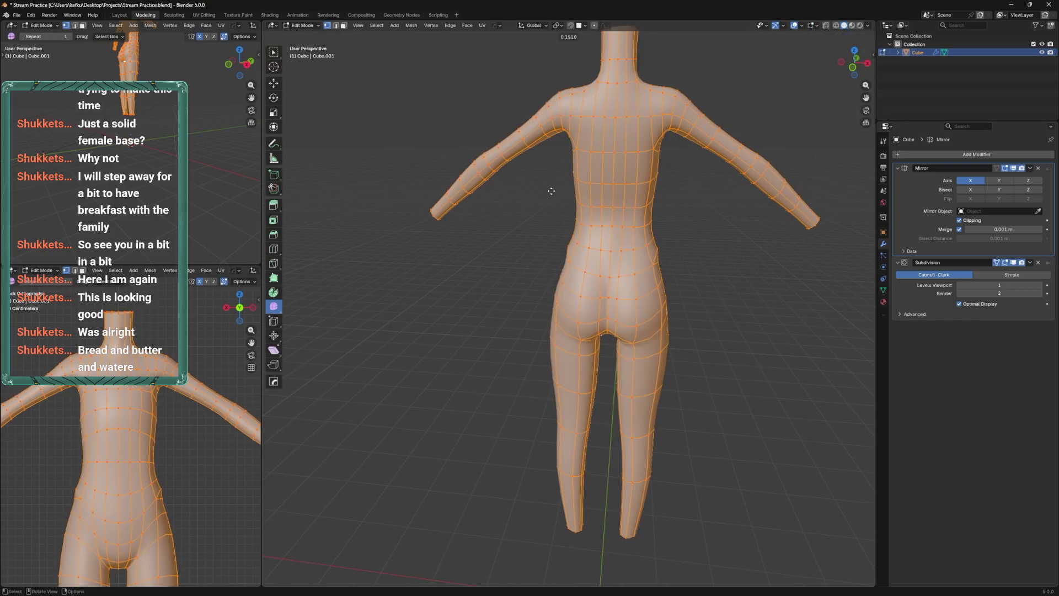
left_click(545, 194)
key("ctrl+Tab")
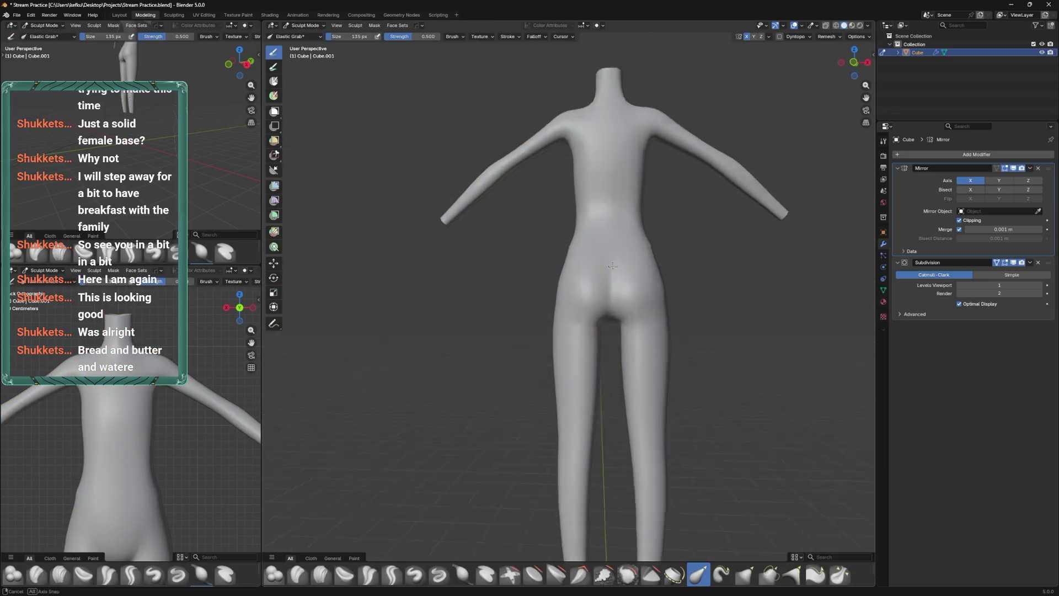
key("ctrl+s")
Elastic Grab the outer hip and thigh contours, with brush size set to 168 px
left_click_drag(619, 283, 655, 303)
left_click_drag(643, 325, 631, 341)
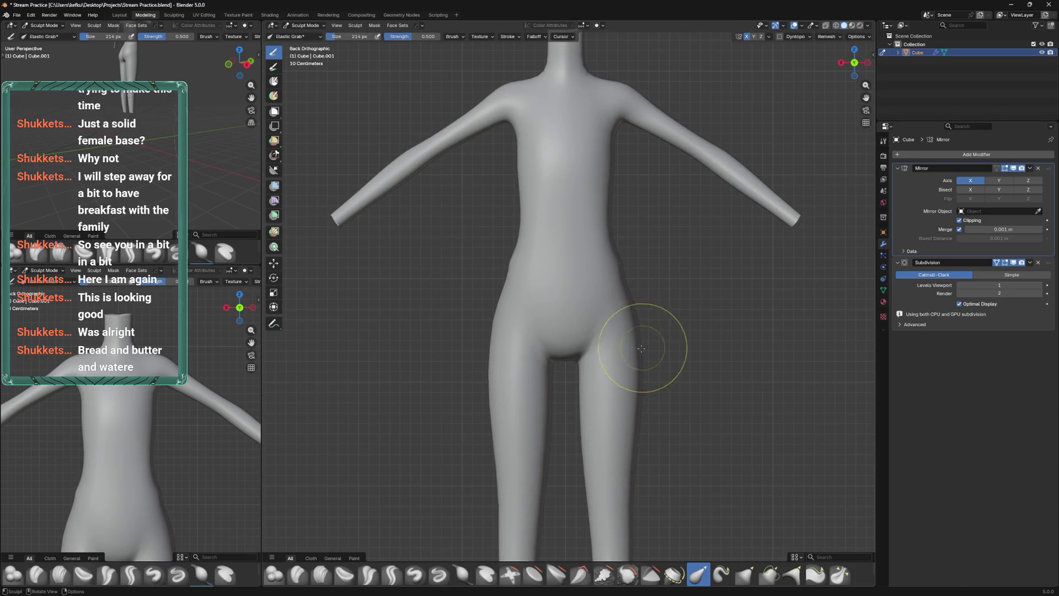
scroll("down", 3)
key("f")
left_click(591, 390)
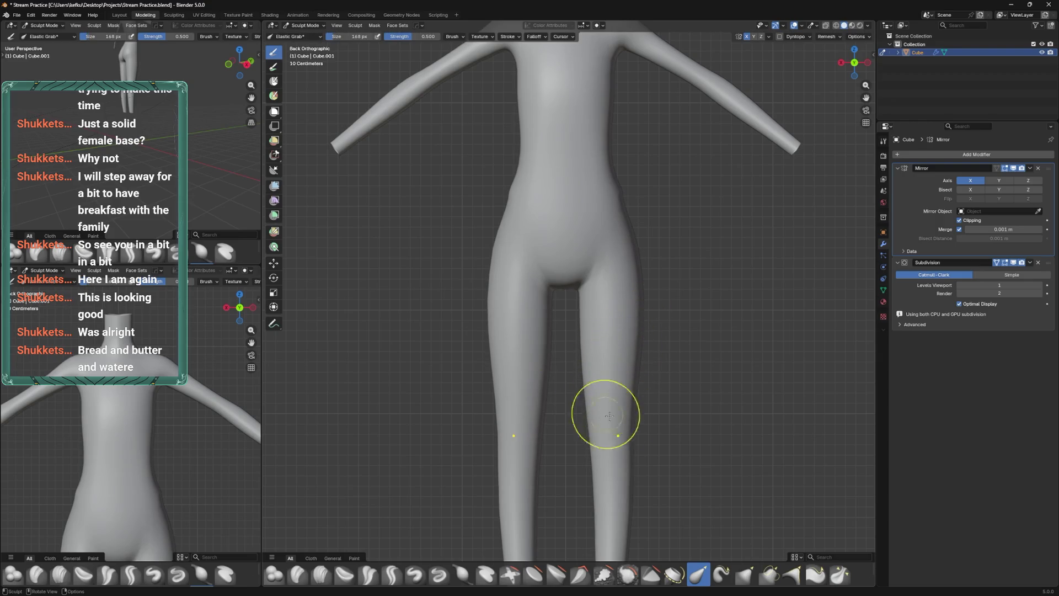
left_click_drag(626, 420, 583, 348)
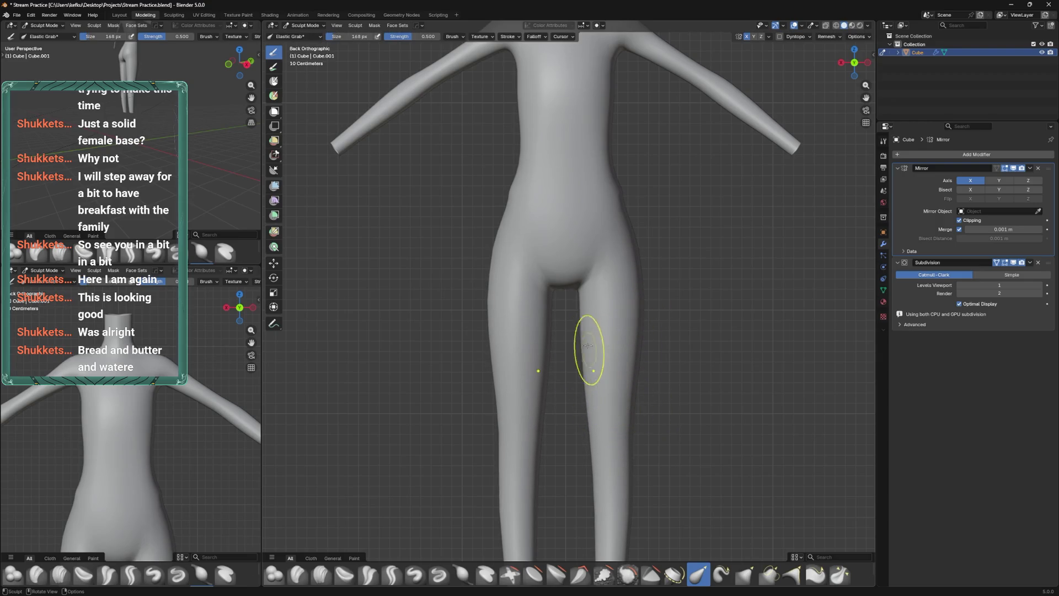
left_click_drag(583, 347, 636, 331)
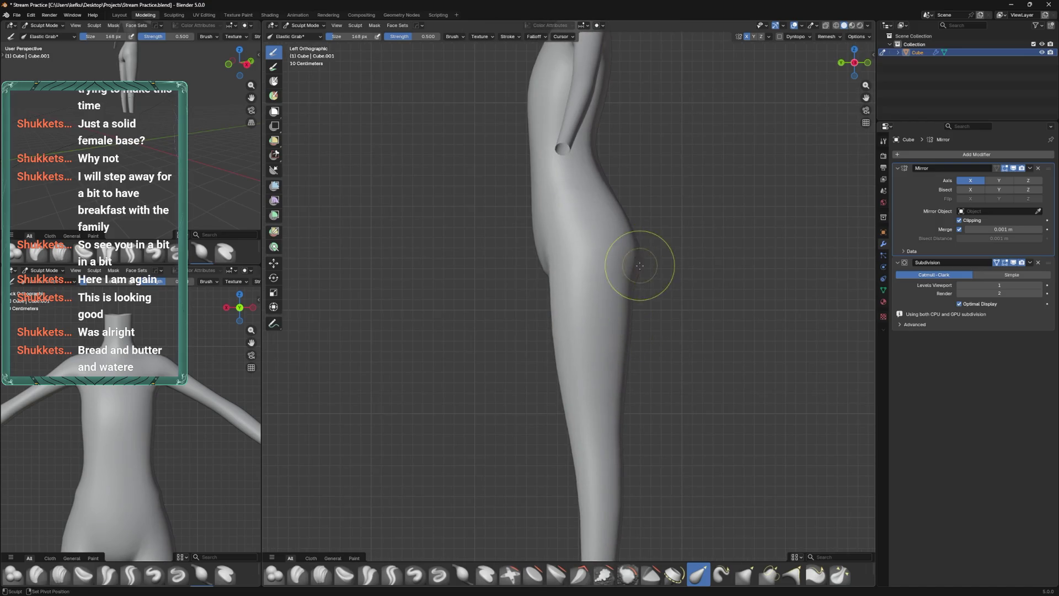
left_click_drag(660, 255, 589, 260)
Show the wireframe, pull in the side buttock bulge, and resize the brush to 178 then 117 px
right_click(588, 260)
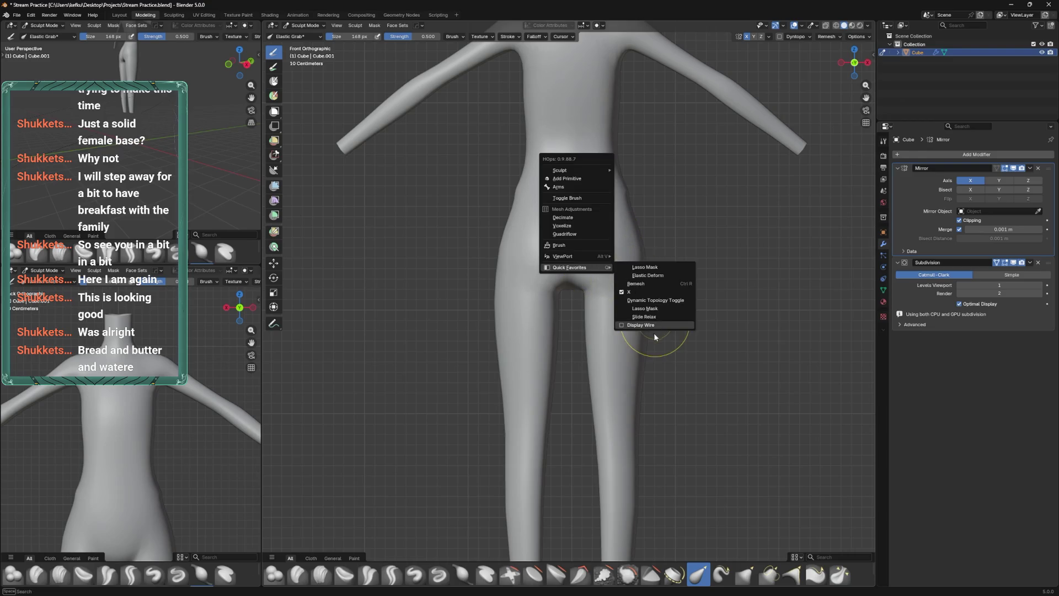
left_click(654, 333)
left_click_drag(654, 332, 654, 281)
left_click_drag(654, 281, 620, 277)
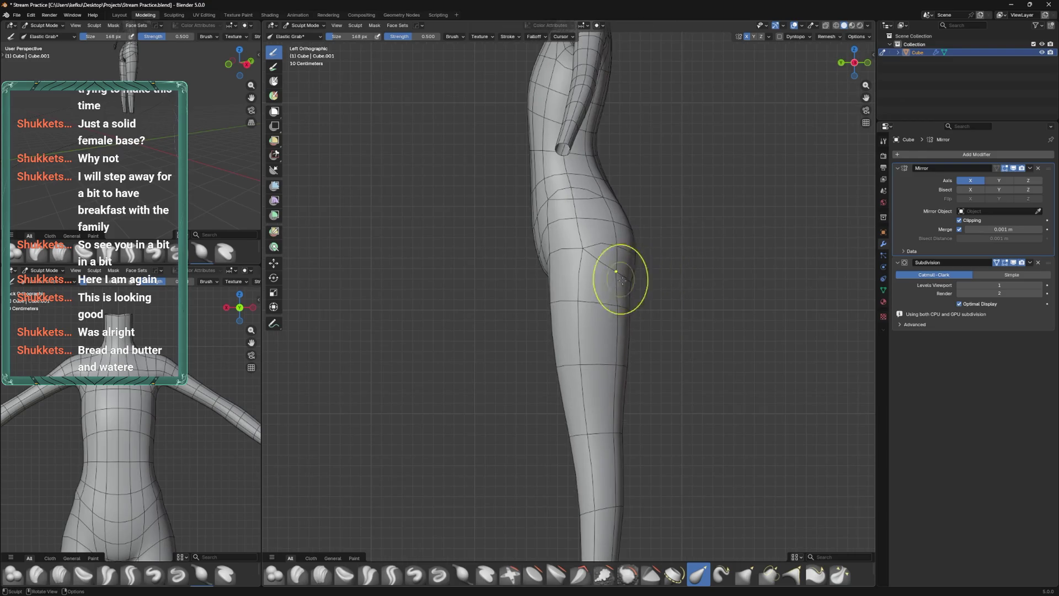
scroll("down", 3)
key("f")
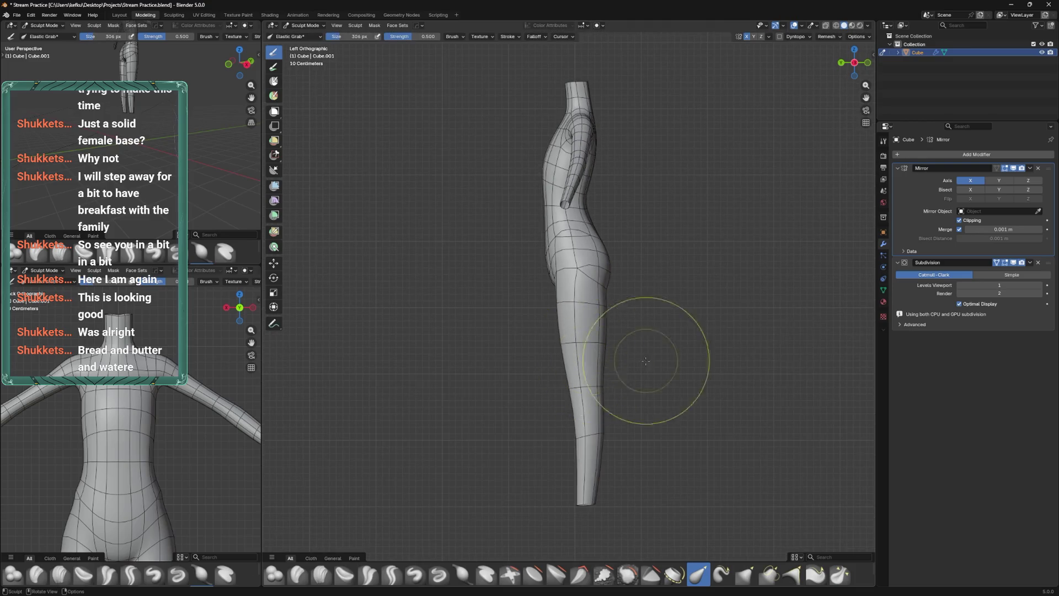
left_click(557, 422)
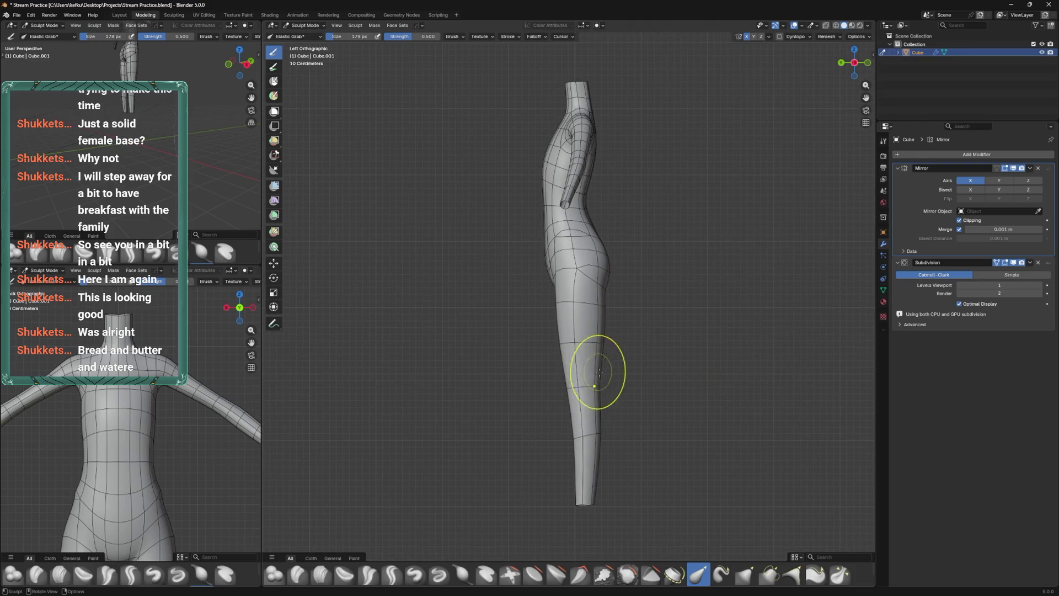
key("f")
left_click(590, 426)
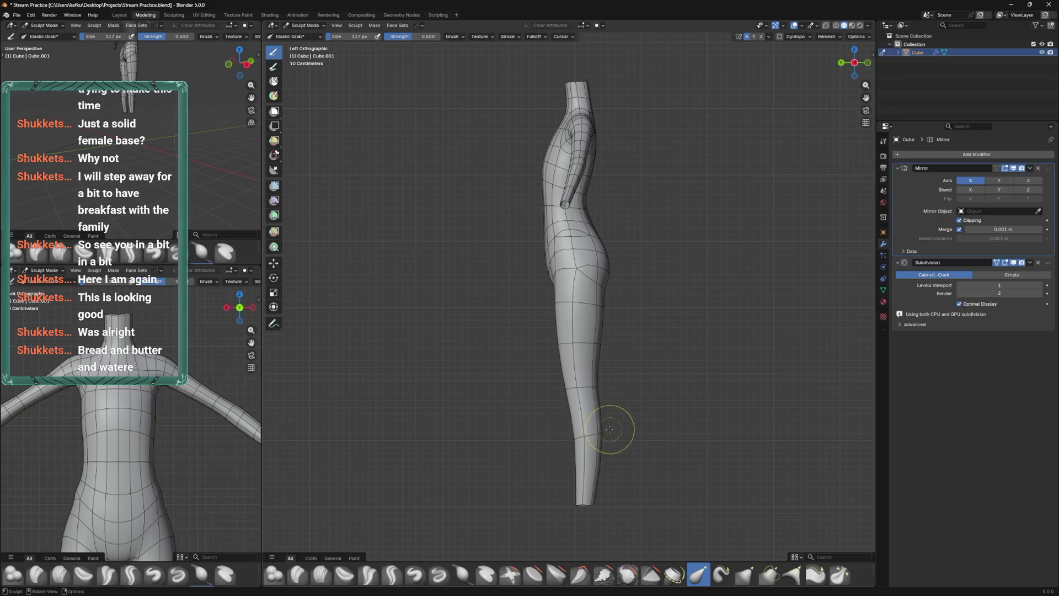
scroll("up", 3)
key("f")
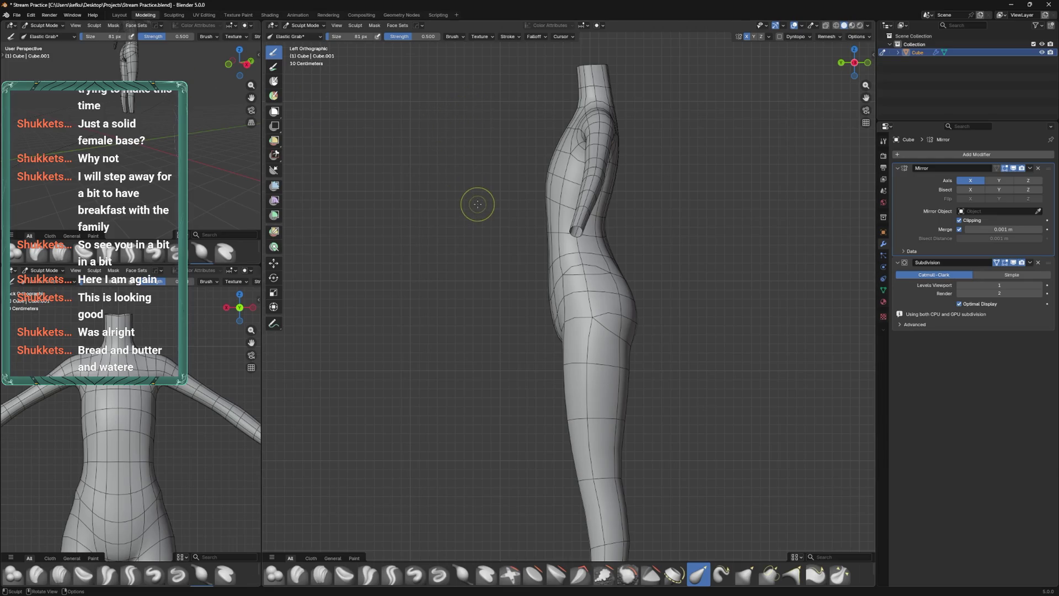
Reshape the hip, back of the thigh and buttock curve with Elastic Grab strokes, undoing the misfires
left_click_drag(618, 231, 617, 232)
key("ctrl+z")
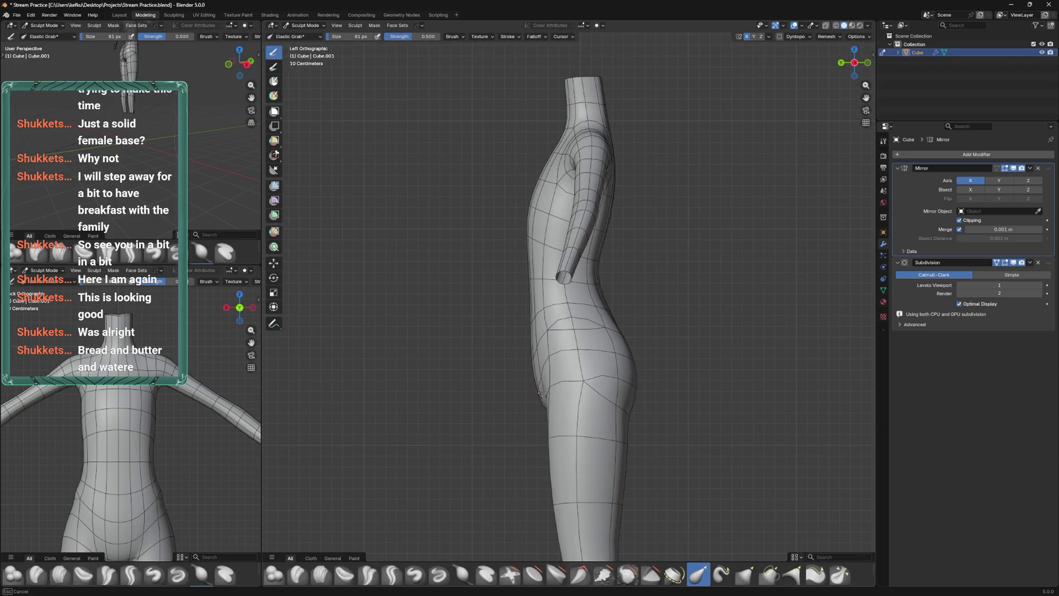
left_click_drag(555, 350, 574, 316)
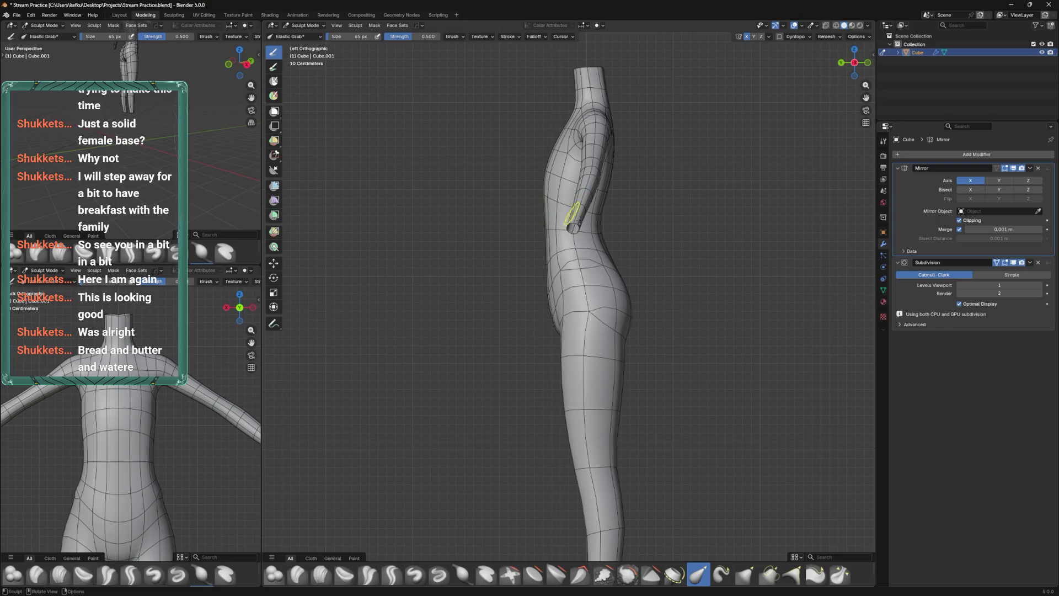
key("ctrl+z")
key("bracketleft")
key("bracketleft")
key("bracketleft")
left_click_drag(603, 384, 591, 324)
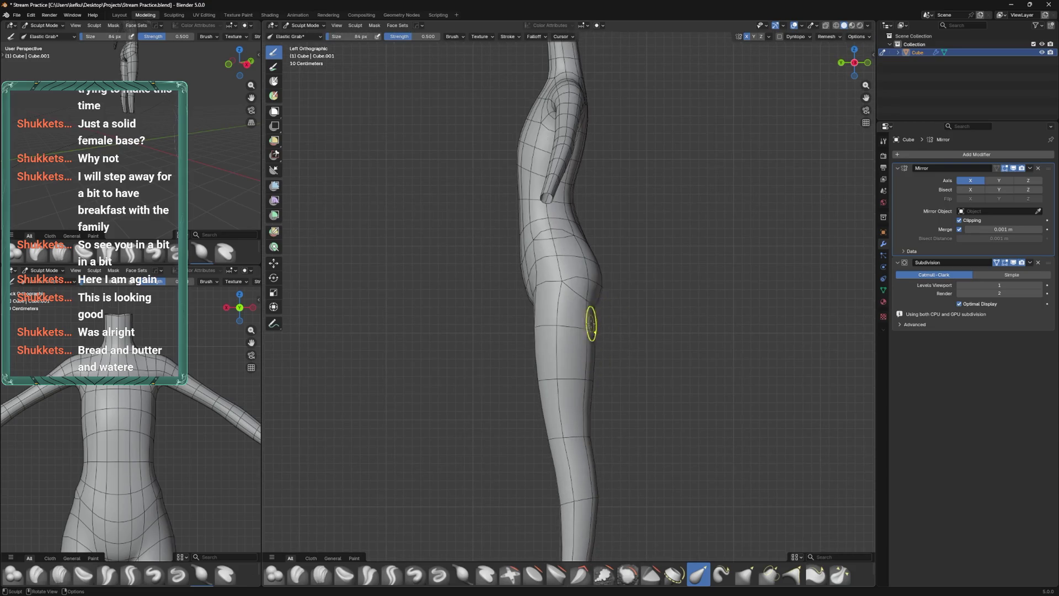
left_click_drag(530, 281, 529, 282)
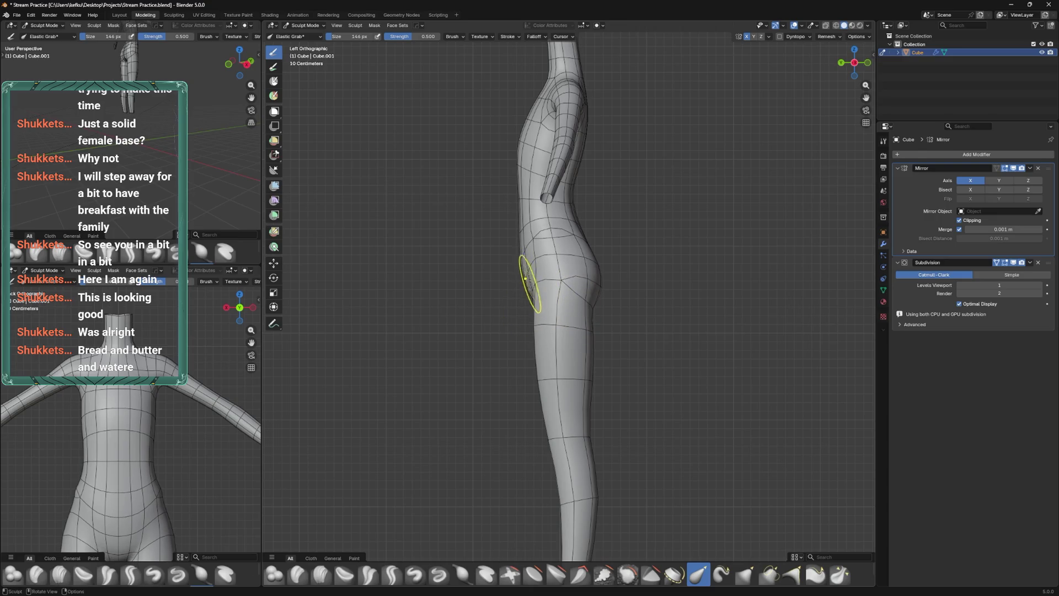
Shrink the sculpt brush and inspect the body from the front and from behind
key("f")
left_click(525, 280)
key("KP_1")
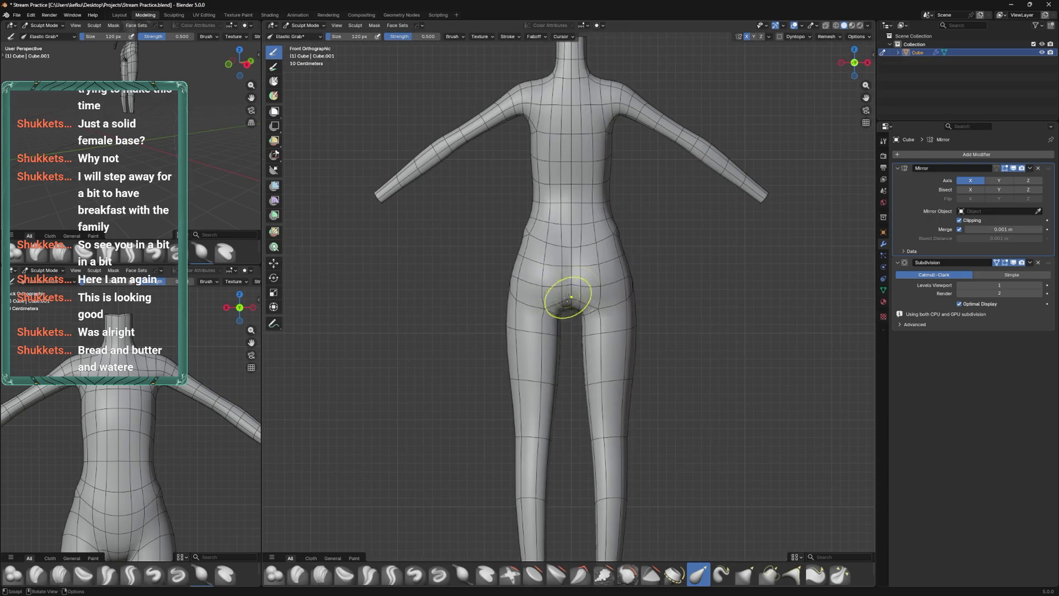
key("f")
left_click(543, 310)
left_click_drag(570, 276, 604, 303)
left_click(596, 303)
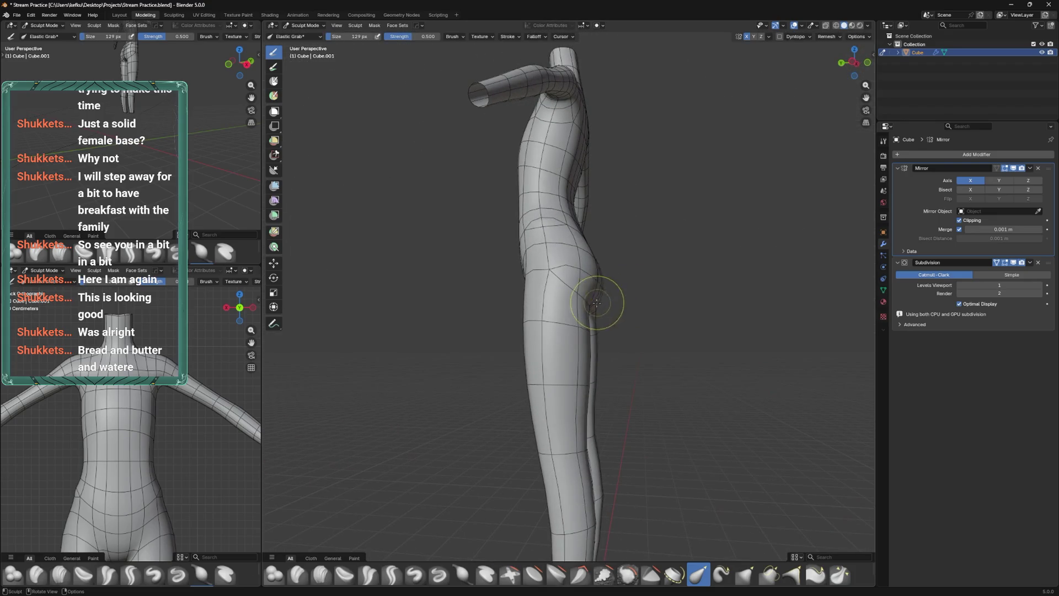
In side view, enlarge the brush, nudge the lower leg and refine the hip-thigh silhouette
key("ctrl+KP_3")
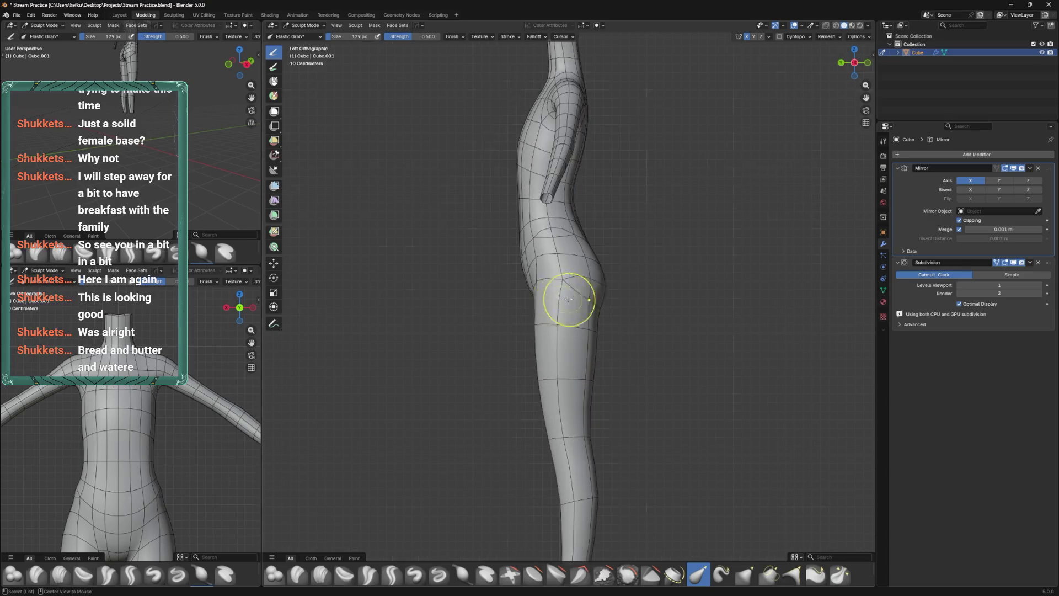
scroll("down", 3)
key("f")
left_click(549, 345)
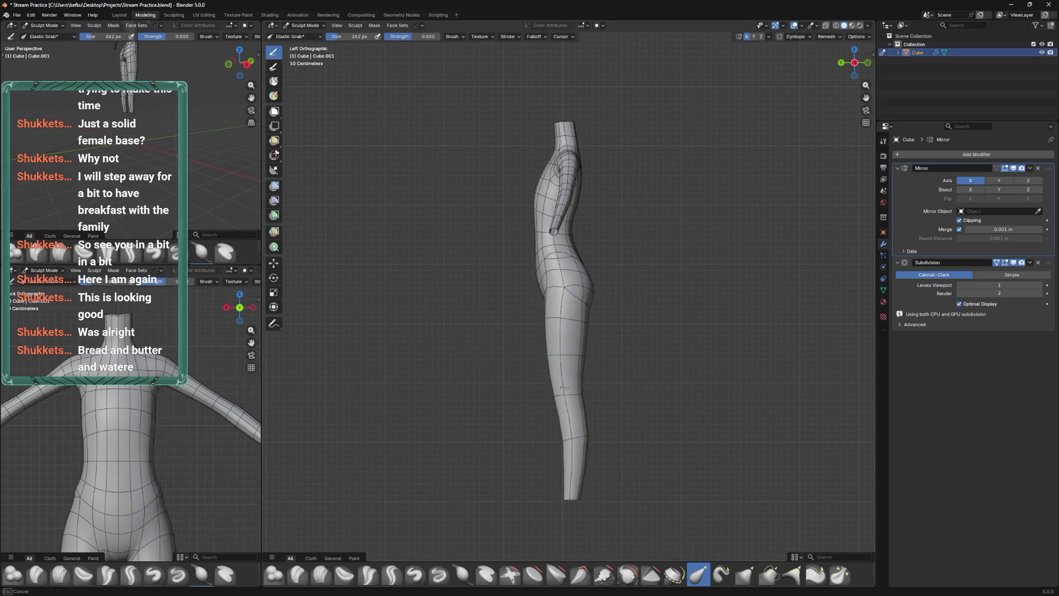
left_click_drag(566, 469, 567, 444)
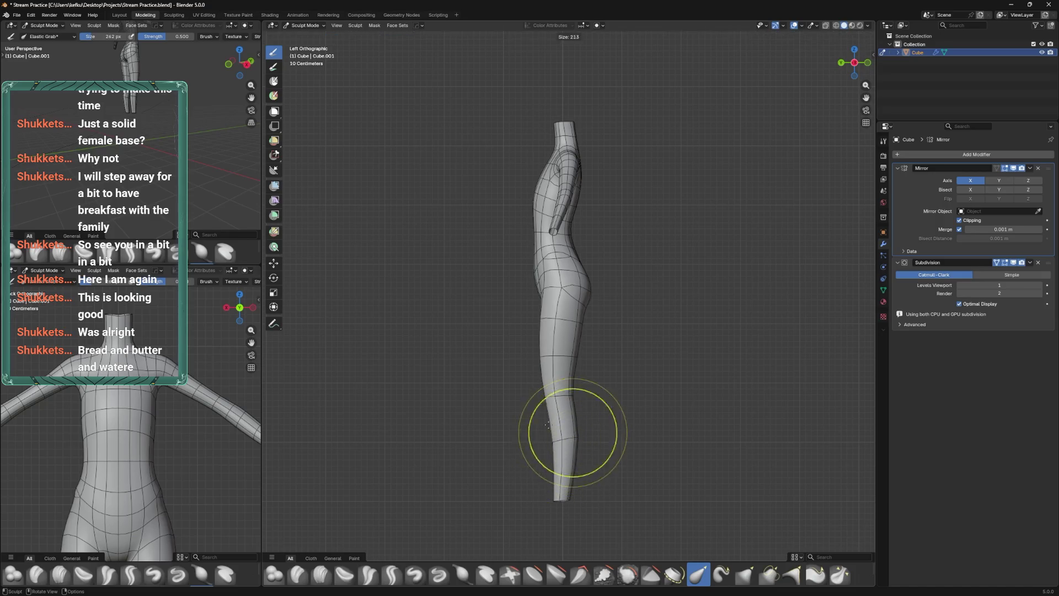
left_click_drag(551, 288, 575, 352)
Shrink the brush again and shift the view so the body sits lower
key("f")
left_click(532, 271)
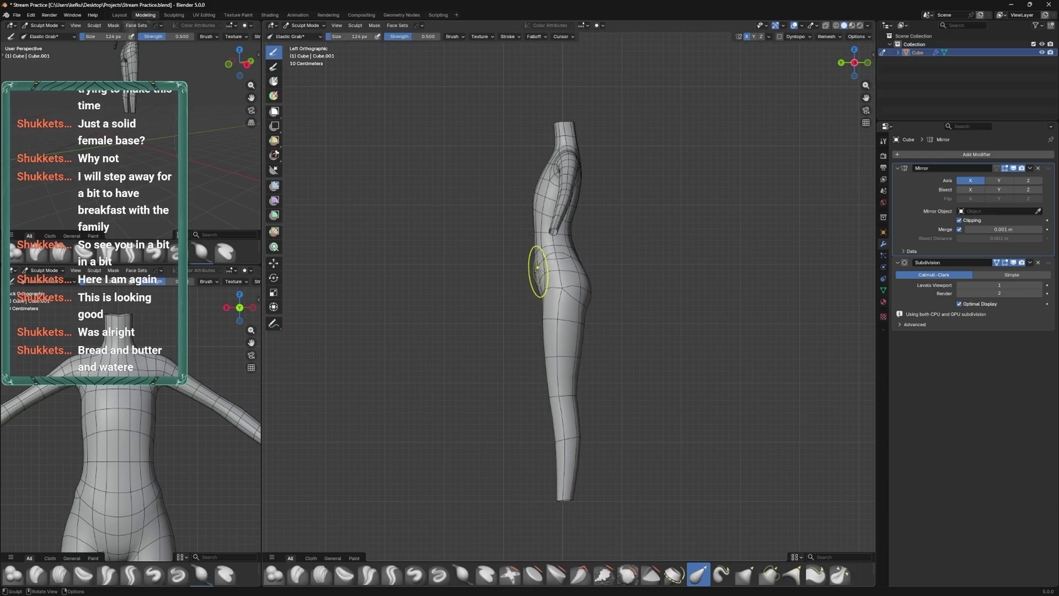
left_click_drag(550, 295, 551, 357)
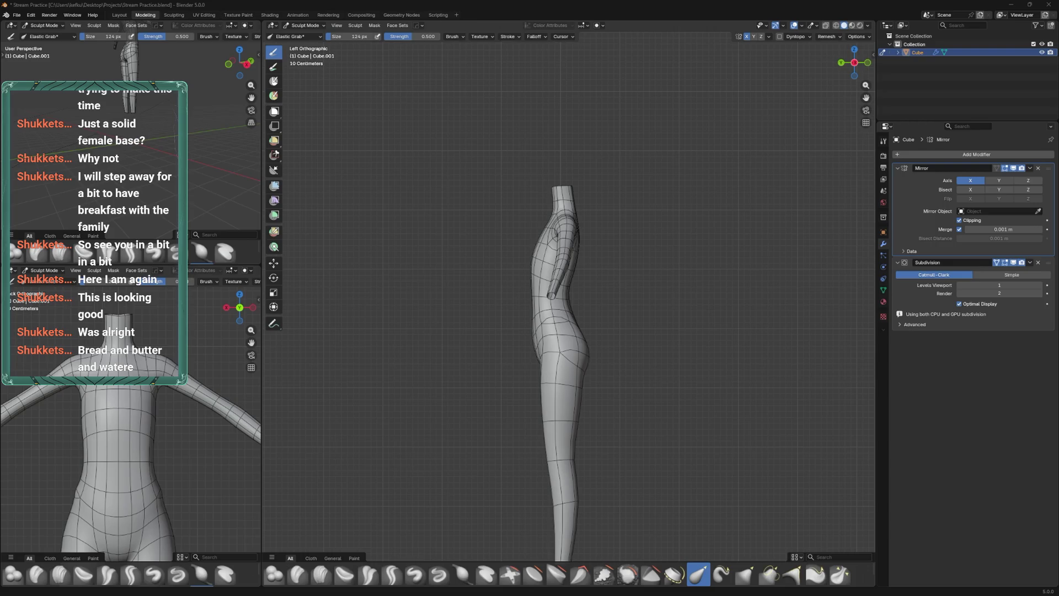
key("alt+Tab")
Move the reference image window aside, then adjust the legs from behind with a resized brush, undoing one change
left_click_drag(357, 96, 0, 132)
left_click(429, 165)
left_click_drag(590, 413, 596, 360)
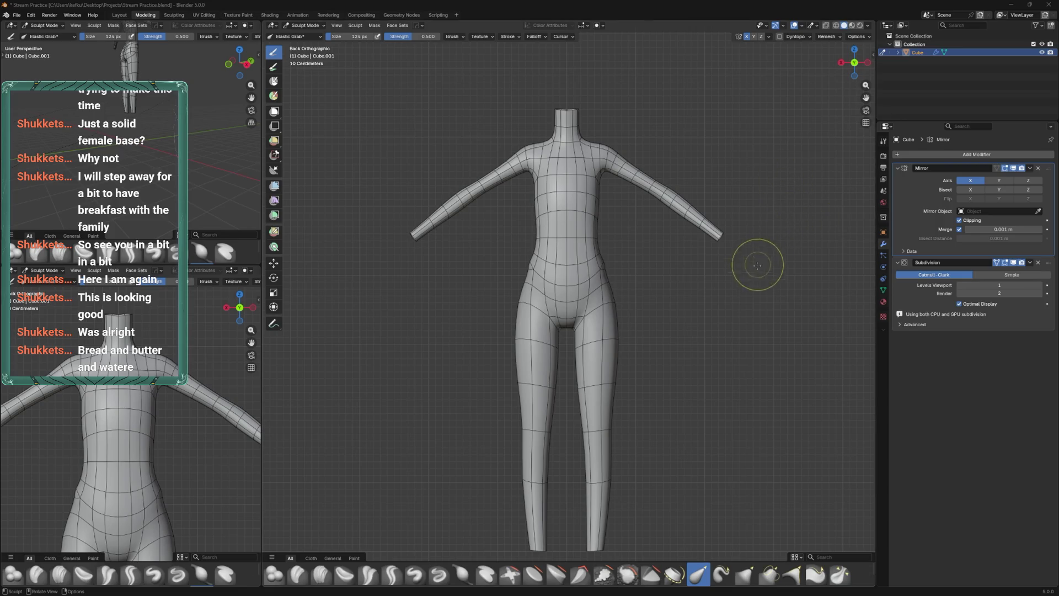
scroll("down", 3)
key("f")
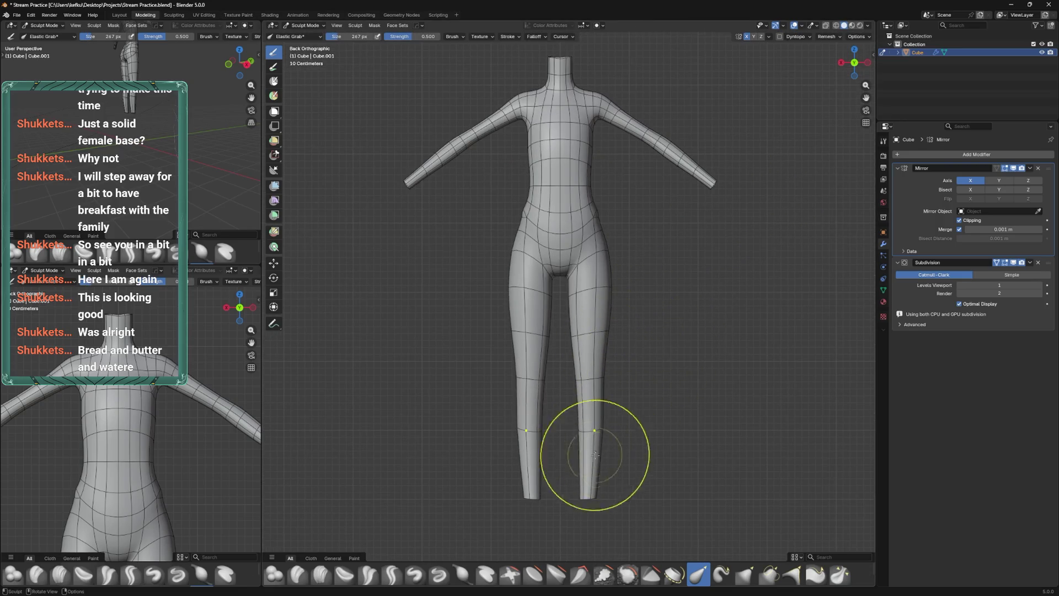
key("ctrl+z")
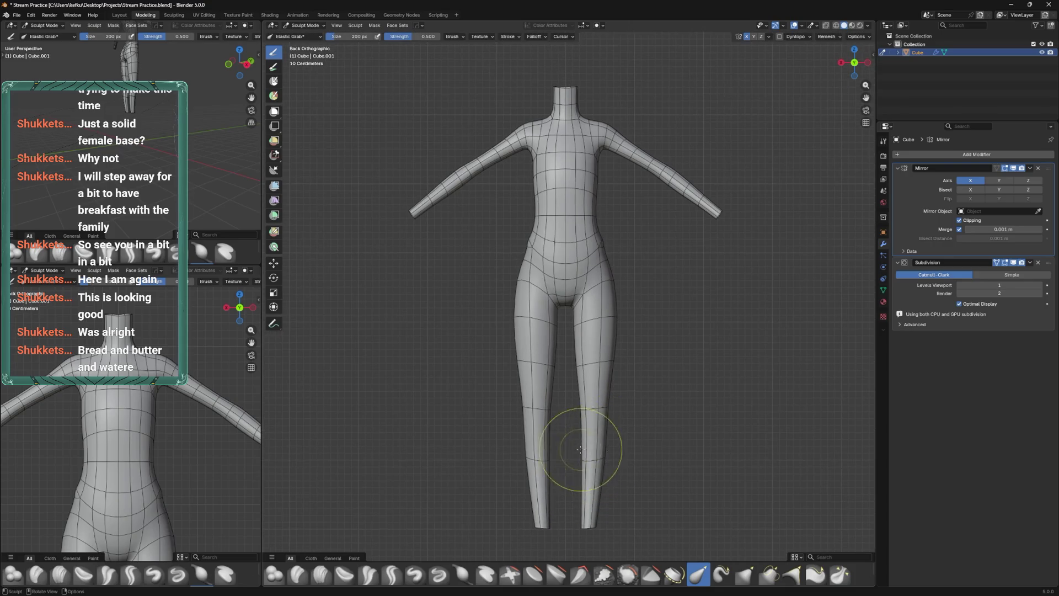
key("f")
left_click(583, 398)
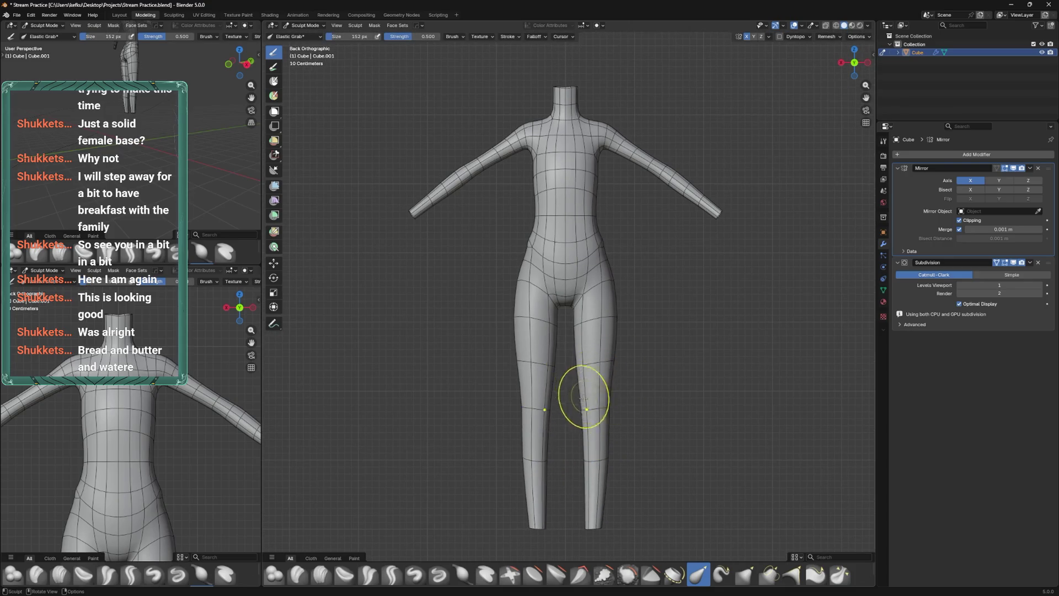
left_click_drag(585, 394, 585, 353)
scroll("up", 3)
Switch the body to Edit Mode and select the hip and inner-thigh crotch vertices
key("Tab")
left_click_drag(539, 378, 577, 349)
key("alt+a")
left_click(576, 315)
left_click(604, 351)
Move the crotch vertex higher and inward
key("g")
left_click(622, 327)
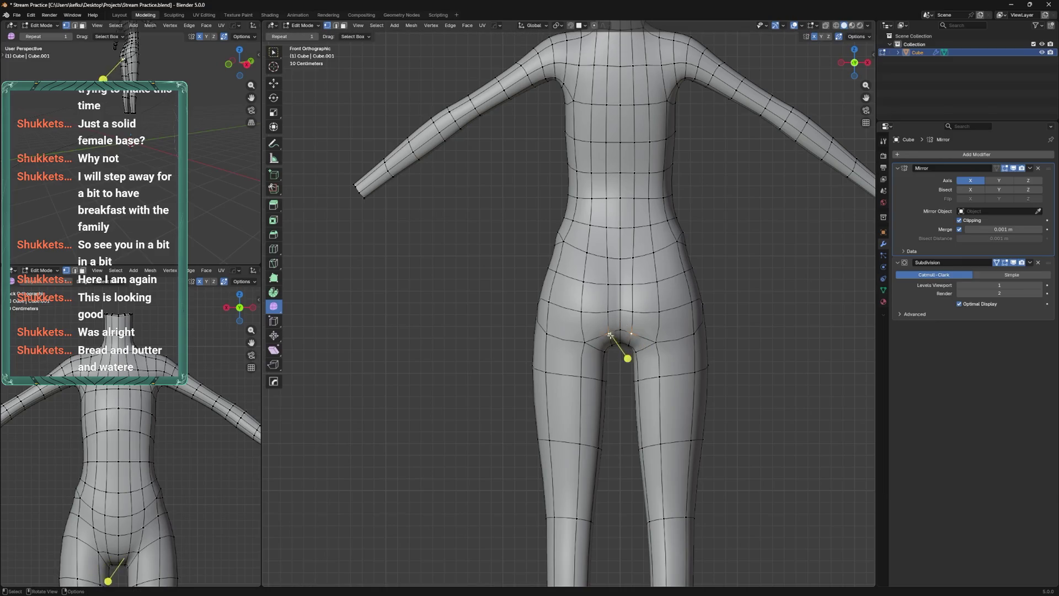
key("g")
left_click(607, 340)
From below and front views, reposition the vertices along the crotch ridge
key("ctrl+KP_7")
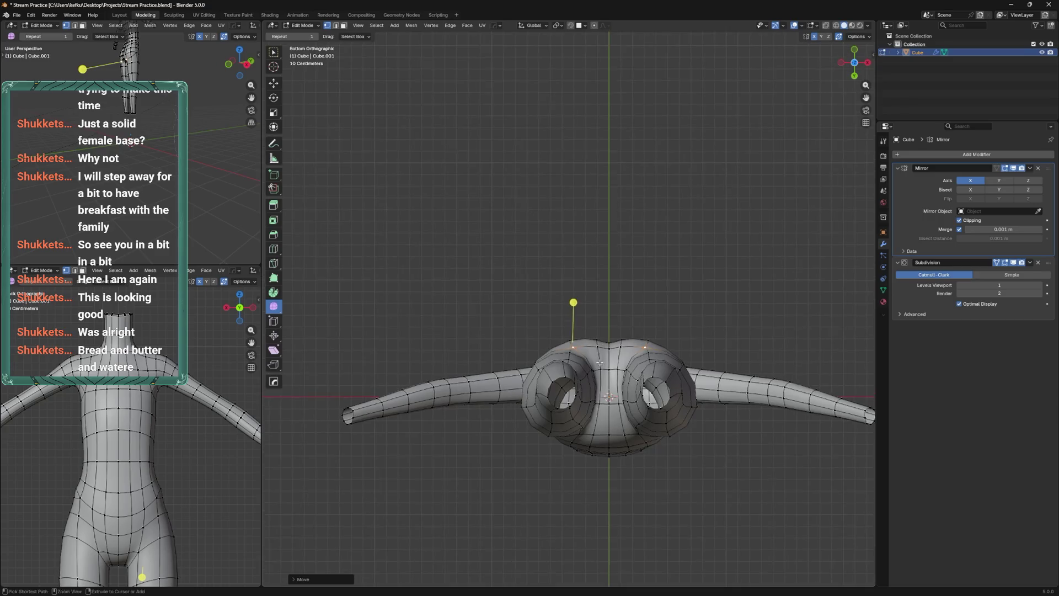
left_click(600, 362)
scroll("up", 3)
left_click(624, 353)
left_click(640, 339)
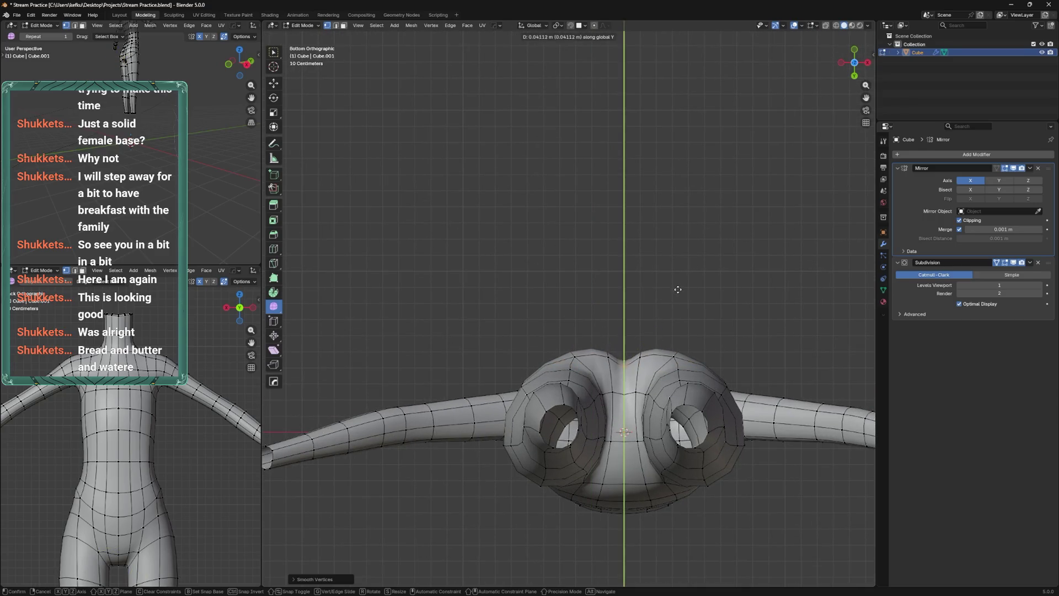
key("g")
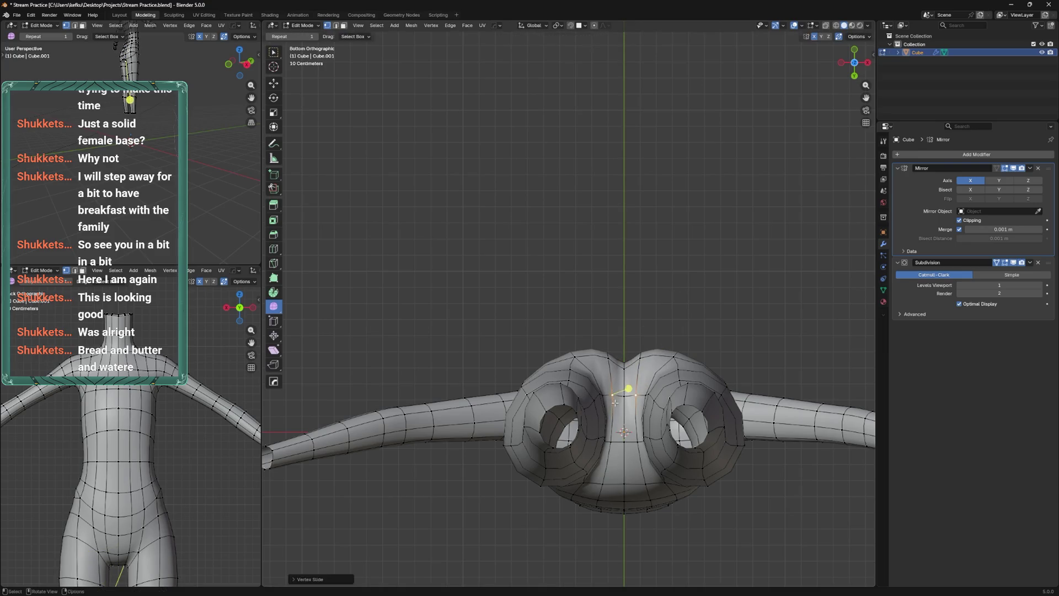
key("KP_1")
key("g")
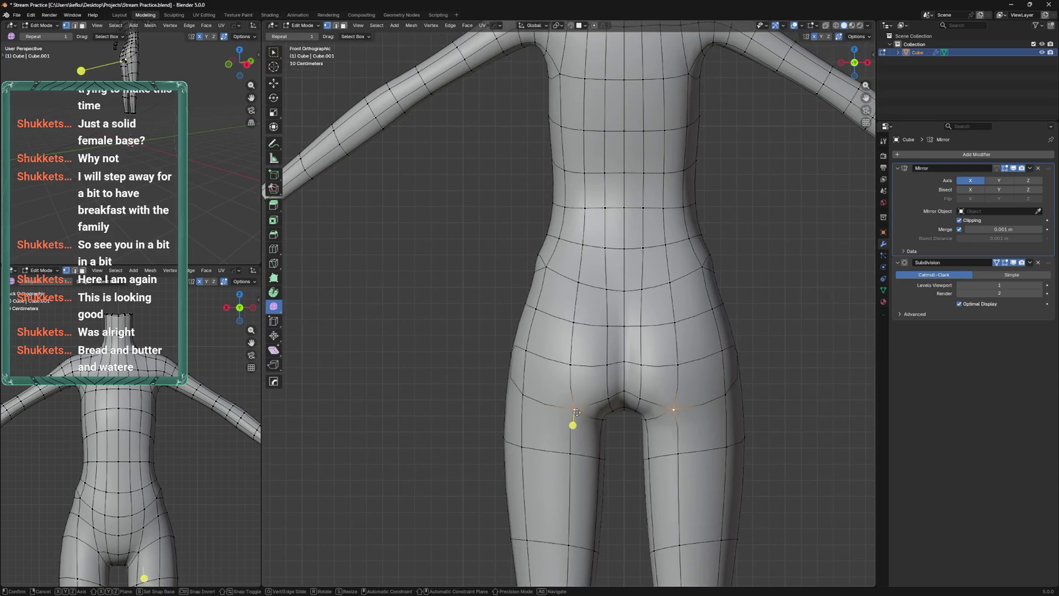
left_click(582, 404)
In X-ray side view, try moving the edges under the buttock, then undo it
key("ctrl+KP_3")
key("alt+z")
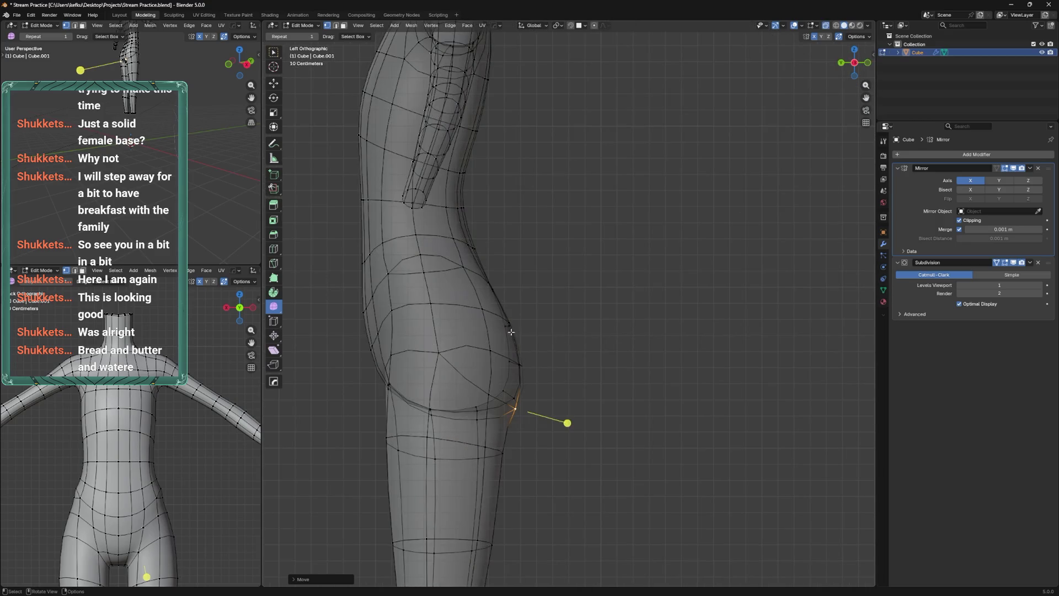
left_click(518, 342)
key("g")
left_click(547, 358)
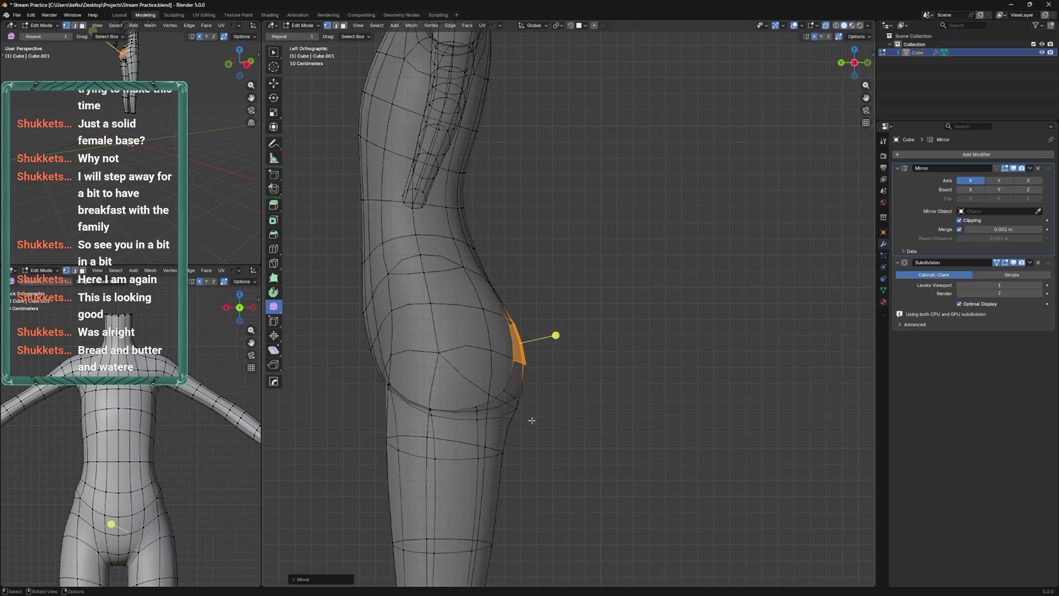
key("ctrl+z")
Reposition the horizontal edge loop around the upper thigh
left_click(531, 405)
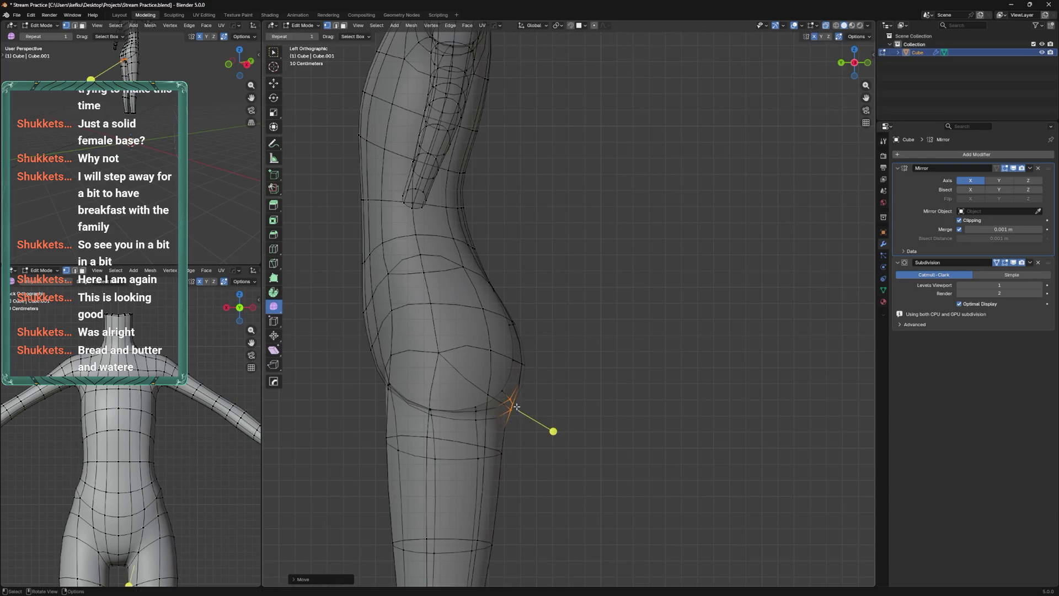
left_click(496, 459)
left_click(498, 448)
key("g")
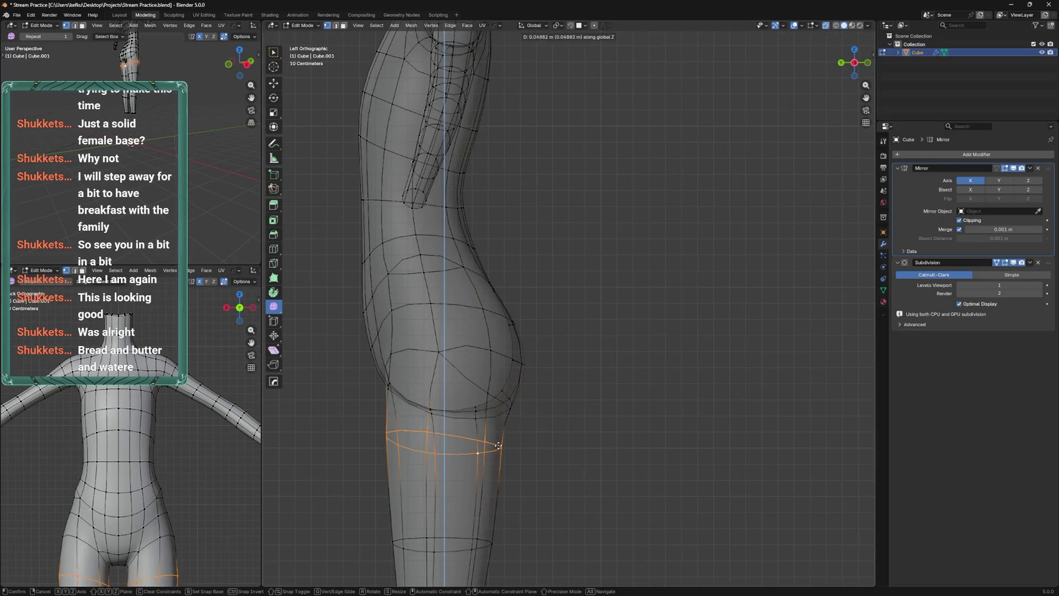
left_click(521, 424)
key("alt+z")
left_click_drag(521, 424, 557, 408)
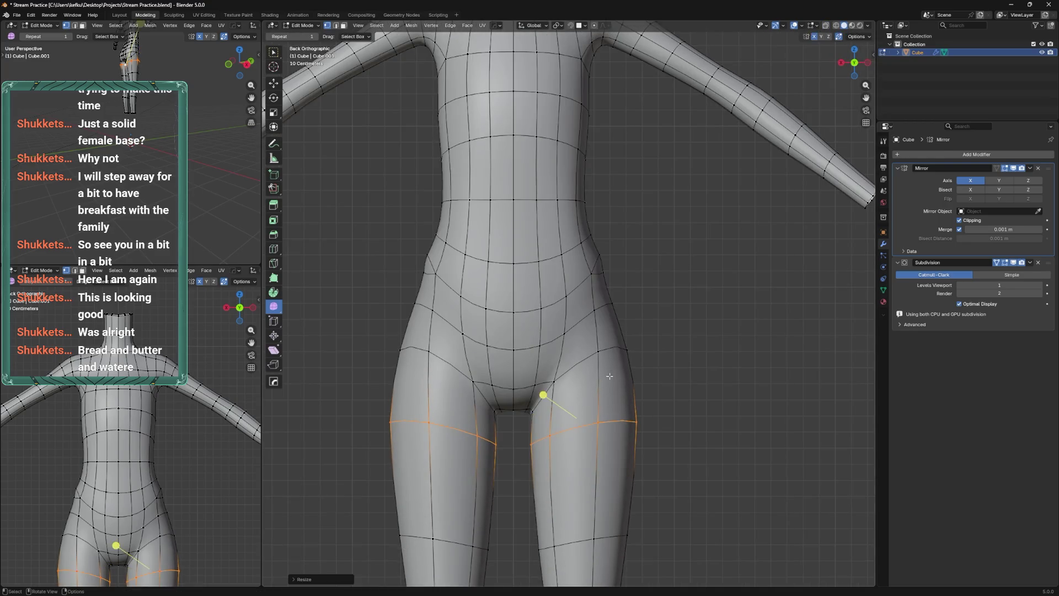
left_click(584, 366)
From behind, move the inner-thigh edge loop and vertex-slide one inner-thigh vertex
left_click_drag(594, 390, 590, 325)
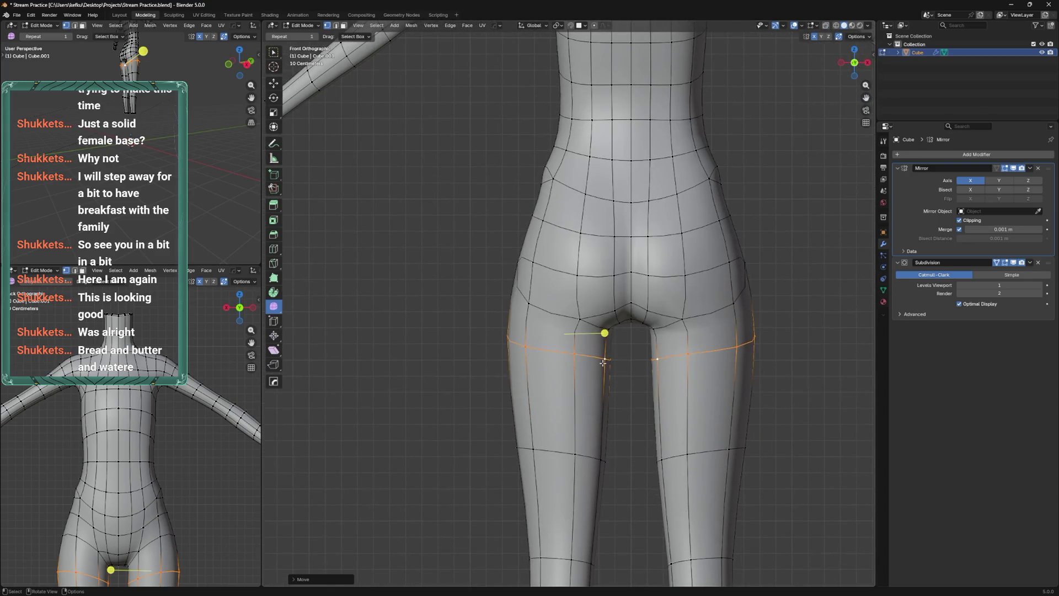
left_click(579, 319)
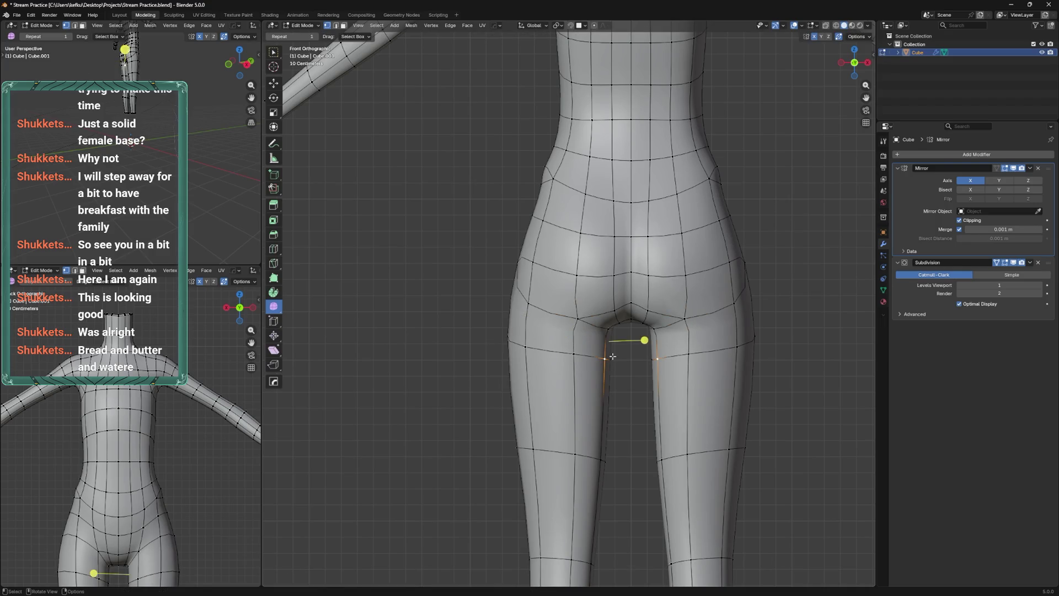
key("alt+z")
left_click(608, 356)
key("g")
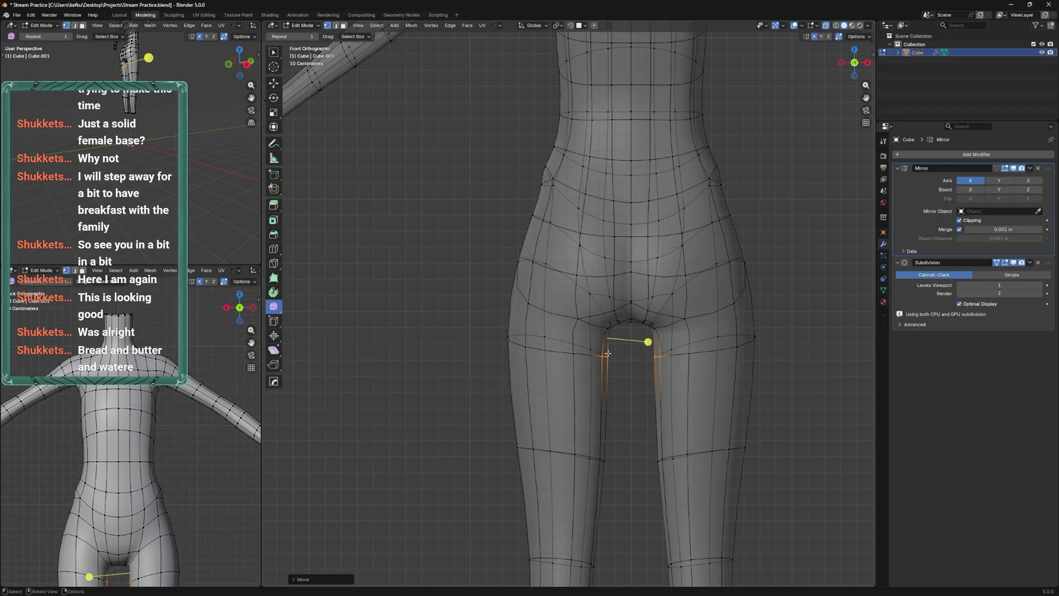
left_click(593, 356)
left_click(591, 350)
key("shift+v")
left_click(602, 373)
left_click_drag(602, 373, 601, 324)
key("alt+z")
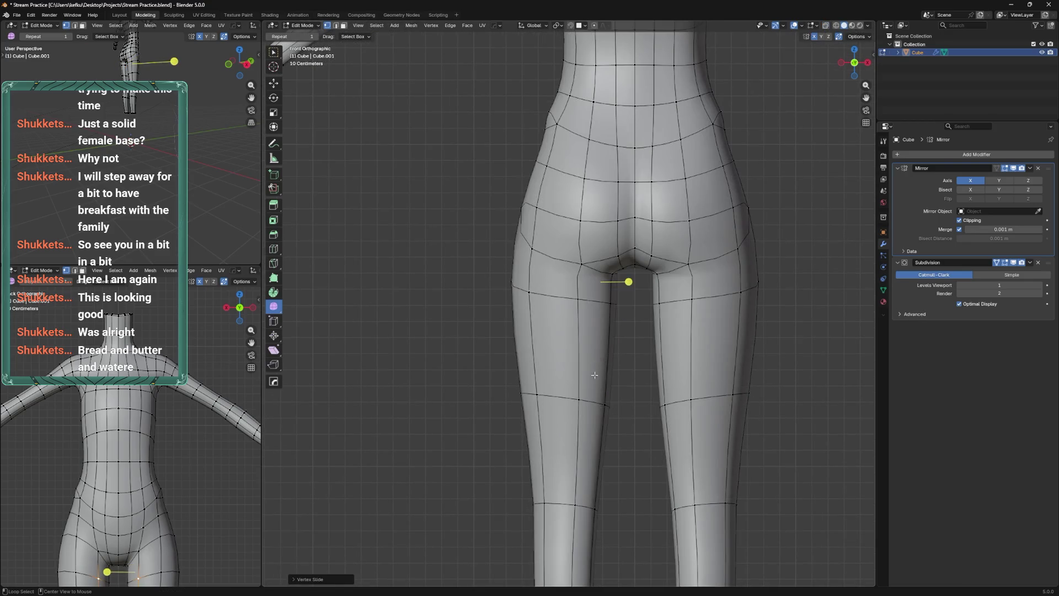
Slightly scale and move the thigh loop below the crotch, then save
left_click(587, 399)
key("s")
left_click(609, 350)
key("ctrl+KP_1")
key("g")
left_click(666, 340)
key("ctrl+s")
Slide the hip edge loop along the body and save again
scroll("down", 3)
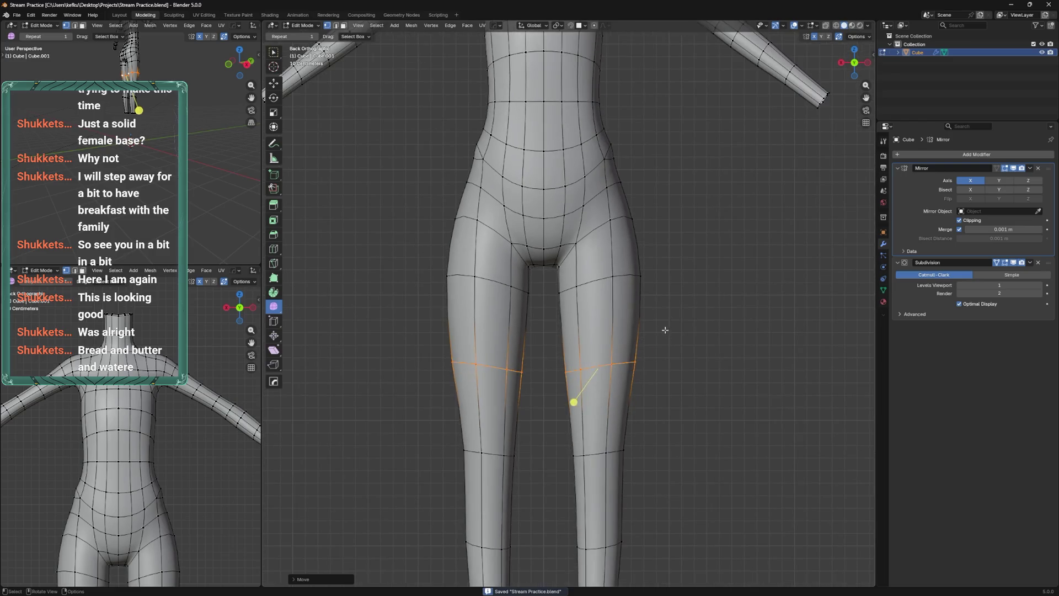
left_click(642, 278)
key("g")
key("g")
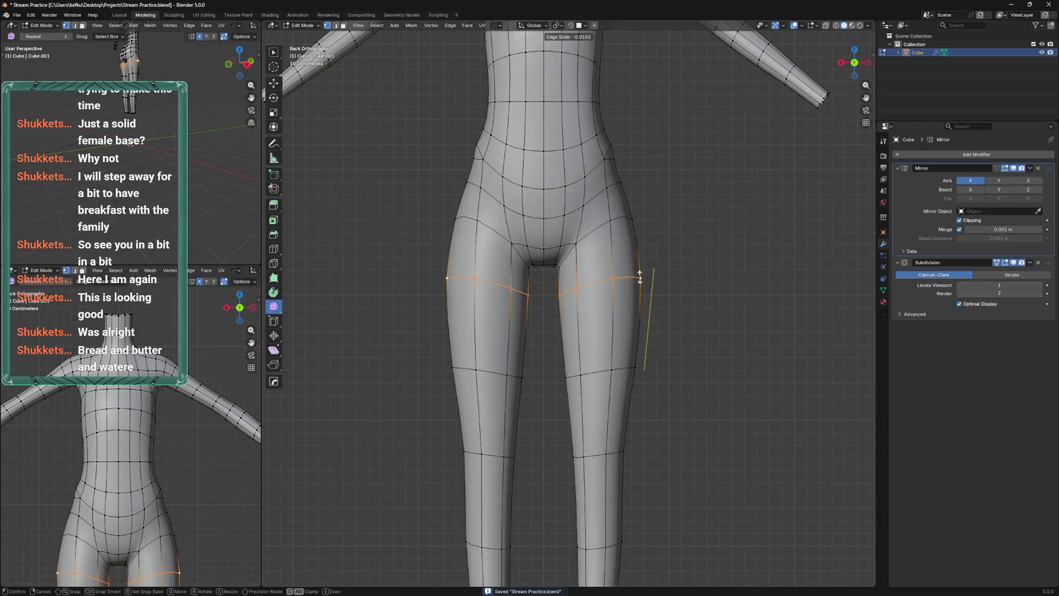
left_click(679, 276)
key("ctrl+s")
key("KP_1")
scroll("up", 3)
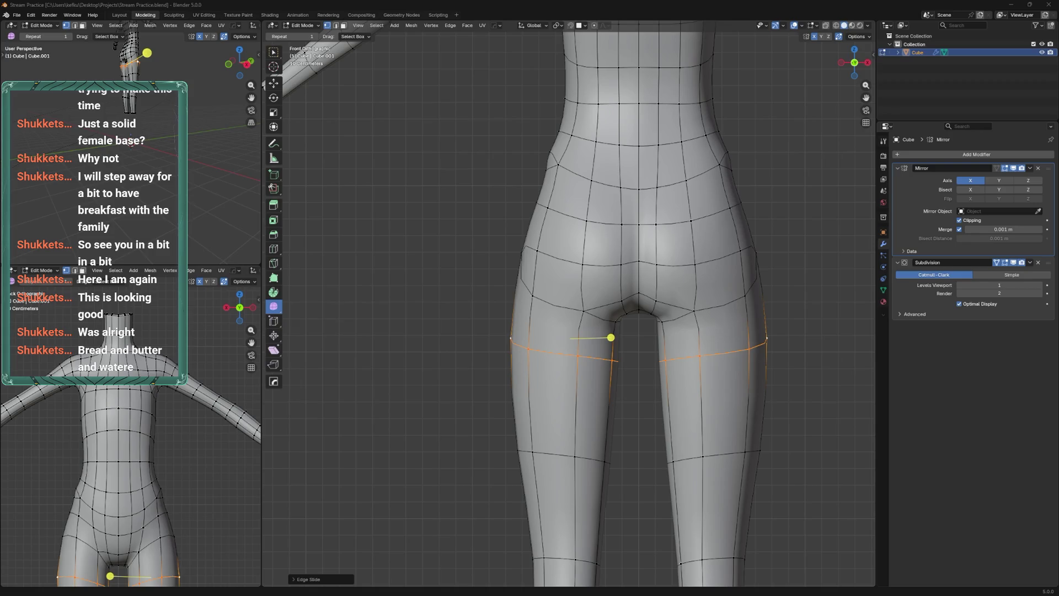
Bevel the selected hip edge loop into a wider band
left_click(529, 262)
left_click_drag(529, 262, 604, 240)
left_click(591, 254)
key("KP_1")
key("ctrl+b")
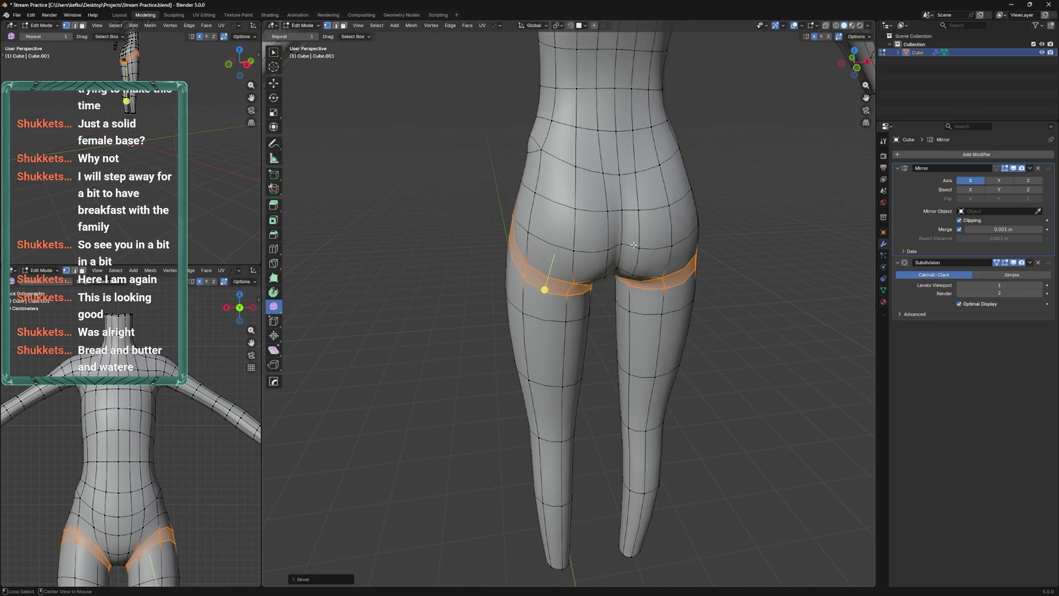
left_click(631, 257)
In Sculpt Mode, smooth the buttock crease and pull the back-of-thigh contour with Elastic Grab
key("ctrl+Tab")
left_click_drag(571, 296, 586, 296)
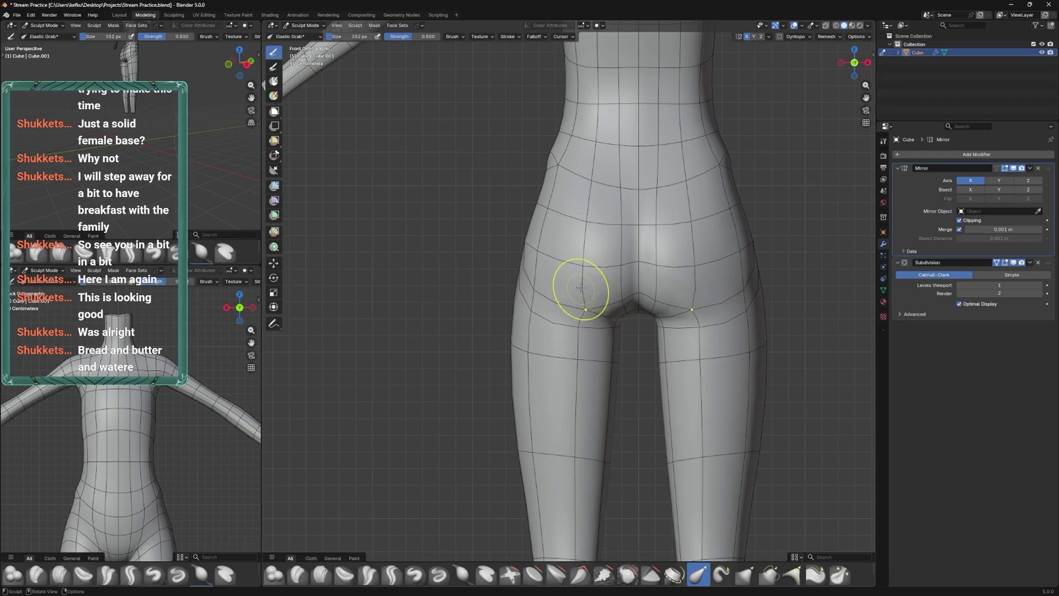
key("ctrl+KP_3")
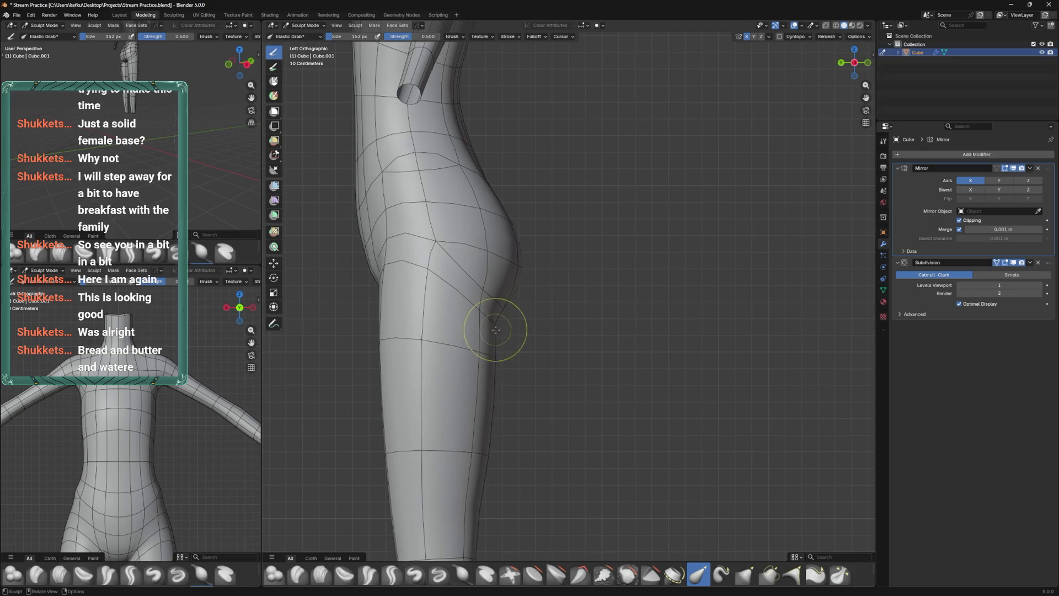
left_click_drag(513, 312, 511, 307)
key("f")
left_click(513, 368)
Return to Edit Mode, check back and side views, and save Stream Practice.blend
key("Tab")
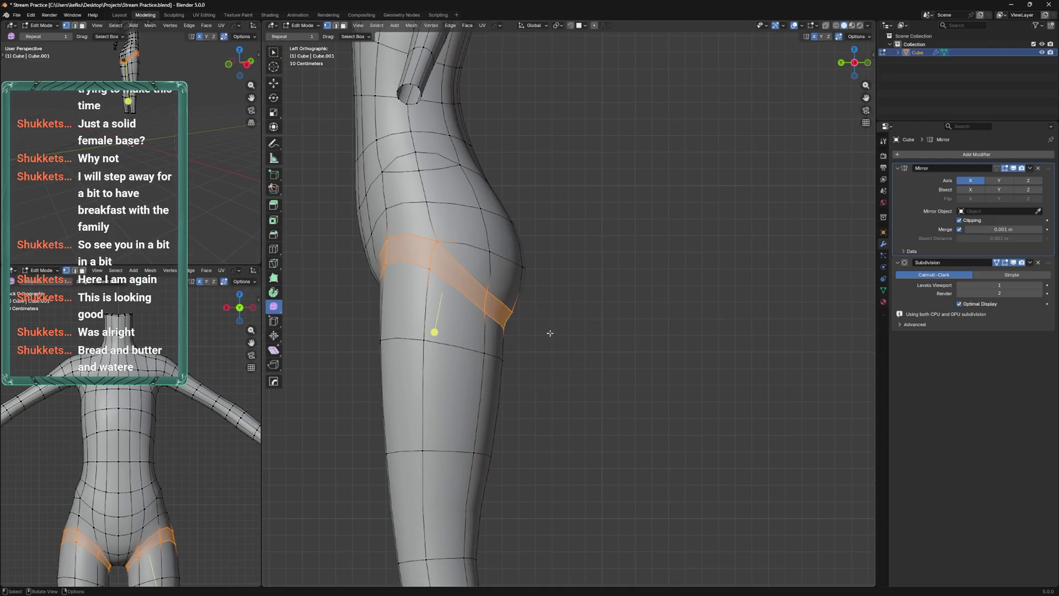
key("ctrl+KP_1")
key("ctrl+KP_3")
key("ctrl+KP_1")
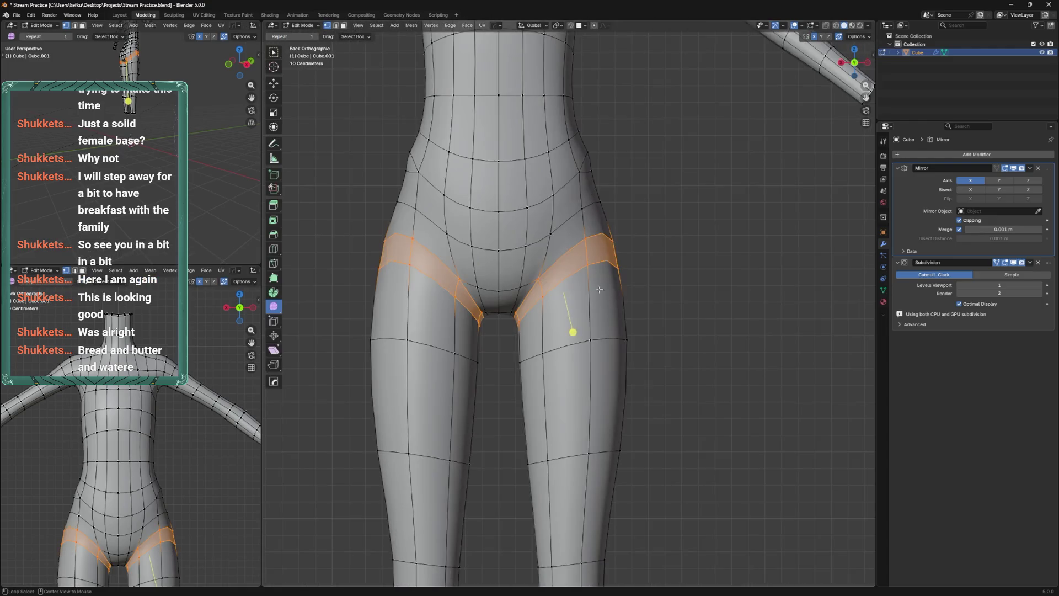
key("ctrl+s")
scroll("down", 3)
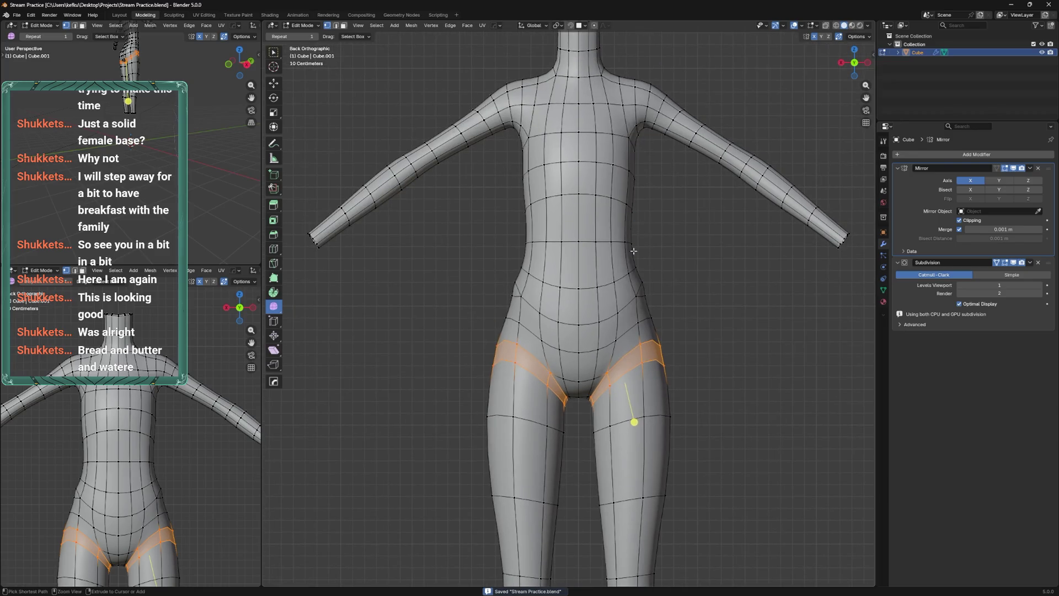
scroll("down", 3)
In Sculpt Mode, set a smaller brush radius and view the hips from the front
key("ctrl+Tab")
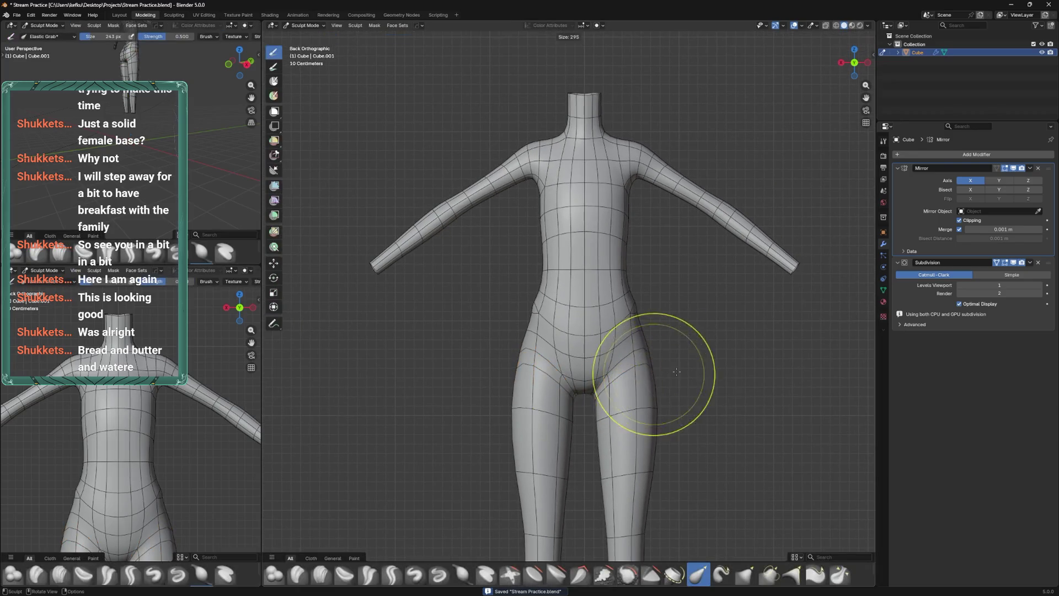
left_click(665, 373)
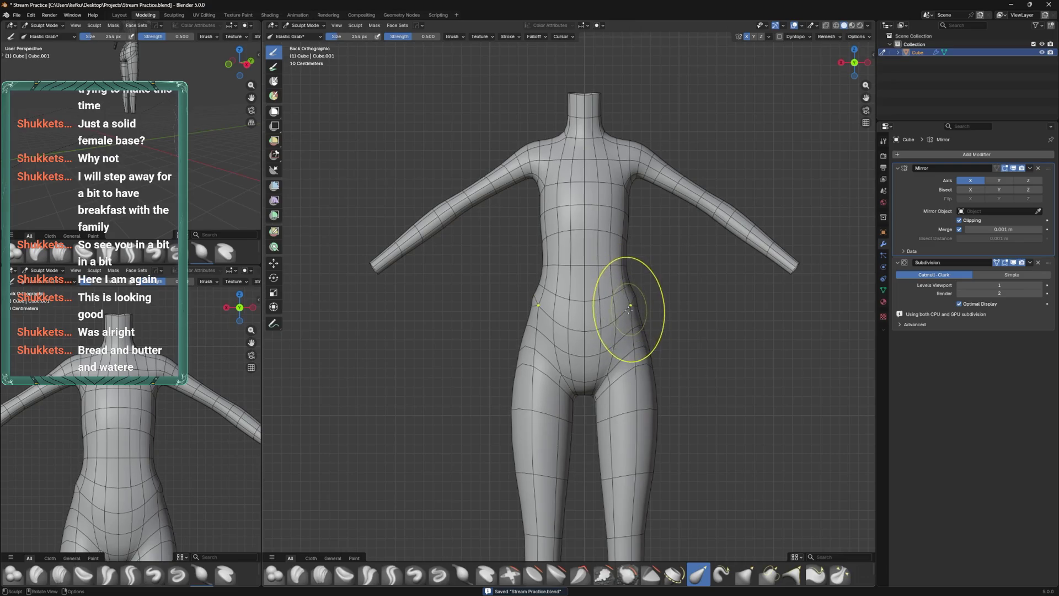
key("f")
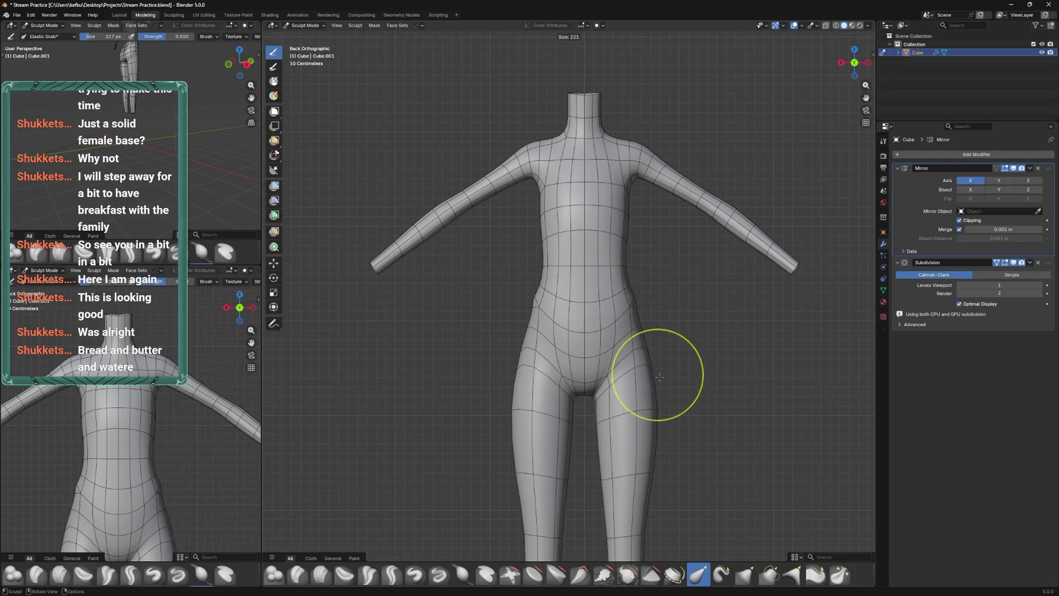
left_click(663, 401)
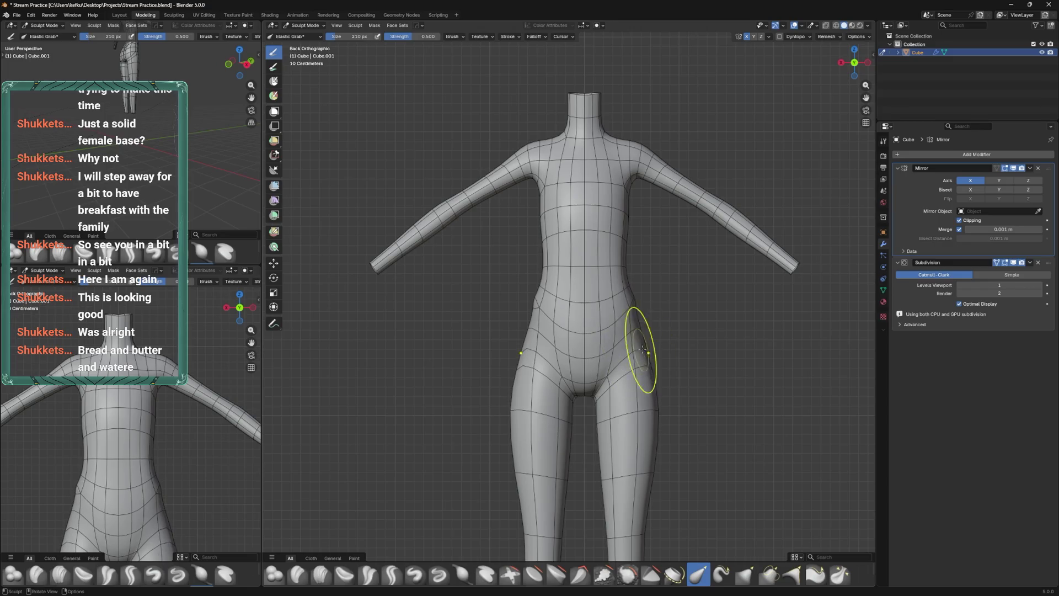
scroll("down", 3)
key("KP_1")
scroll("up", 3)
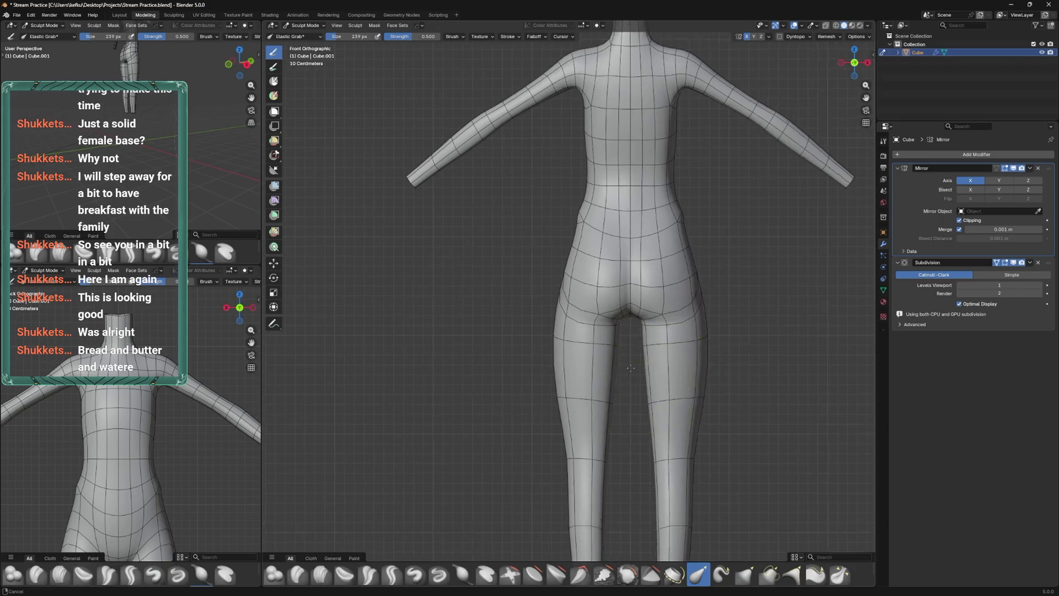
Back in Edit Mode, vertex-slide the hip vertex at the buttock crease
key("Tab")
left_click(601, 331)
key("shift+v")
left_click_drag(601, 333, 647, 374)
Save, then slide and reposition the buttock-crease and hip-silhouette vertices
key("ctrl+s")
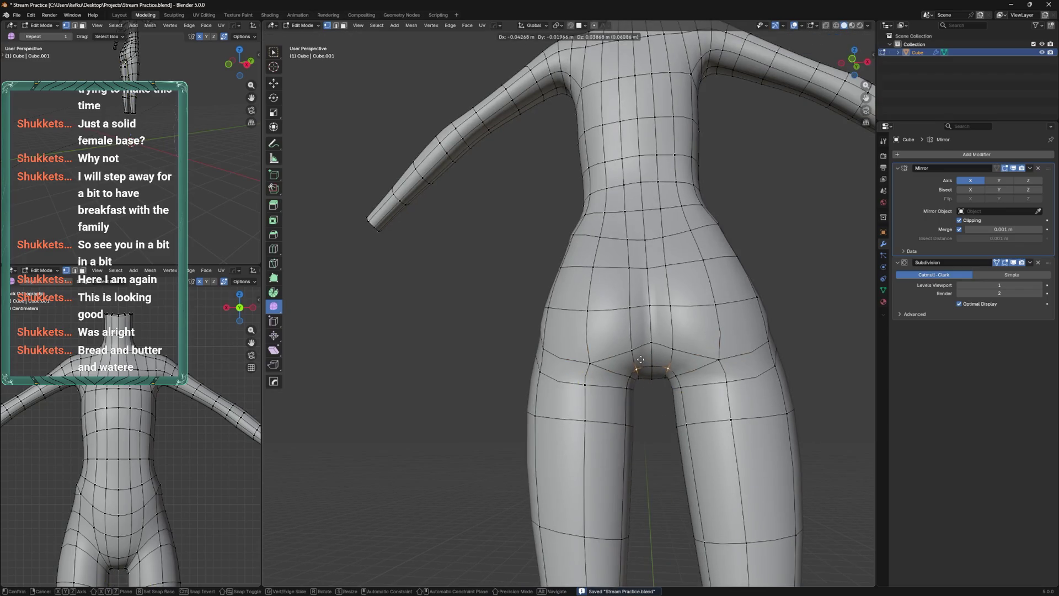
left_click_drag(646, 375, 636, 365)
left_click(653, 369)
key("g")
key("g")
left_click(657, 374)
key("g")
left_click_drag(657, 373, 623, 364)
left_click(649, 275)
left_click(605, 290)
key("g")
key("g")
left_click(602, 279)
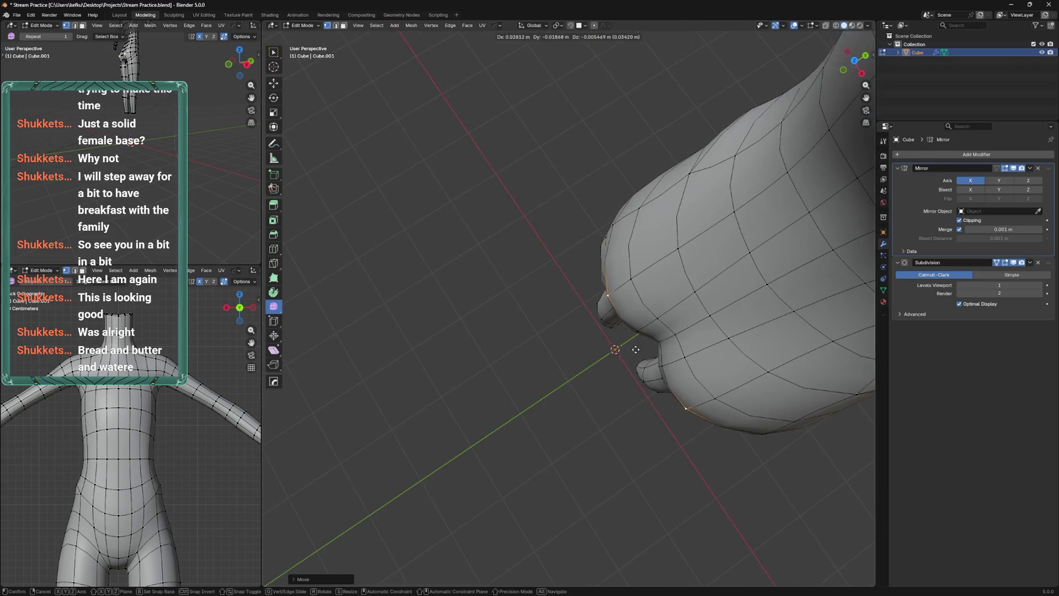
Cut a new centered edge loop around the upper thigh
key("ctrl+Tab")
left_click_drag(621, 327, 693, 283)
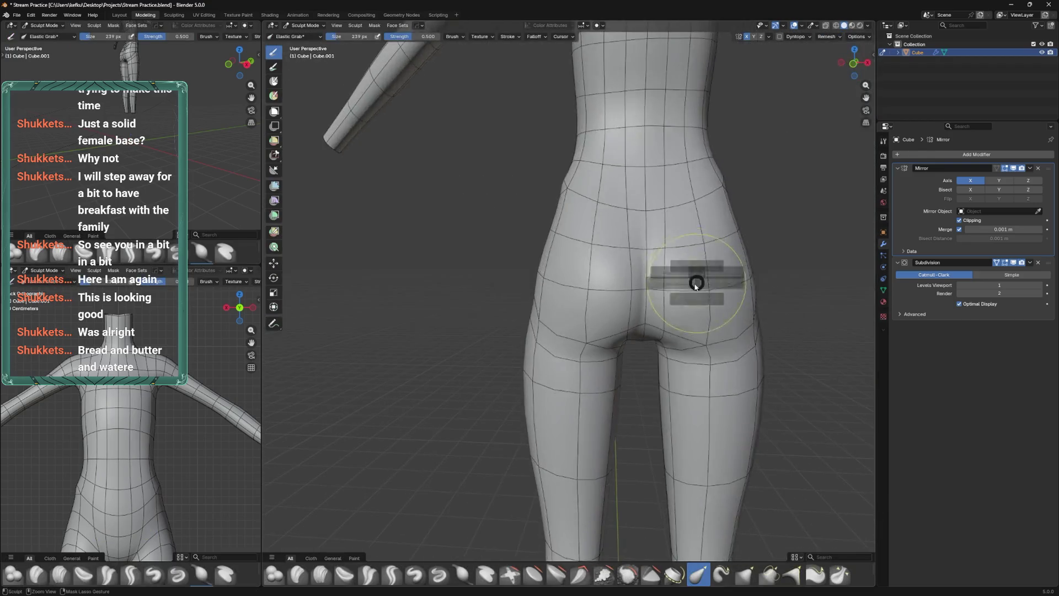
key("Tab")
scroll("down", 3)
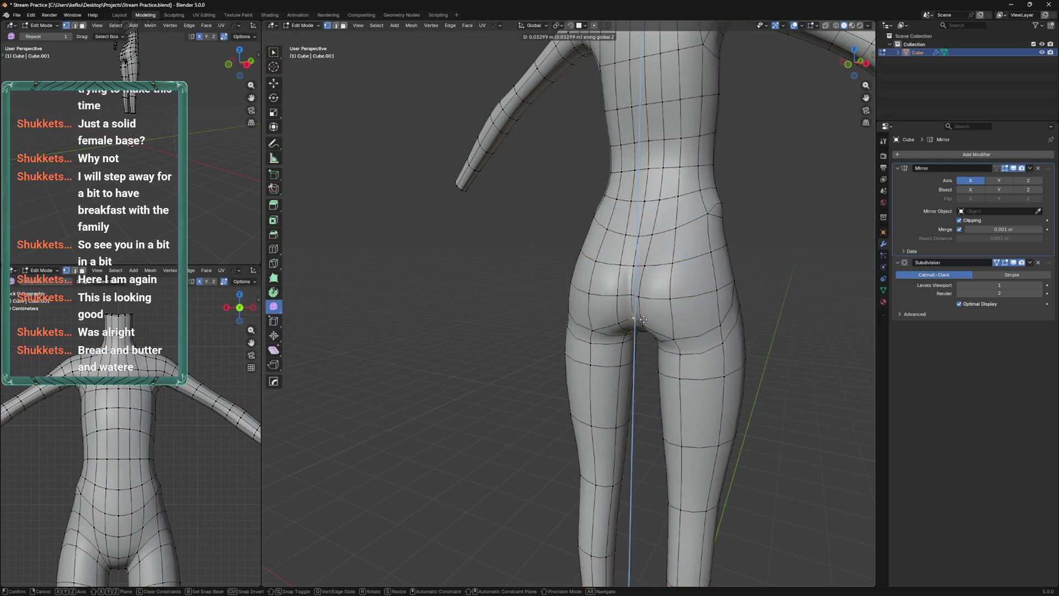
left_click_drag(644, 323, 629, 338)
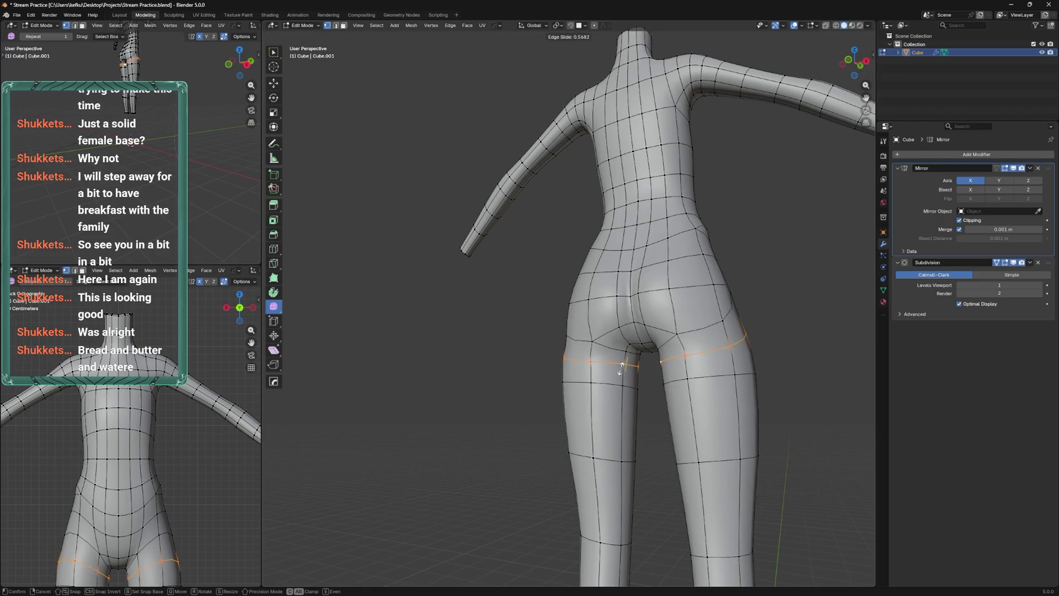
left_click(611, 385)
key("ctrl+r")
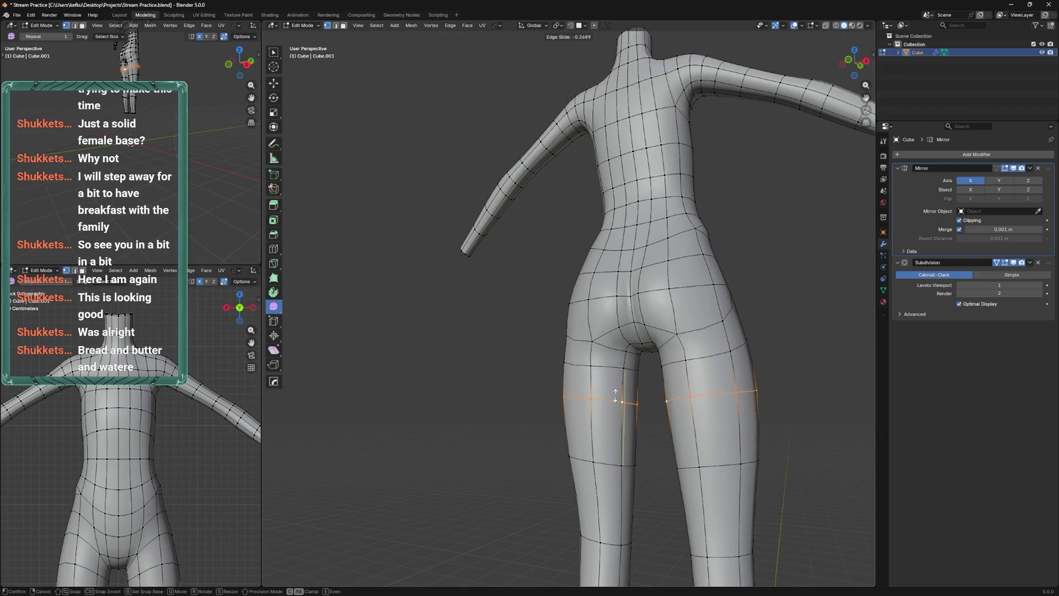
left_click(623, 398)
right_click(629, 403)
From the back view, save Stream Practice.blend and return to Object Mode
key("ctrl+KP_1")
key("ctrl+s")
key("Tab")
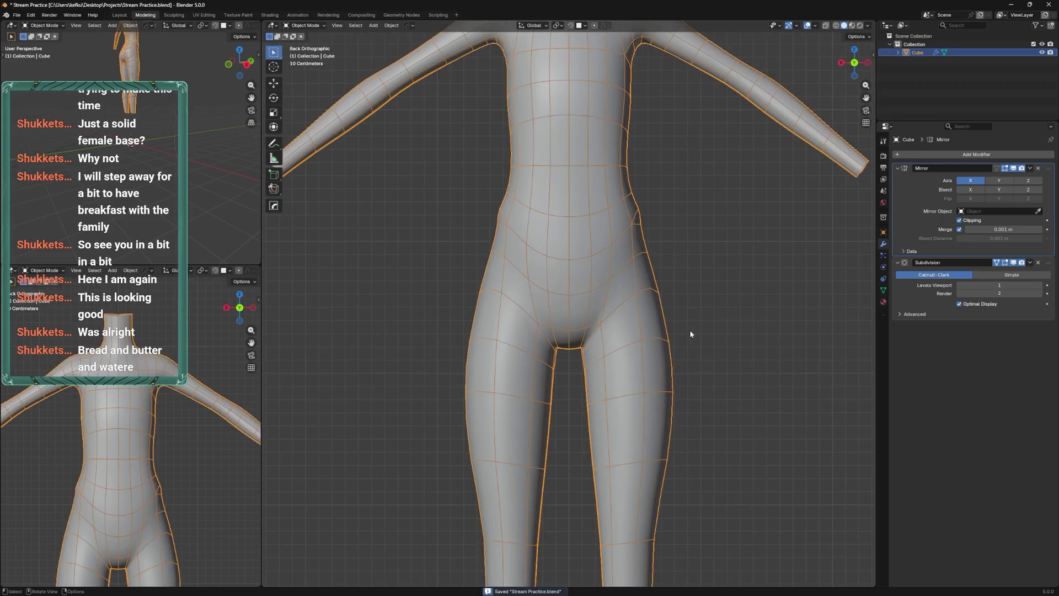
Switch to Sculpt Mode facing the back of the hips and shrink the brush
left_click_drag(600, 361, 684, 316)
scroll("up", 3)
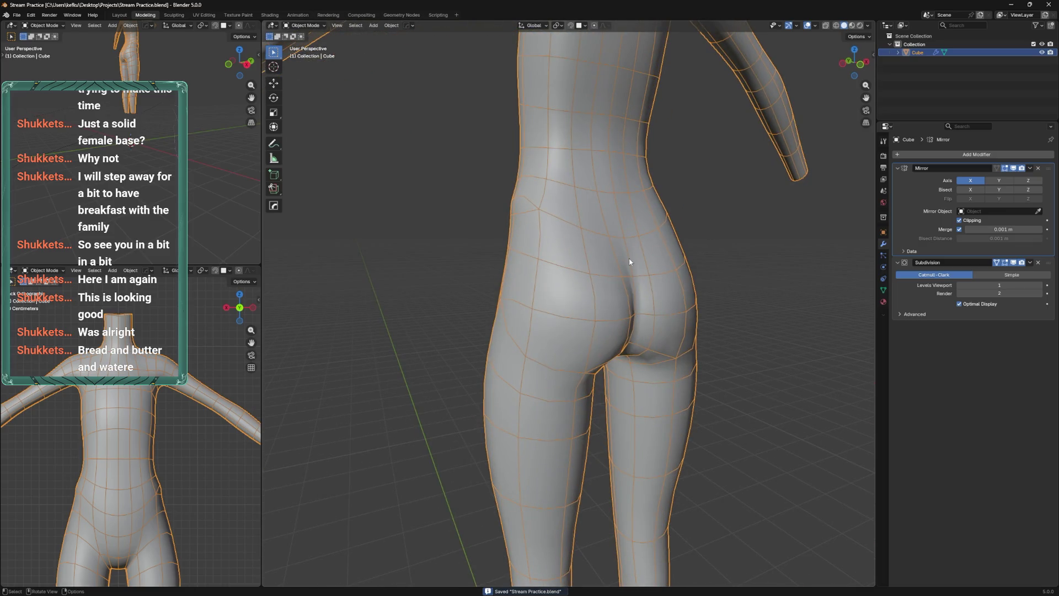
left_click_drag(581, 334, 559, 292)
key("ctrl+Tab")
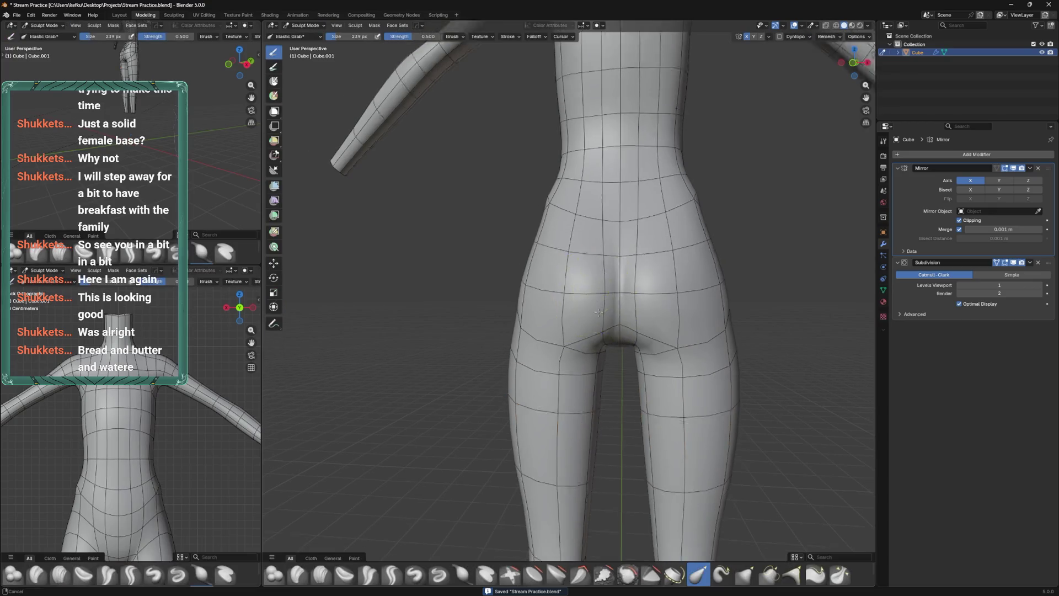
key("bracketleft")
key("bracketleft")
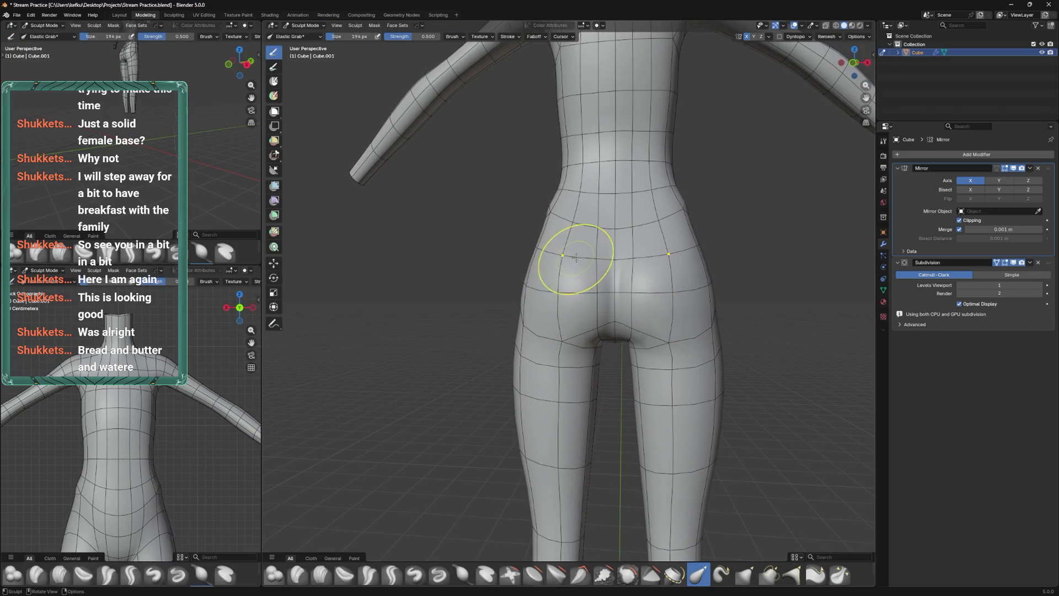
key("bracketleft")
key("bracketleft")
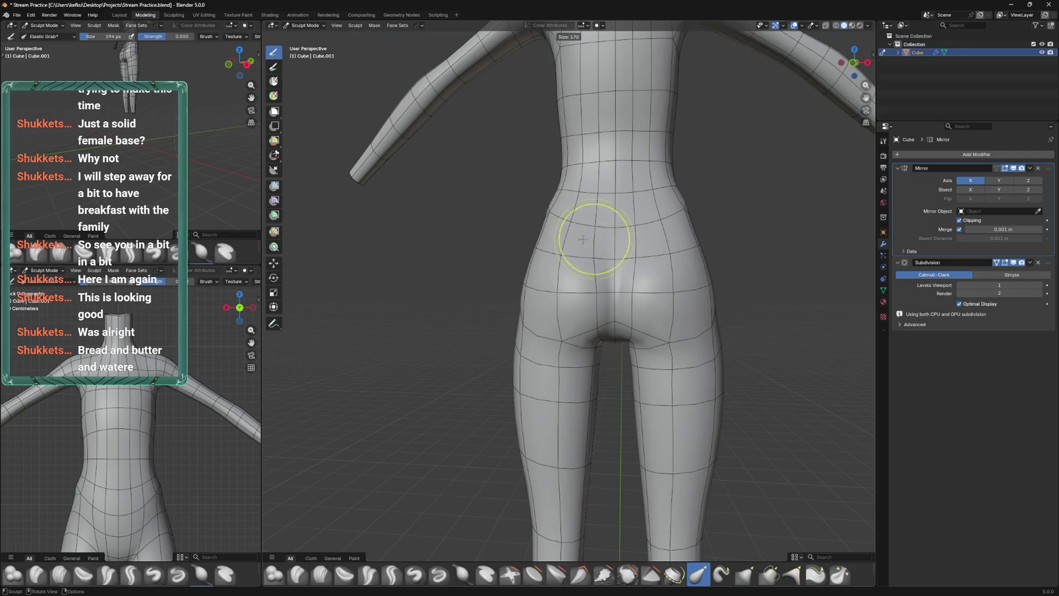
Save, then pull the lower back and buttocks upward with Elastic Grab and shrink the brush further
left_click_drag(591, 279, 597, 332)
key("ctrl+s")
left_click_drag(597, 333, 608, 324)
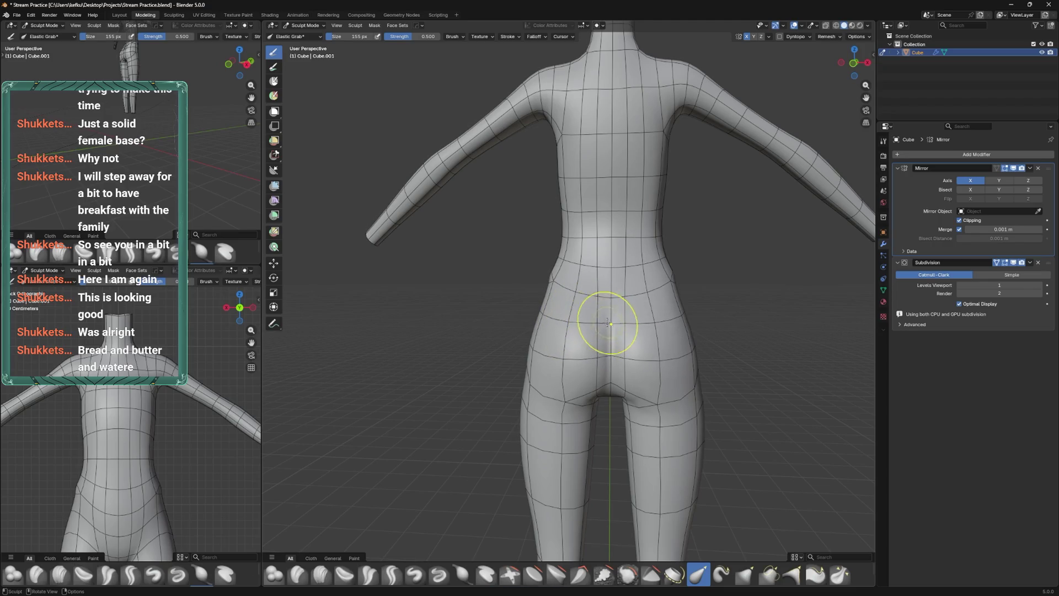
left_click_drag(564, 307, 655, 339)
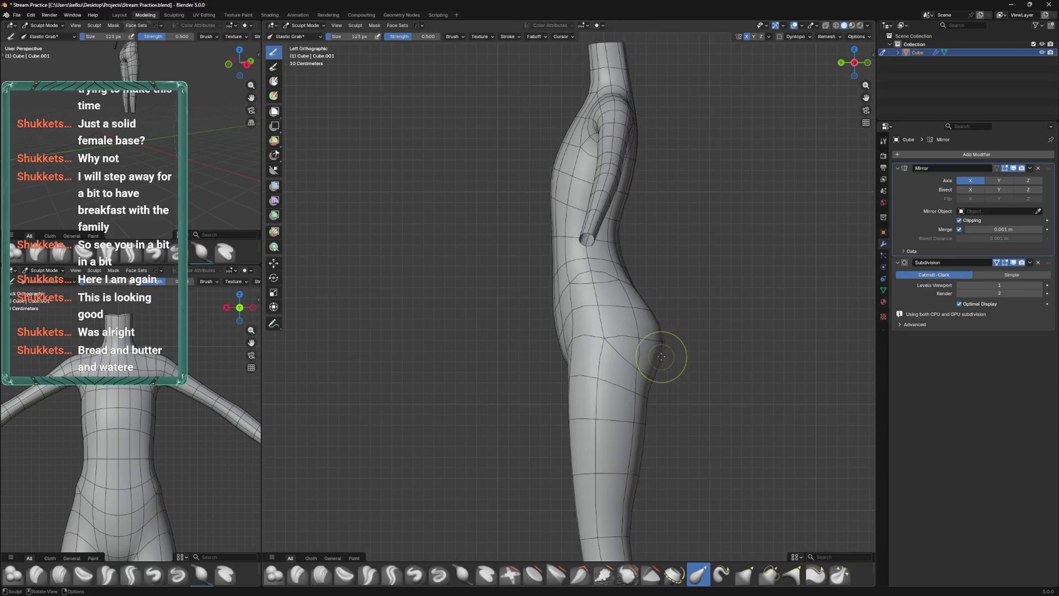
key("bracketleft")
key("bracketleft")
key("bracketleft")
In Edit Mode, move a buttock vertex downward in the side view
key("Tab")
left_click_drag(652, 375, 650, 378)
key("g")
left_click(647, 385)
key("alt+z")
Smooth the vertices on the buttock curve with Smooth Vertices
key("alt+z")
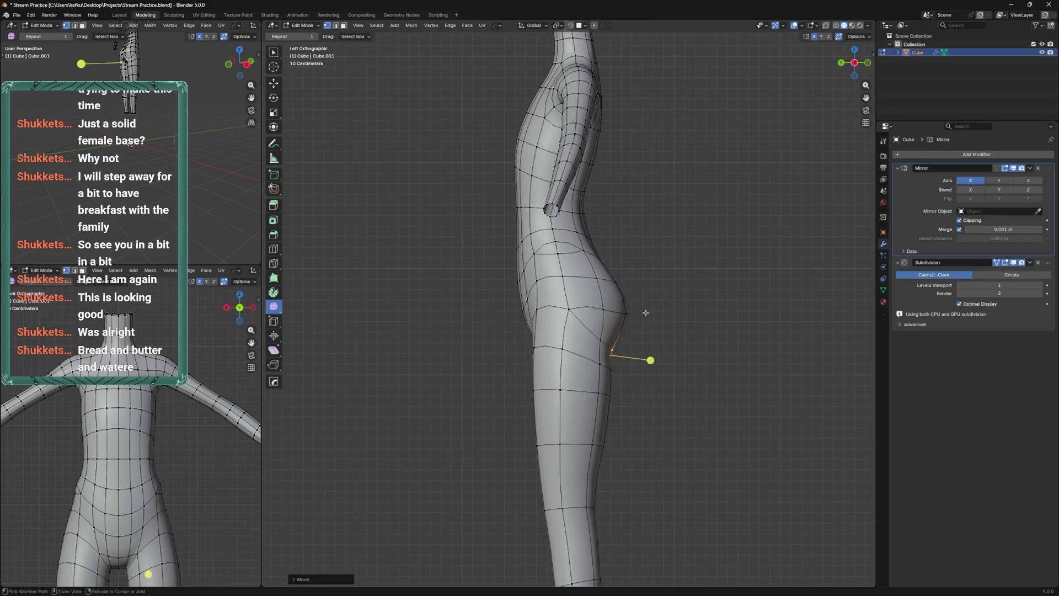
scroll("up", 3)
left_click(641, 308)
key("g")
key("y")
left_click(662, 309)
right_click(684, 306)
left_click(688, 300)
key("alt+z")
Slide the buttock-crease vertices along their edges to new positions
left_click_drag(688, 301, 634, 294)
left_click(633, 329)
key("g")
key("g")
left_click(633, 294)
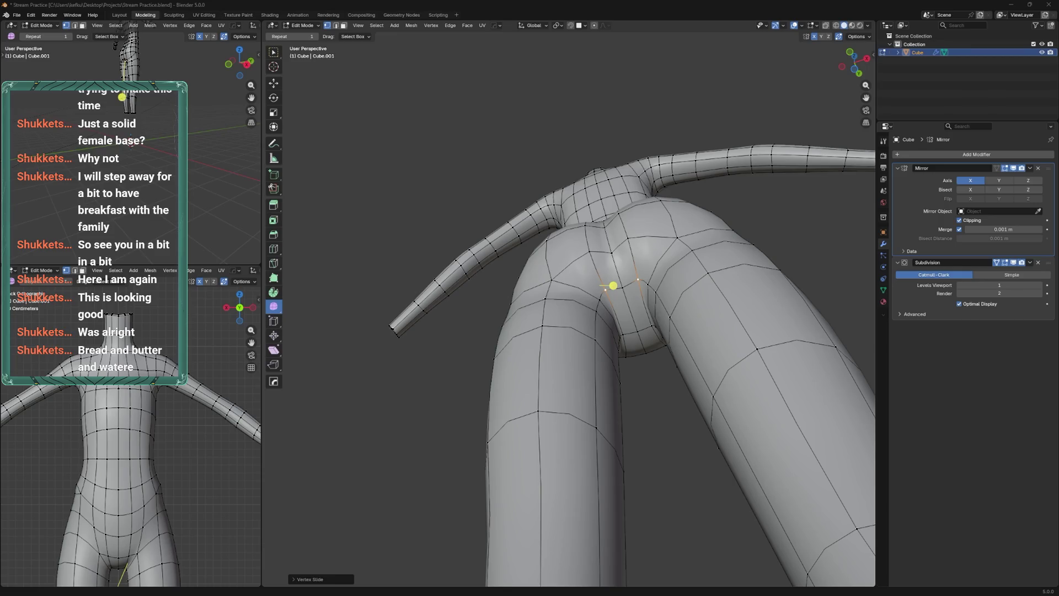
right_click(672, 367)
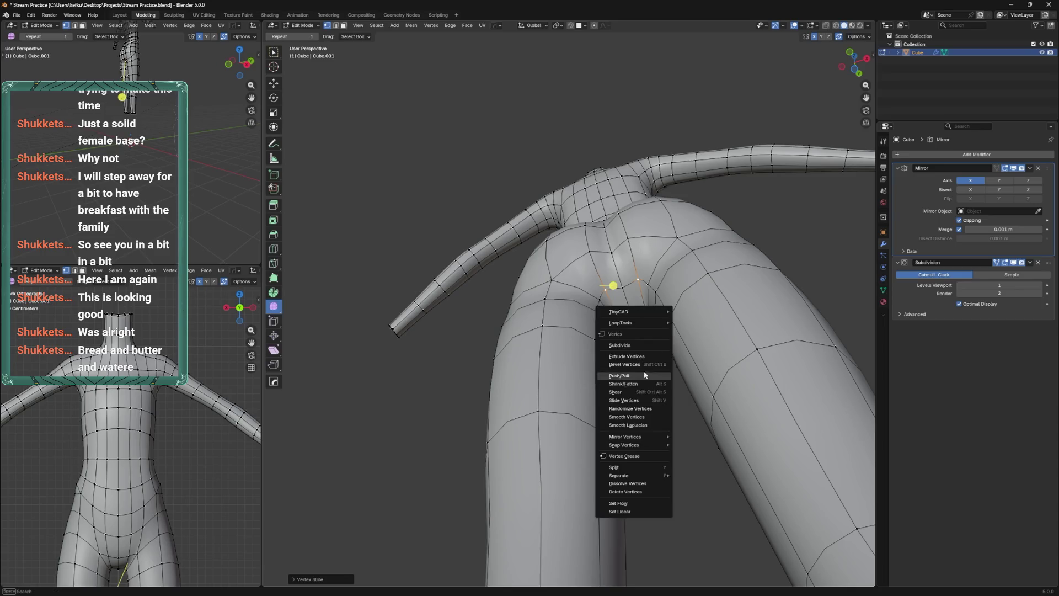
Select the buttock-crease edge loop and move it into place
left_click_drag(670, 365, 621, 368)
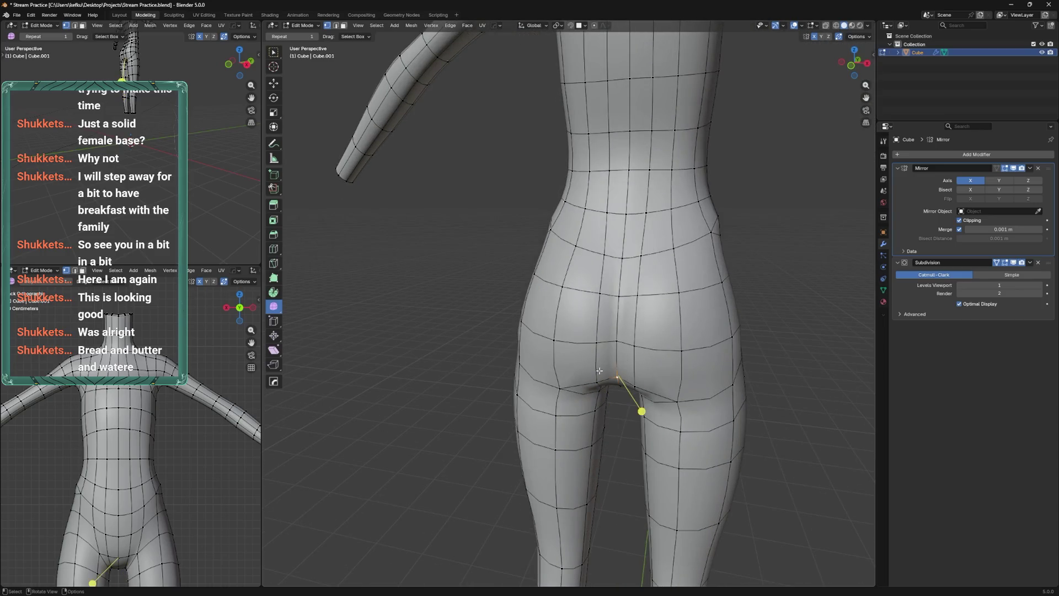
scroll("down", 3)
left_click(631, 328)
left_click_drag(632, 328, 612, 298)
left_click_drag(568, 397, 634, 350)
left_click(533, 371)
key("g")
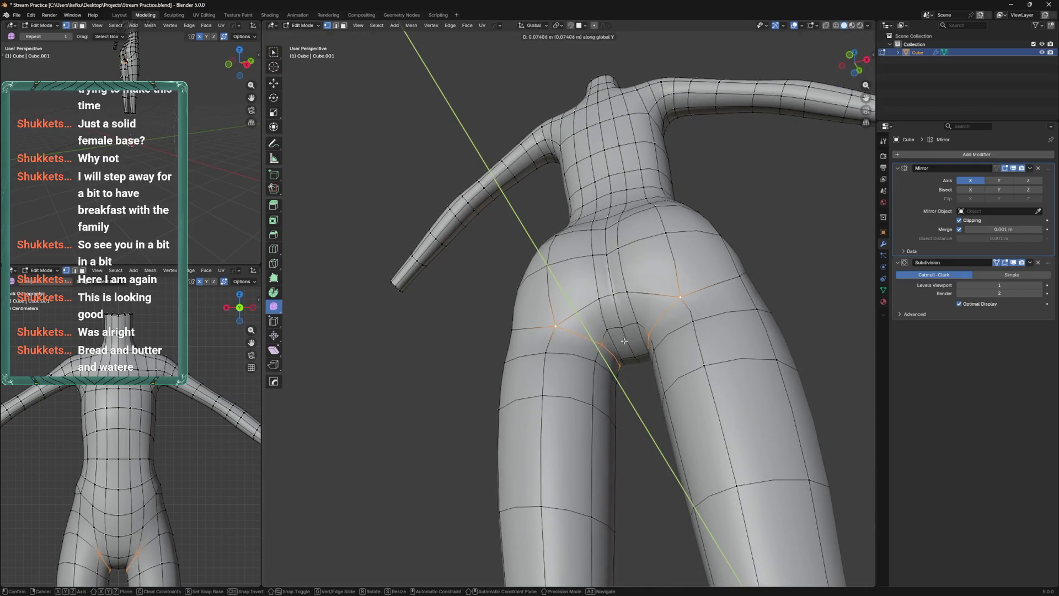
left_click(649, 352)
Smooth the crotch vertices and shift them along the X axis
left_click(623, 359)
left_click_drag(624, 358, 613, 320)
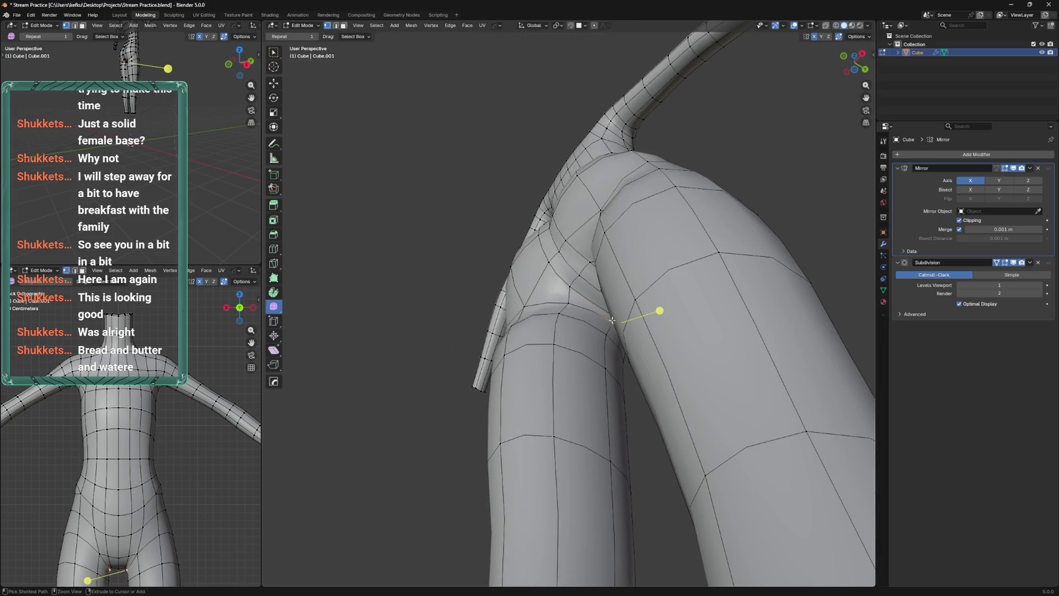
left_click_drag(621, 273, 619, 278)
left_click_drag(619, 278, 677, 342)
key("g")
key("x")
left_click(676, 344)
Move the crotch and lower-back vertices toward the crotch and vertex-slide one along its edge
left_click_drag(614, 224, 615, 391)
key("ctrl+Tab")
key("Tab")
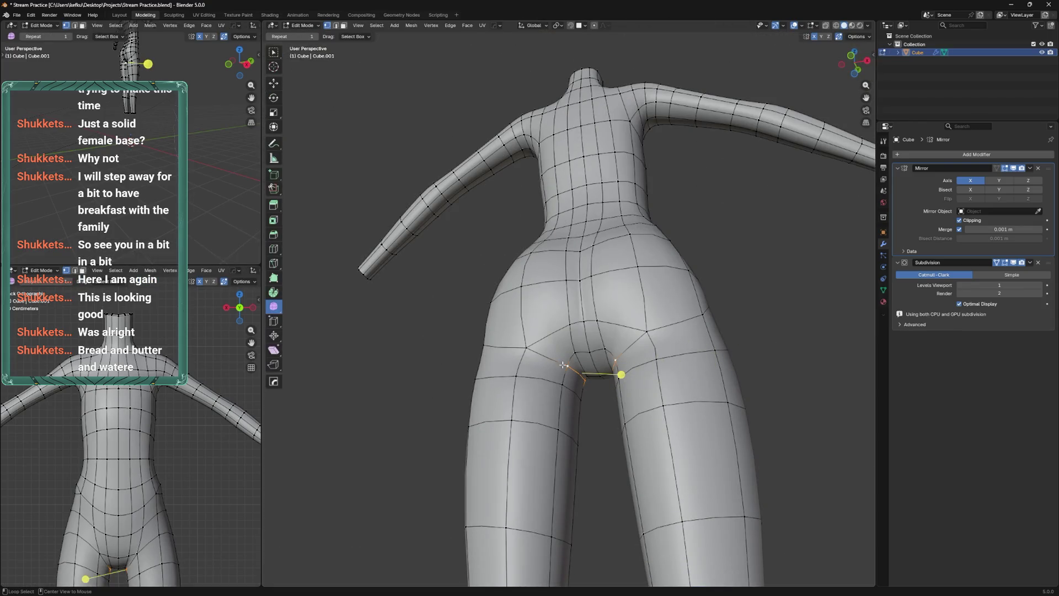
left_click(585, 377)
left_click(577, 279)
left_click_drag(577, 280, 586, 367)
left_click_drag(586, 368, 587, 375)
left_click_drag(587, 375, 585, 336)
key("shift+v")
left_click(589, 353)
Save the file, pull the hip vertex downward, and select the crotch edge
scroll("up", 3)
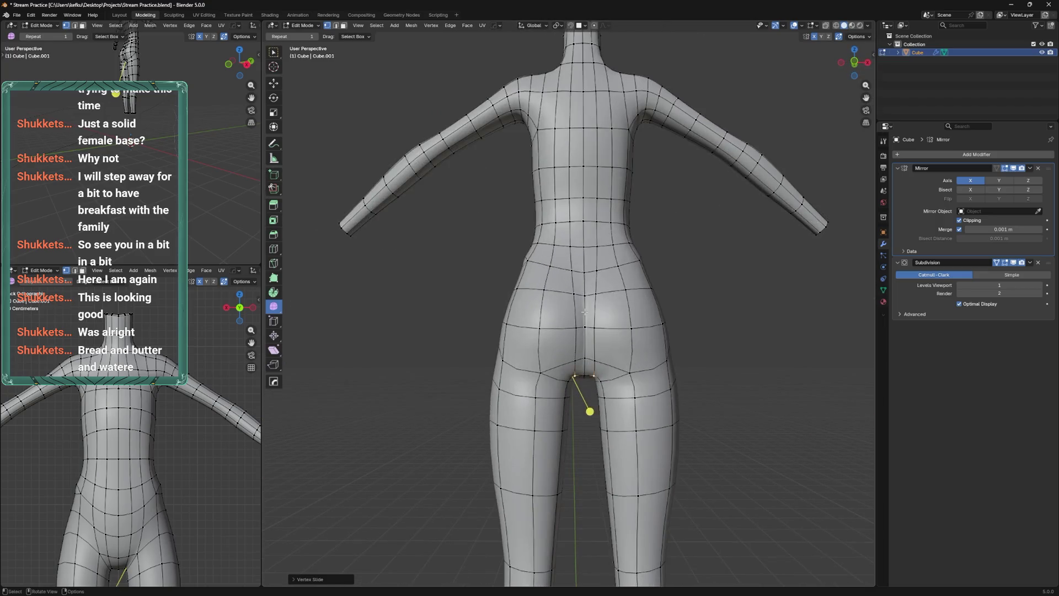
left_click_drag(566, 256, 565, 336)
key("ctrl+s")
key("ctrl+z")
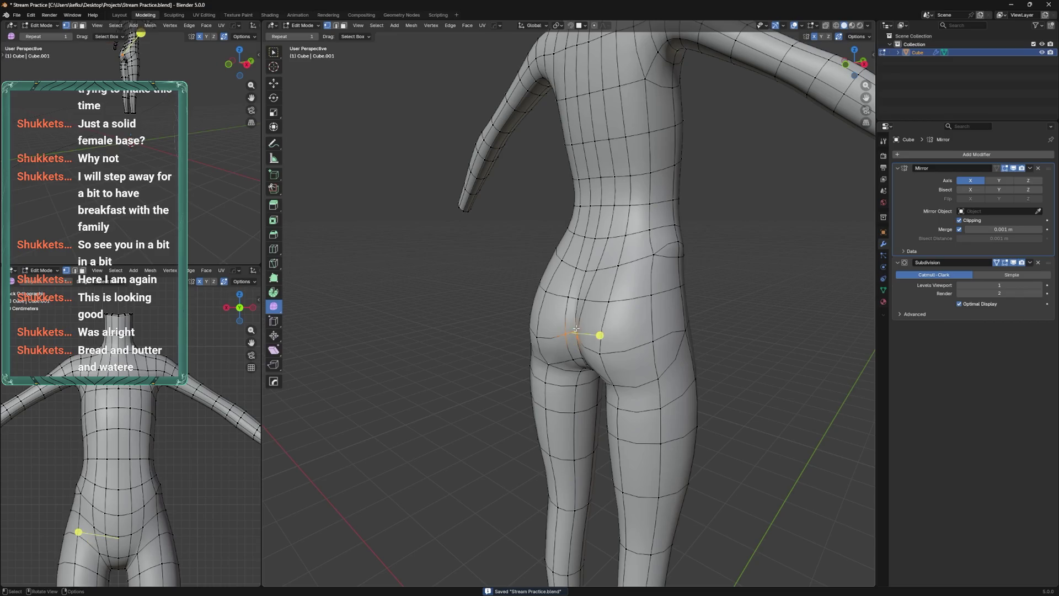
left_click_drag(576, 329, 576, 338)
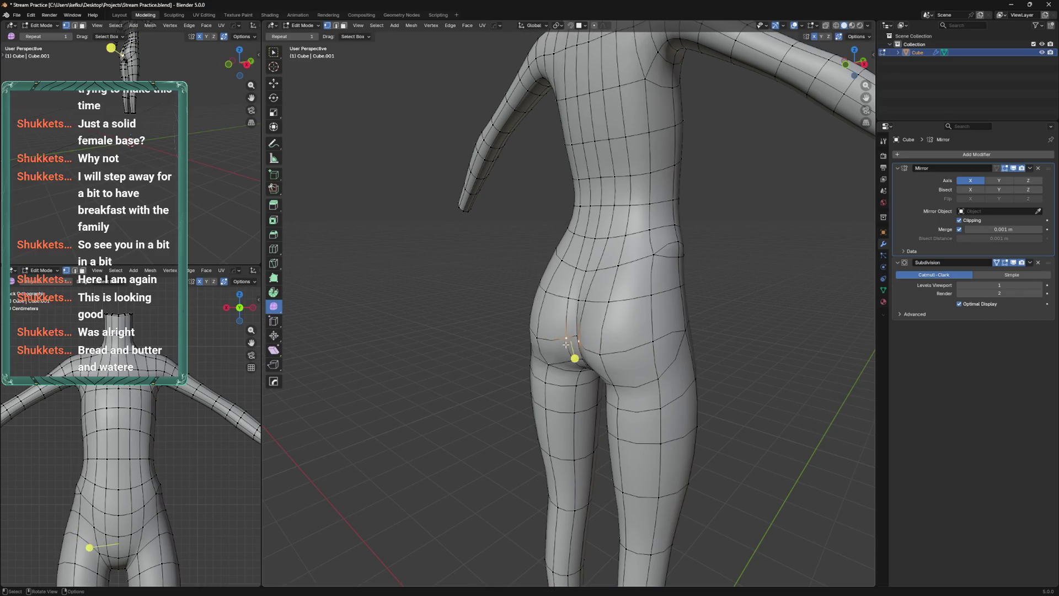
left_click_drag(574, 353, 553, 362)
left_click(580, 378)
key("KP_1")
key("ctrl+Tab")
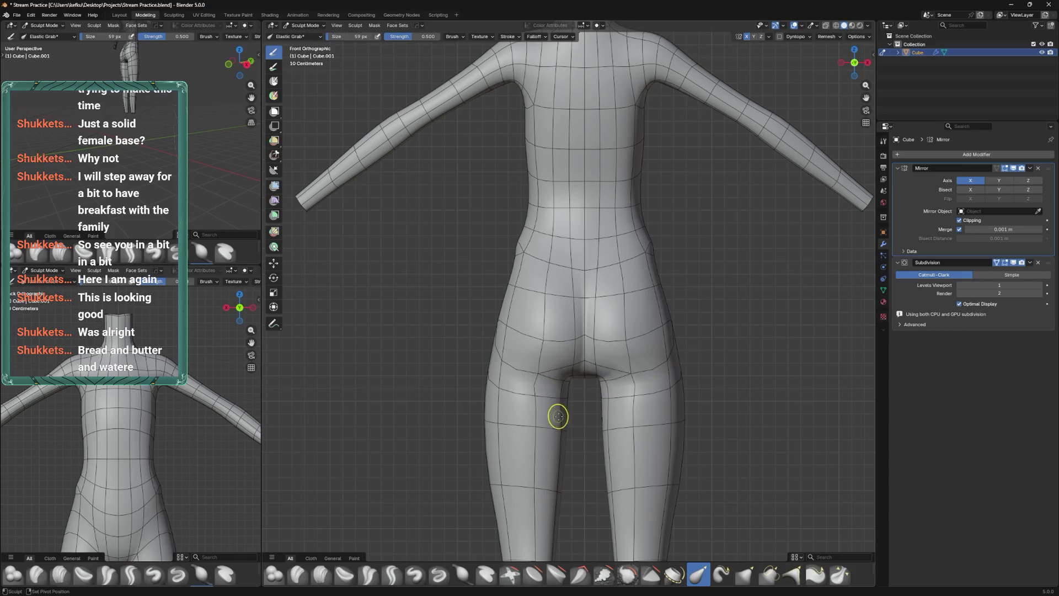
Enlarge the Elastic Grab brush and reshape the buttocks and upper thighs
key("f")
left_click(543, 411)
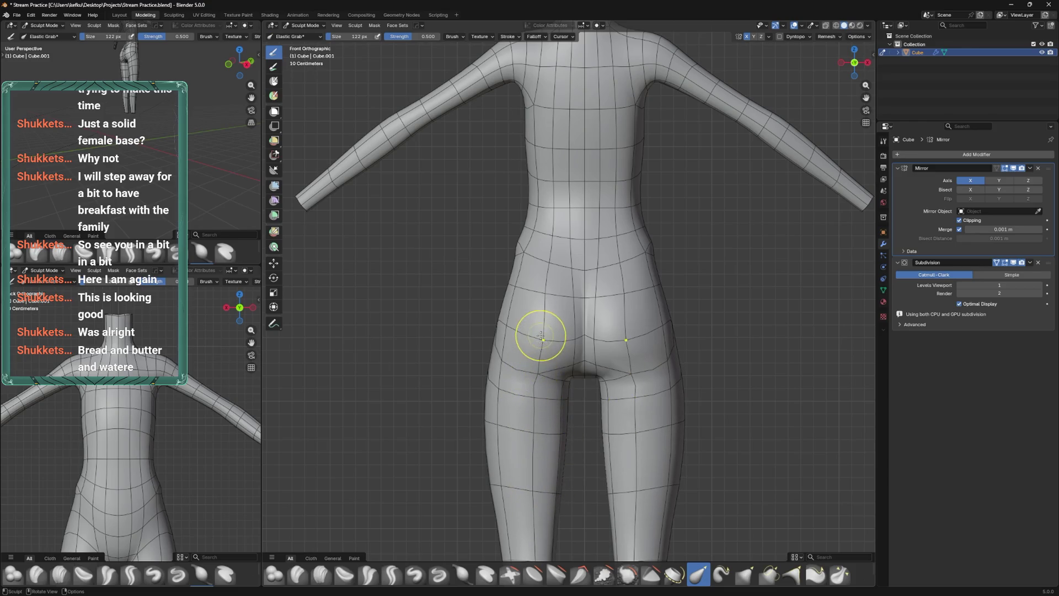
left_click_drag(549, 325, 568, 339)
scroll("up", 3)
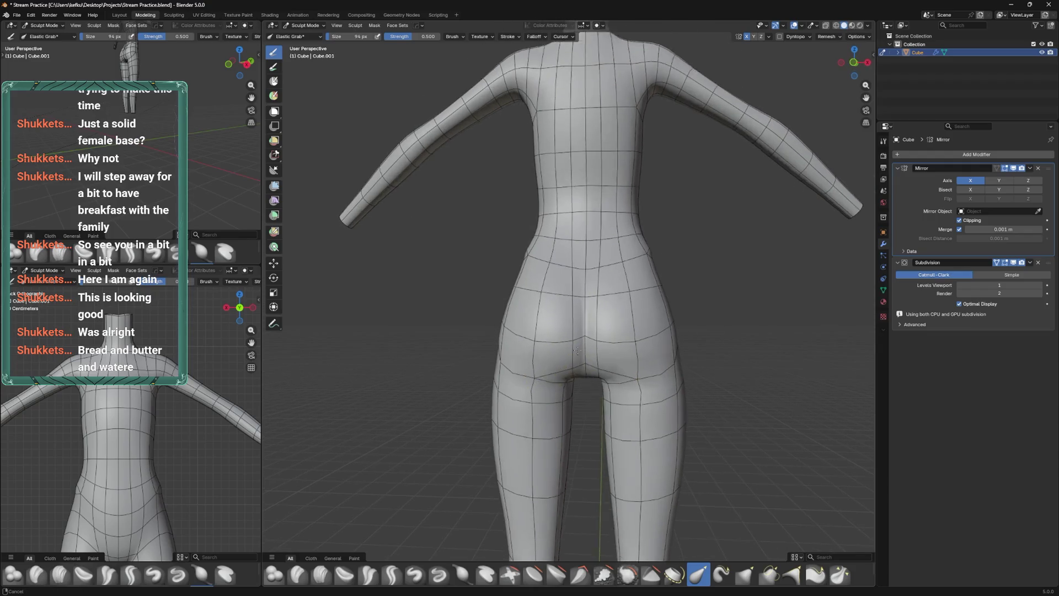
In Edit Mode, edge-slide and vertex-slide the crotch-loop vertices beneath the buttocks
key("Tab")
left_click_drag(568, 381, 584, 363)
left_click_drag(578, 407, 597, 446)
key("g")
key("g")
left_click(570, 351)
scroll("down", 3)
key("shift+v")
left_click(589, 356)
left_click_drag(589, 356, 607, 414)
scroll("down", 3)
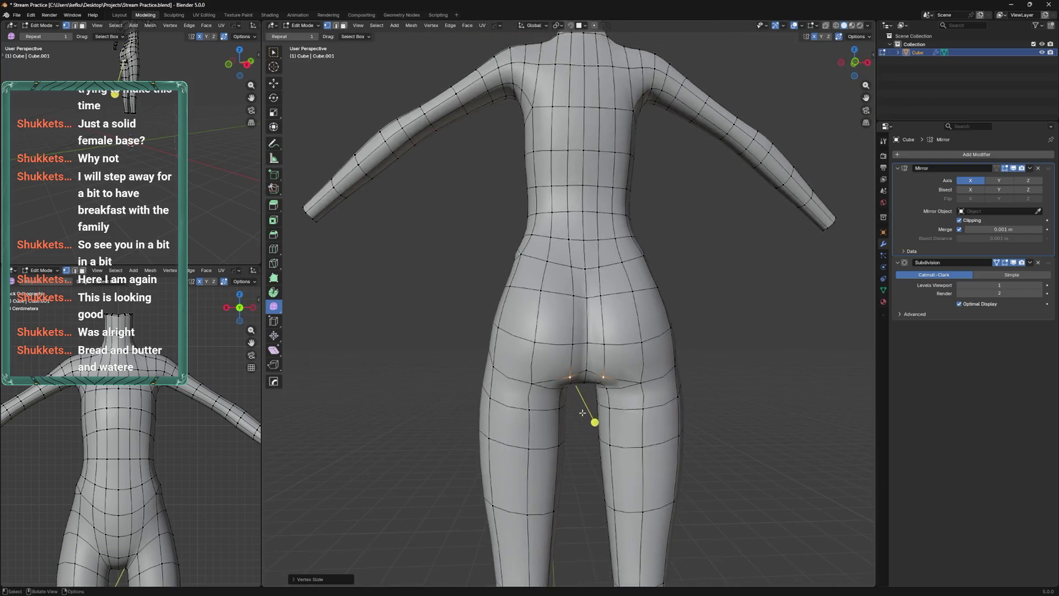
key("KP_1")
key("ctrl+Tab")
left_click(541, 354)
right_click(552, 328)
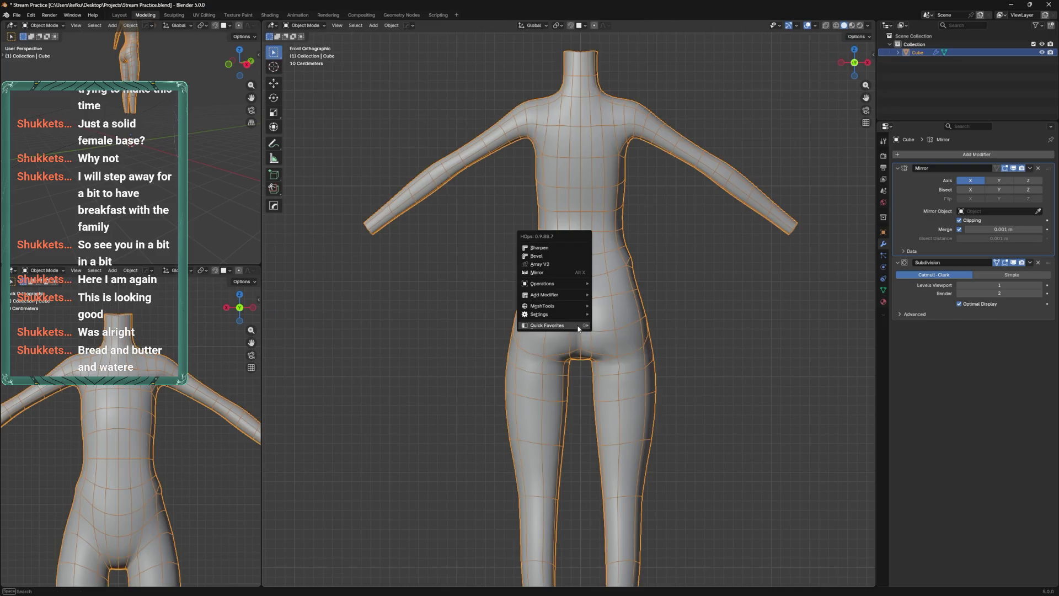
left_click(634, 358)
left_click(674, 330)
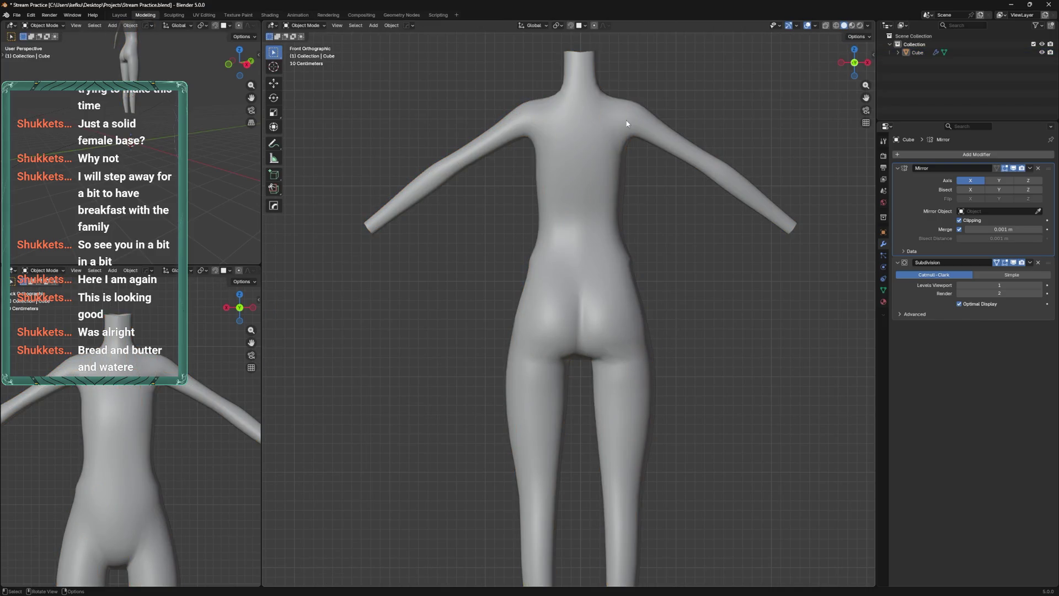
left_click_drag(627, 124, 672, 210)
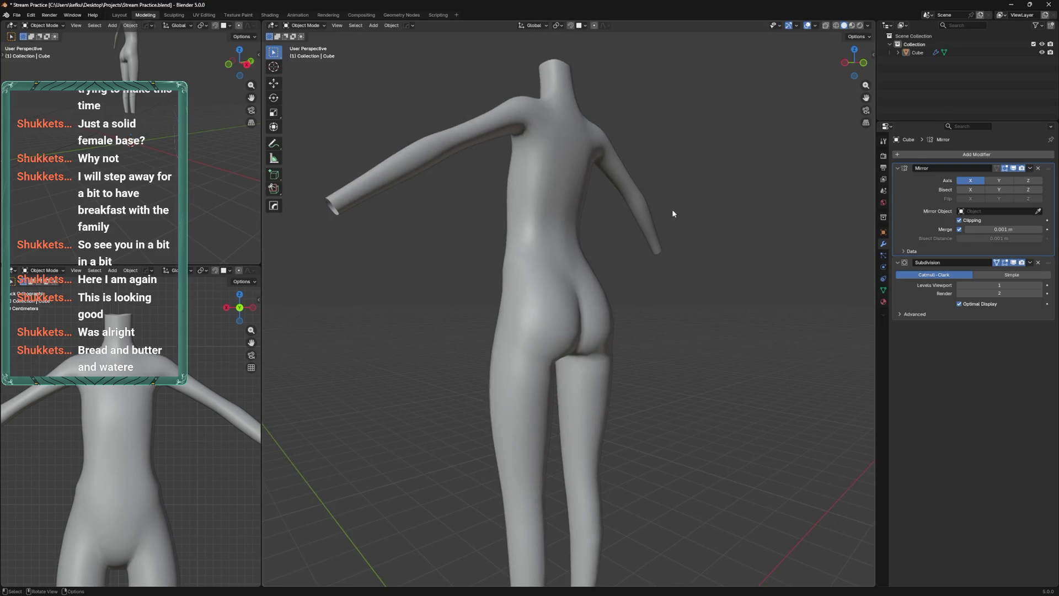
scroll("down", 3)
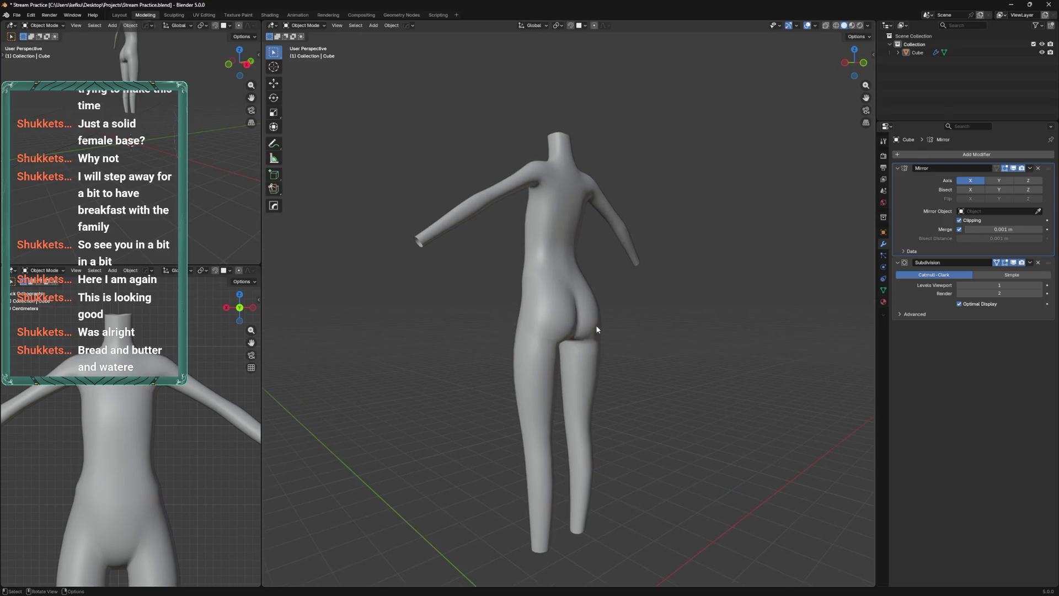
left_click(549, 212)
scroll("down", 3)
scroll("up", 3)
left_click_drag(559, 267, 559, 211)
key("Tab")
key("ctrl+Tab")
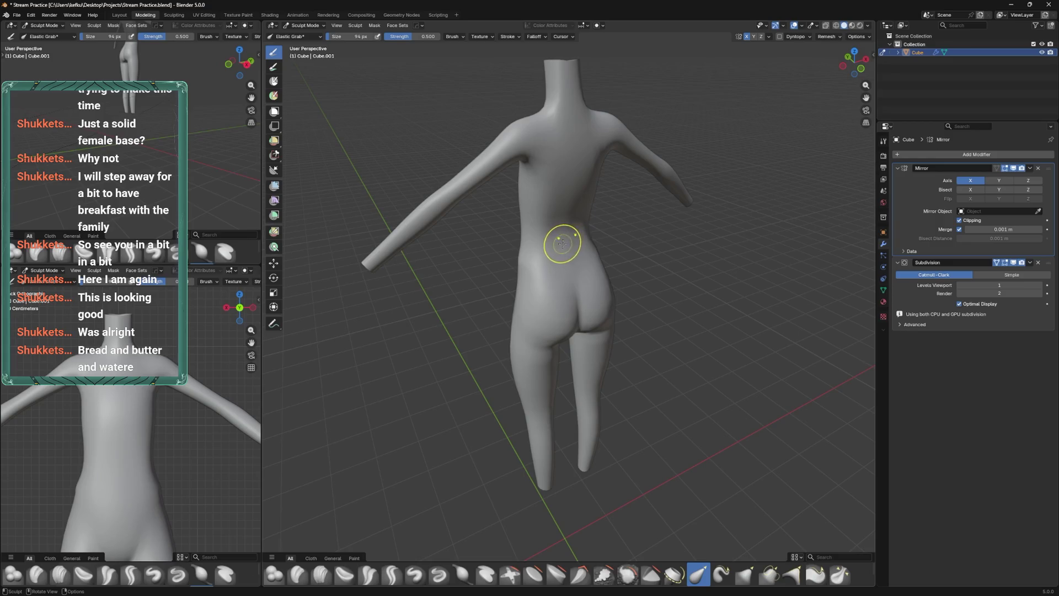
left_click_drag(539, 237, 558, 279)
key("ctrl+Tab")
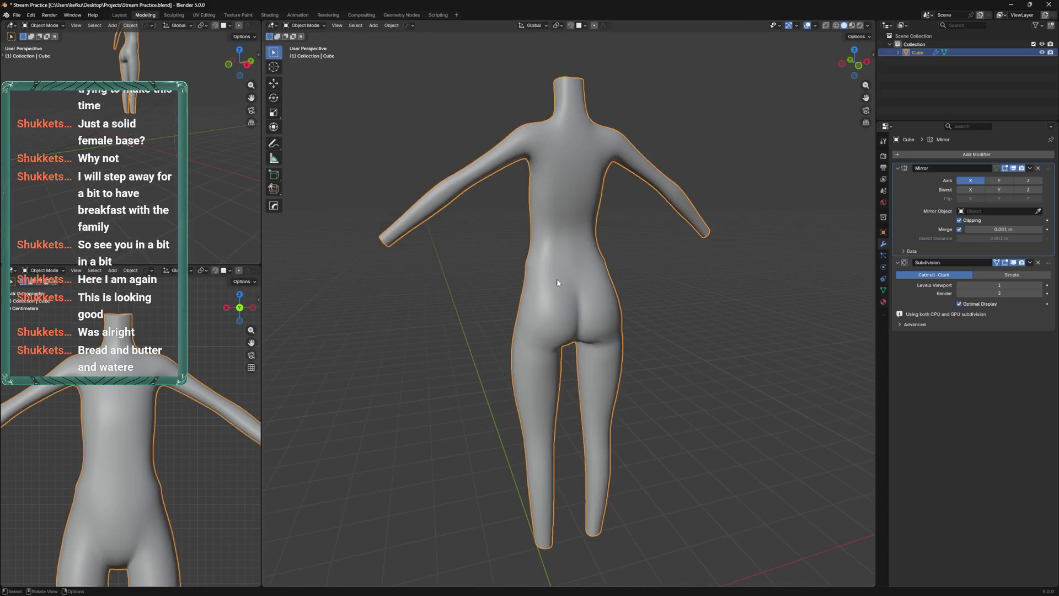
scroll("up", 3)
left_click_drag(618, 381, 535, 363)
key("Tab")
scroll("down", 3)
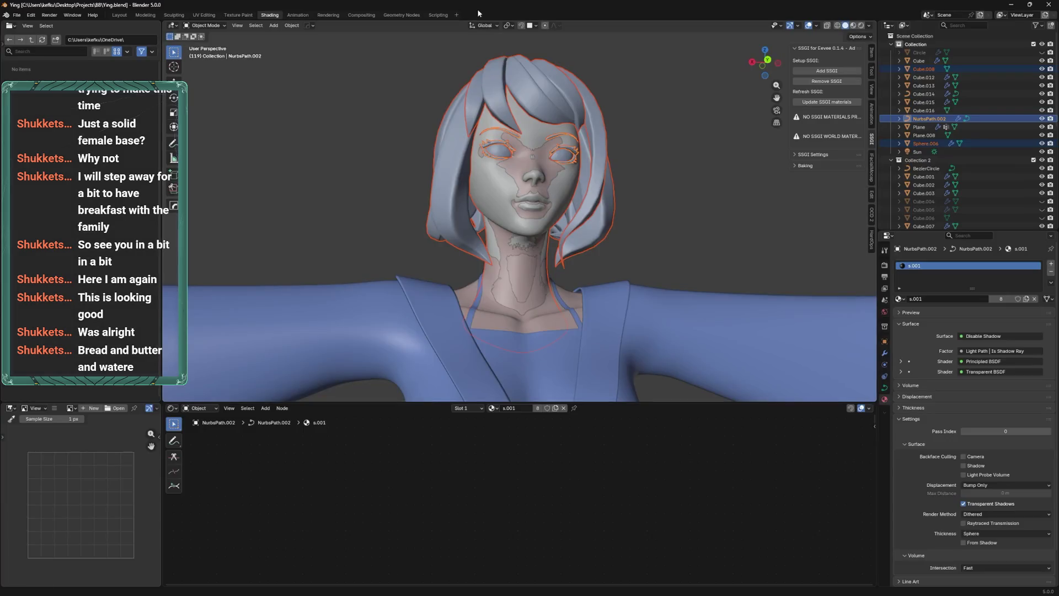
Select the body mesh, isolate it in local view, and enter Edit Mode
scroll("down", 3)
left_click_drag(565, 219, 621, 262)
scroll("up", 3)
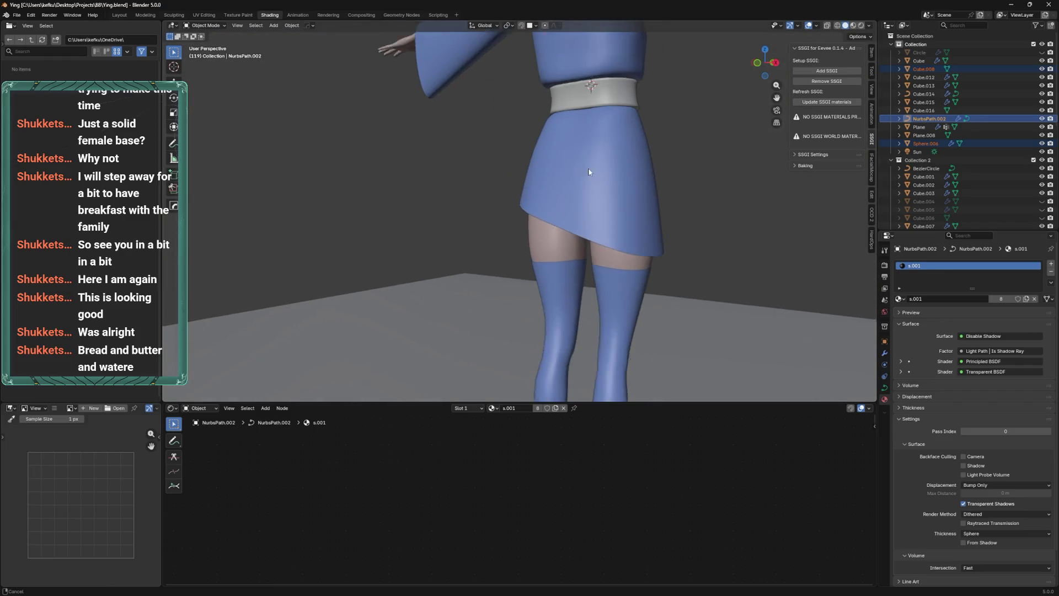
left_click(564, 251)
key("KP_Divide")
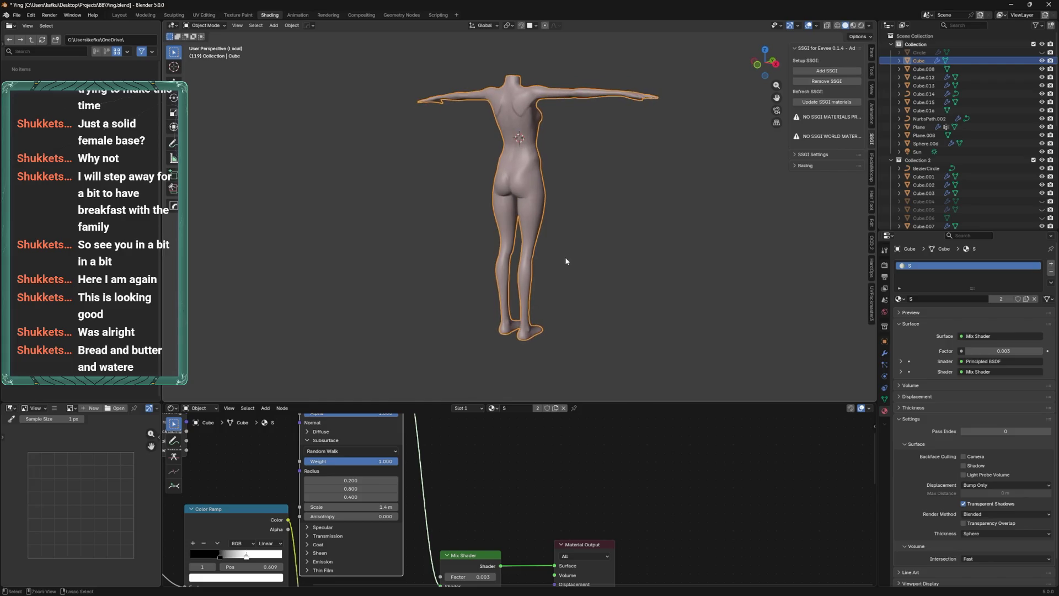
scroll("up", 3)
key("Tab")
left_click_drag(632, 257, 613, 247)
scroll("up", 3)
scroll("down", 3)
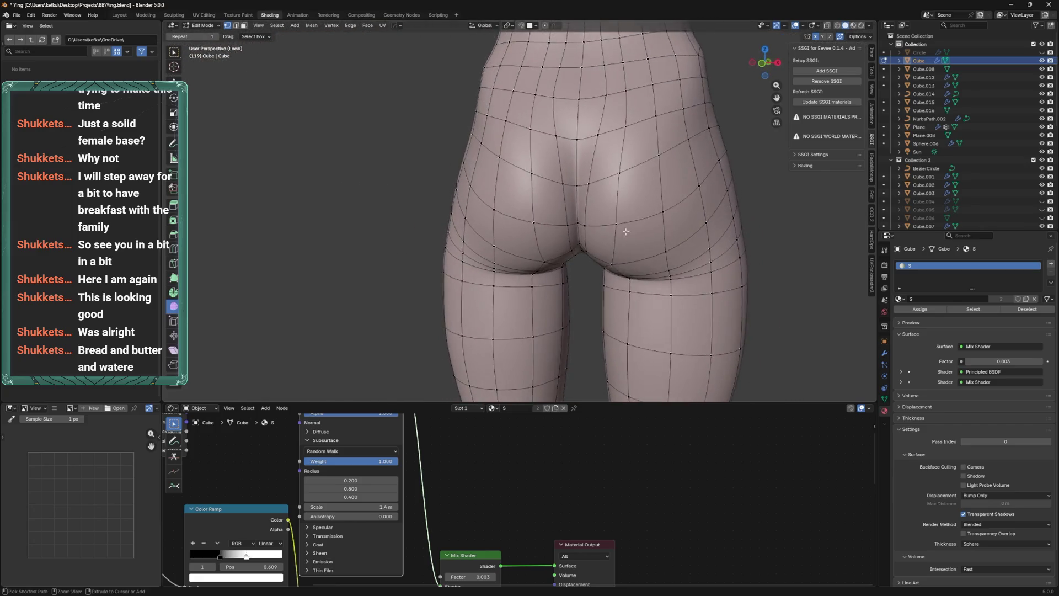
scroll("down", 3)
Select the whole mesh and run Unwrap from the quick operations menu
key("a")
key("q")
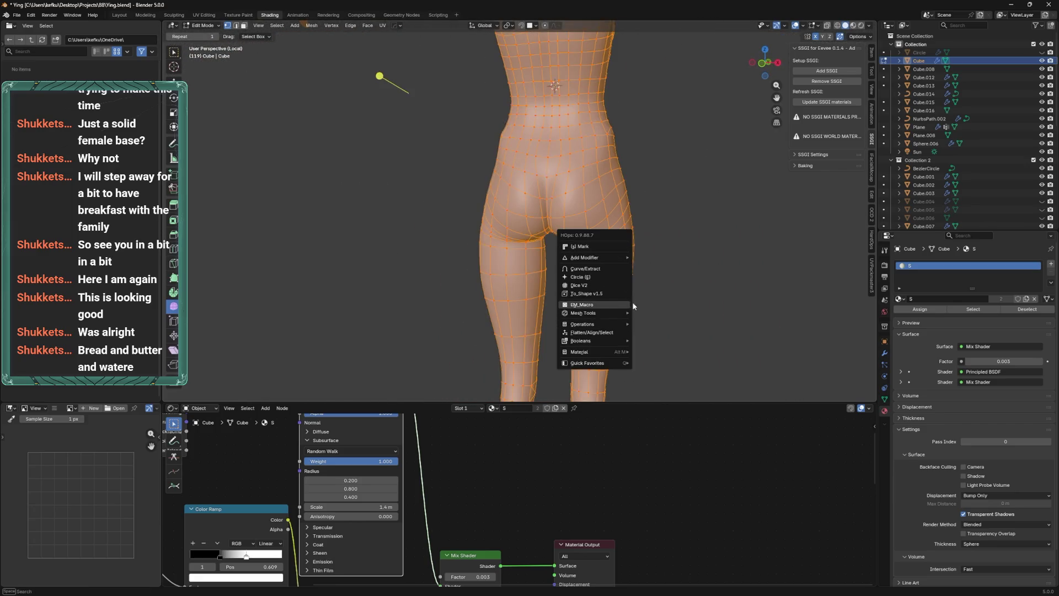
mouse_move(618, 363)
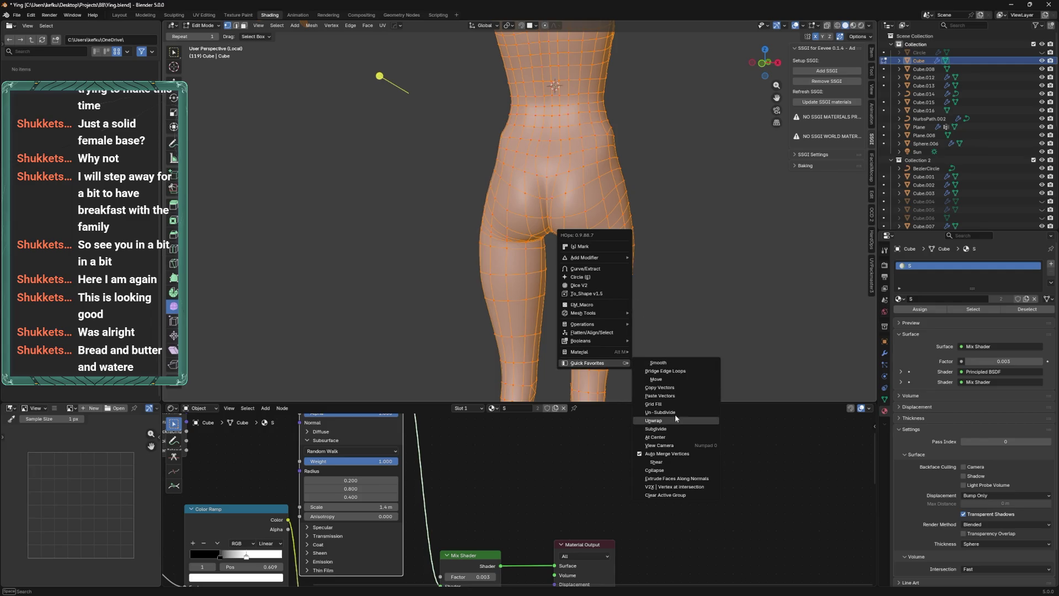
left_click(676, 418)
key("alt+a")
key("a")
Run Un-Subdivide on the whole mesh and adjust its Iterations in the redo panel
key("q")
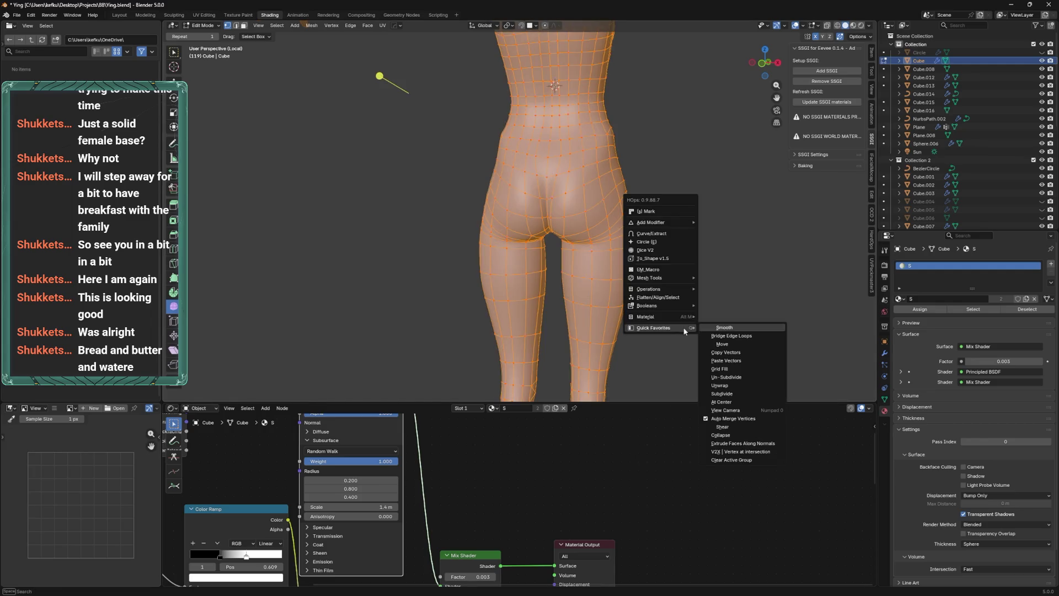
left_click(726, 377)
left_click_drag(706, 327, 711, 292)
left_click_drag(254, 388, 240, 388)
left_click(297, 392)
Try 4 Un-Subdivide iterations, then undo back to the quad mesh
left_click(297, 392)
left_click(297, 392)
left_click_drag(229, 394, 223, 394)
key("ctrl+z")
key("ctrl+z")
key("ctrl+z")
Close Ying.blend via the save prompt, enter Edit Mode in Stream Practice.blend, and save
left_click_drag(482, 208, 594, 197)
key("Tab")
key("Tab")
left_click(1049, 5)
left_click(546, 314)
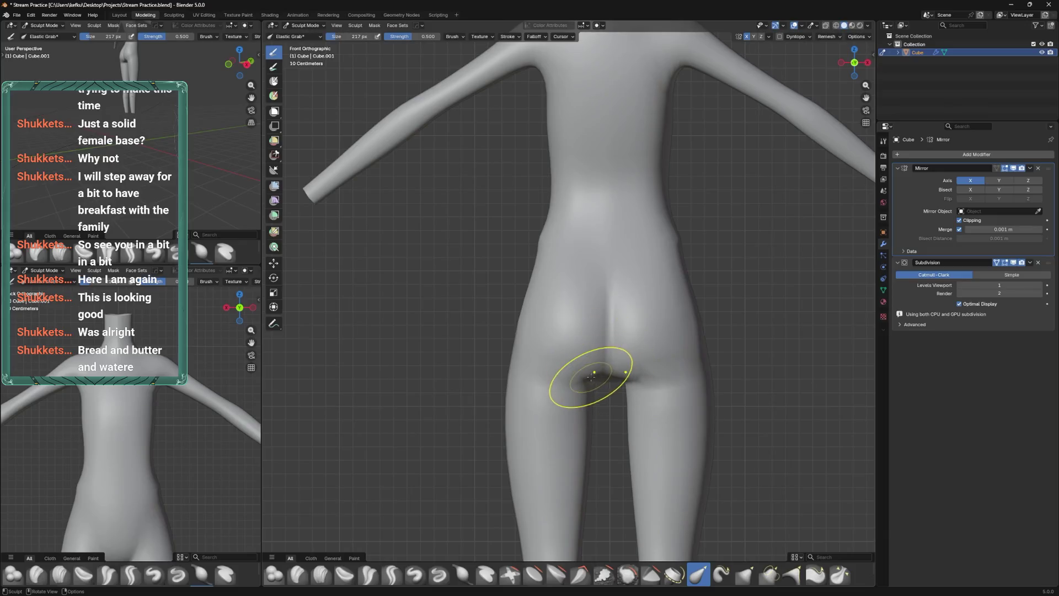
key("Tab")
left_click_drag(584, 379, 599, 282)
key("ctrl+s")
In edge mode, bevel the buttock-crease and leg edge loops into face strips
key("2")
right_click(596, 299)
left_click(587, 310)
left_click(600, 282)
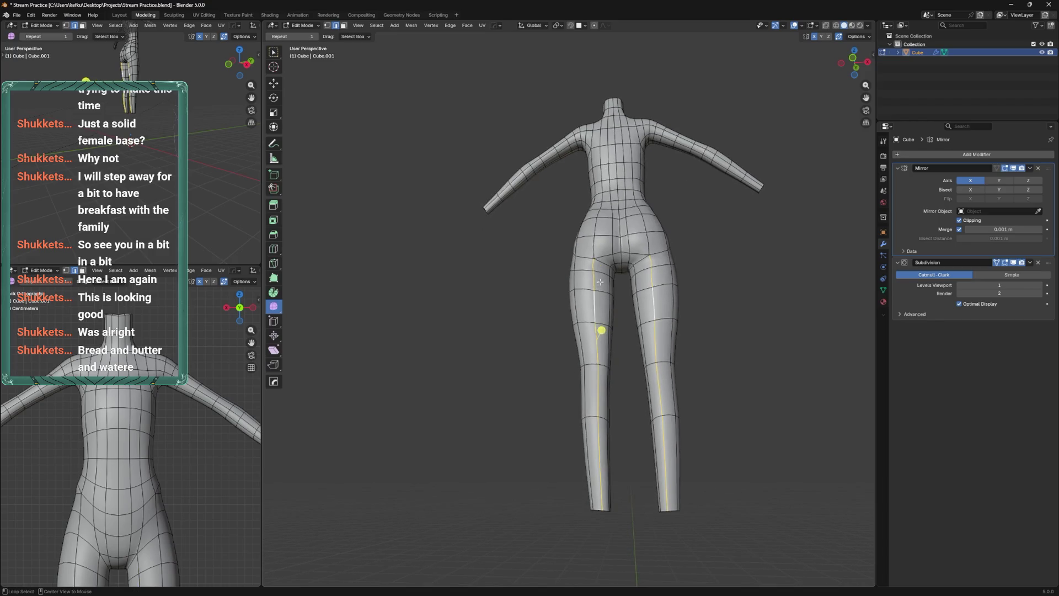
key("ctrl+b")
left_click(625, 283)
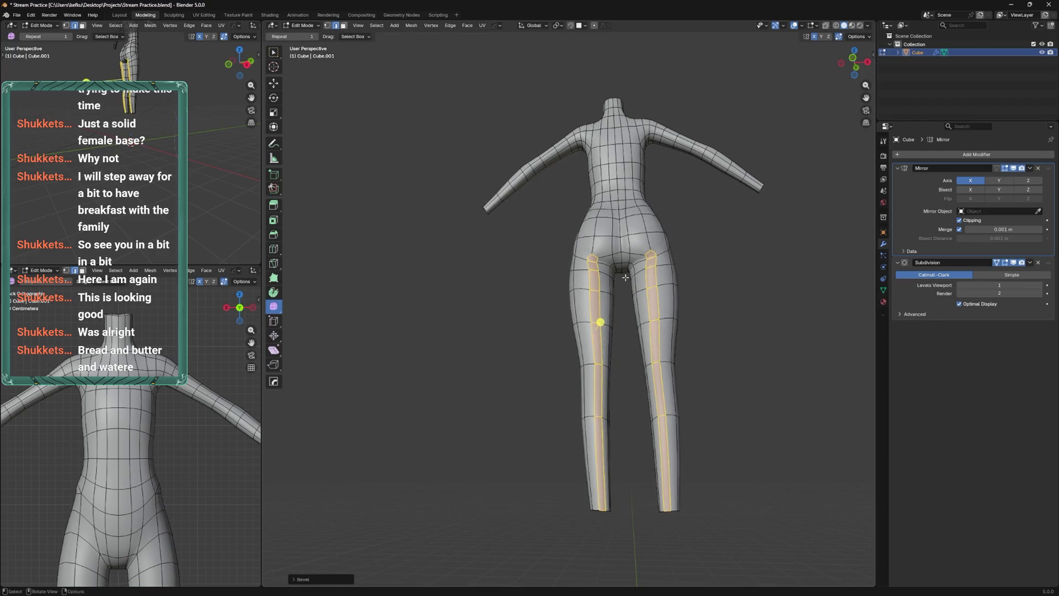
scroll("up", 3)
Knife-cut a new edge across the hips and another along the hip crease
key("k")
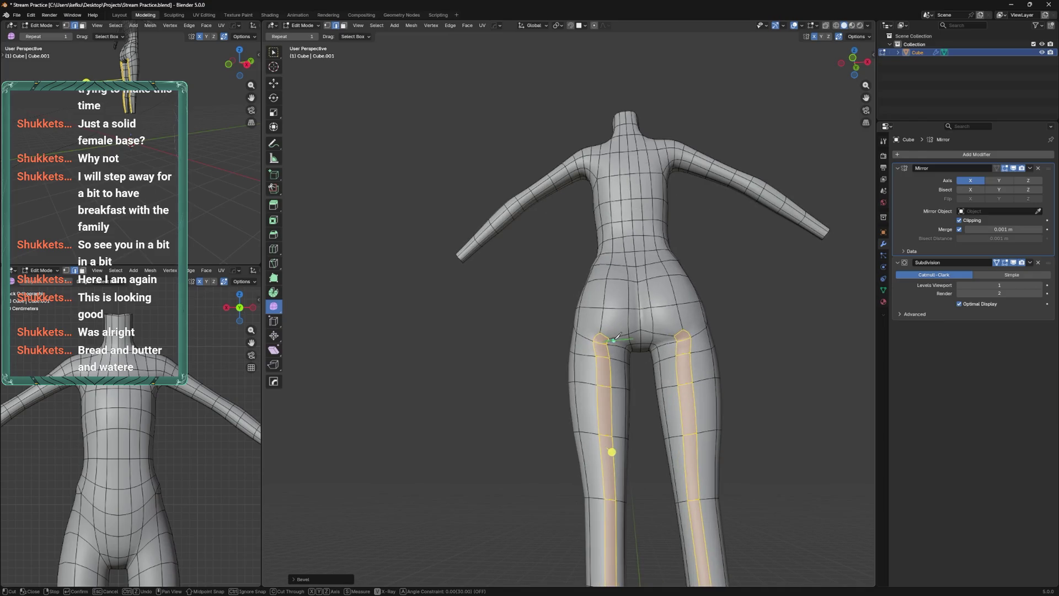
left_click(617, 280)
key("Return")
left_click_drag(617, 279, 620, 335)
key("k")
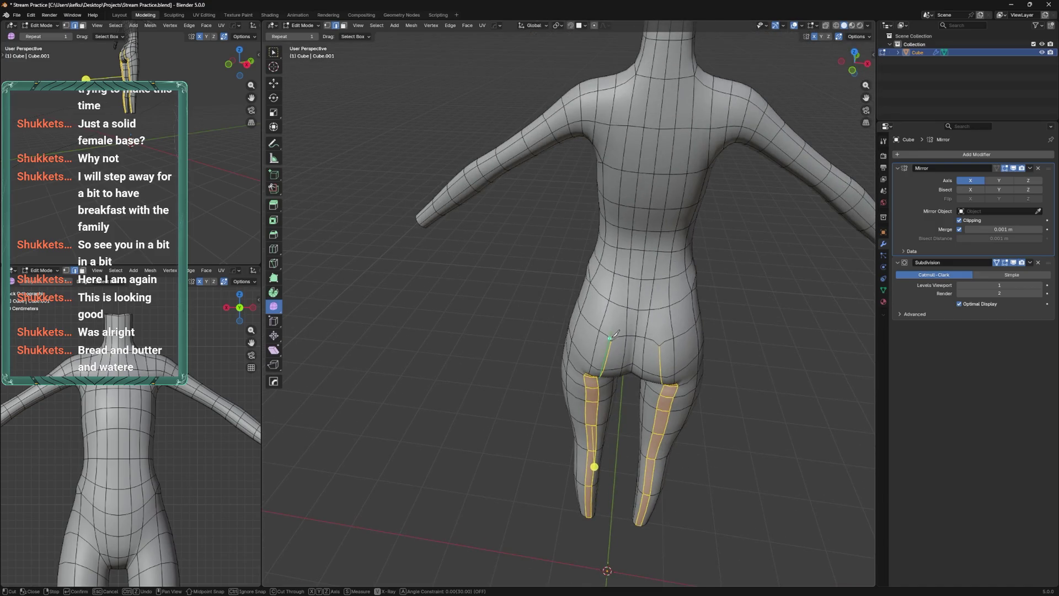
left_click_drag(612, 295, 608, 386)
left_click(596, 387)
left_click(609, 392)
key("Return")
Slide the hip-crease vertices inward along their edges
left_click(624, 341)
key("g")
key("g")
left_click_drag(621, 339, 611, 391)
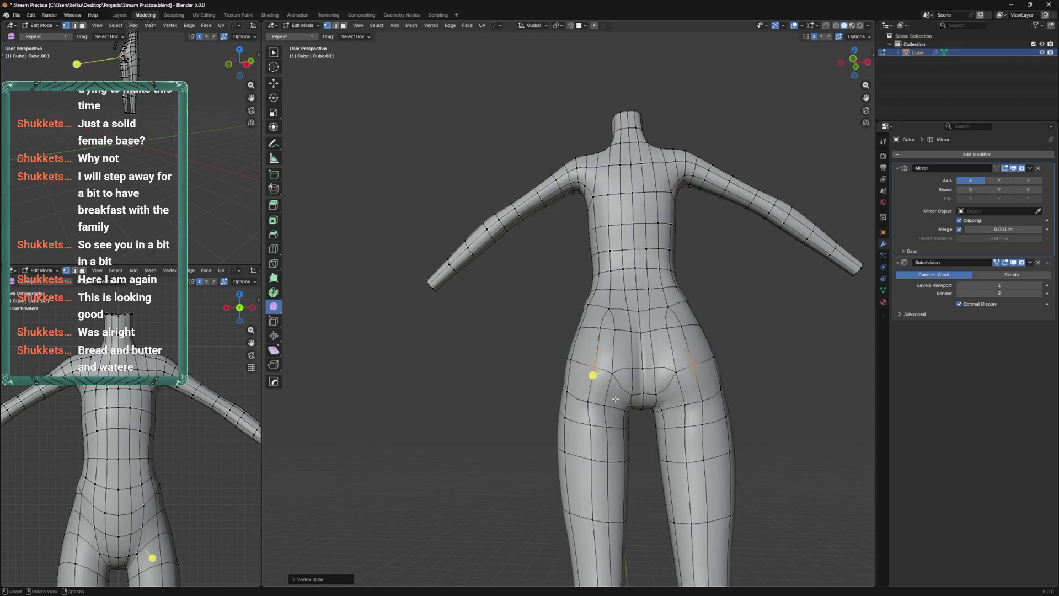
left_click(623, 389)
left_click(614, 398)
key("g")
key("g")
Add a centred edge loop around the waist
key("ctrl+r")
left_click(630, 323)
right_click(630, 324)
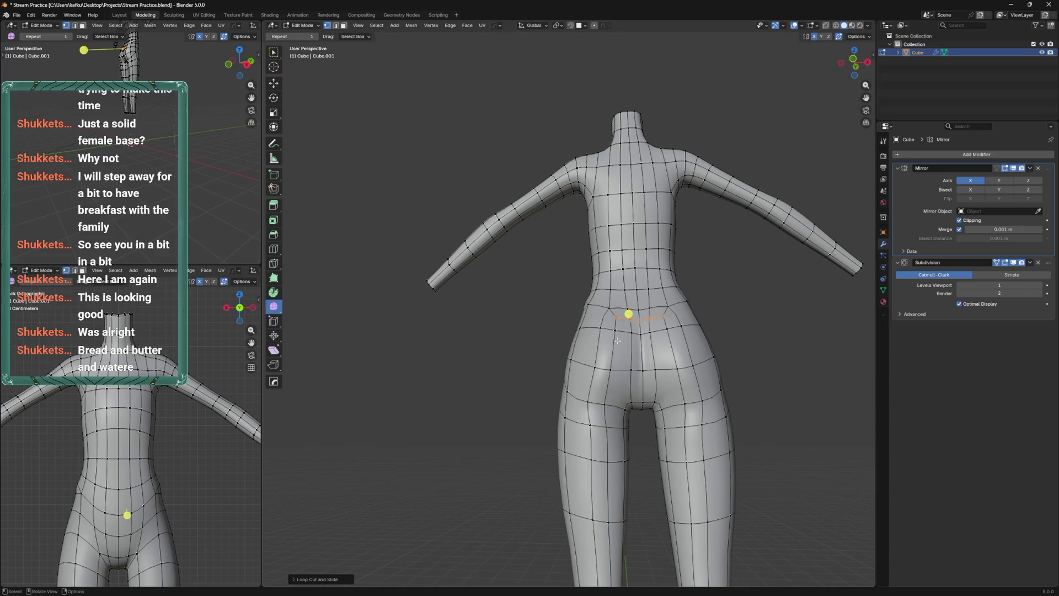
Bevel another edge loop down the thigh into a strip
scroll("down", 3)
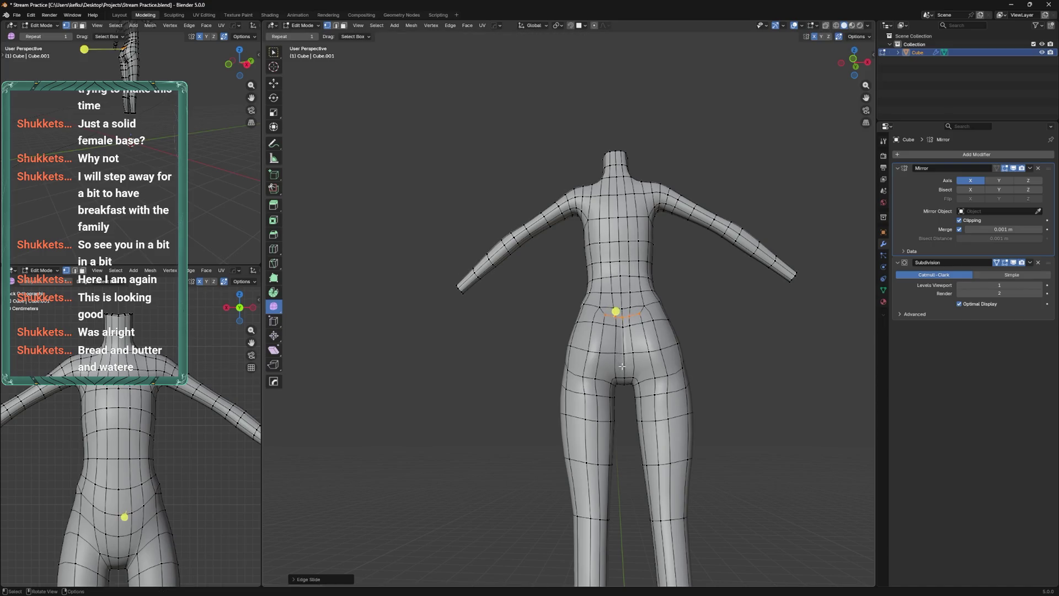
left_click(600, 458)
left_click(599, 498)
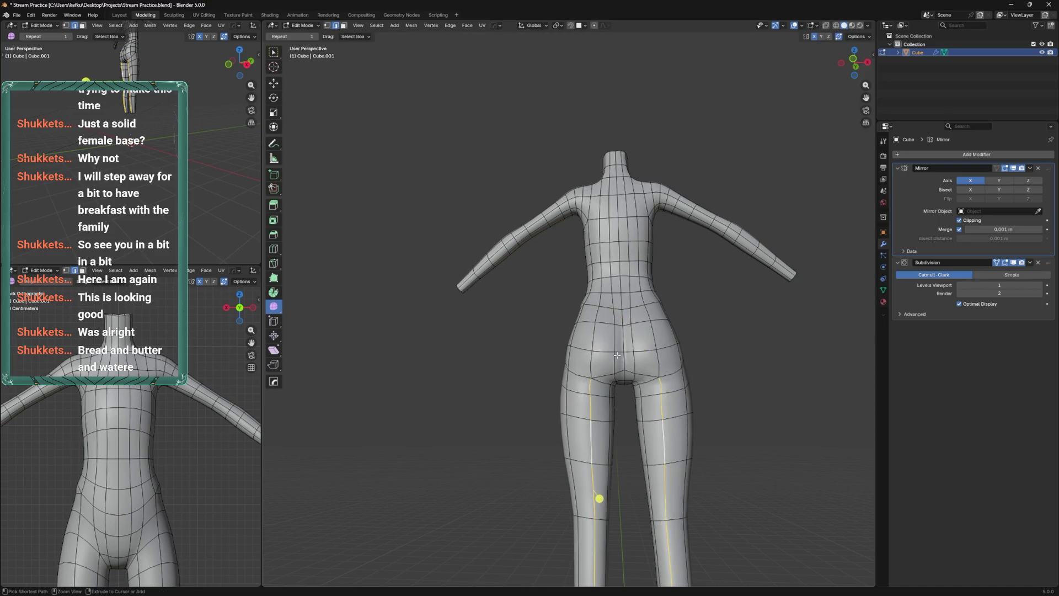
key("ctrl+b")
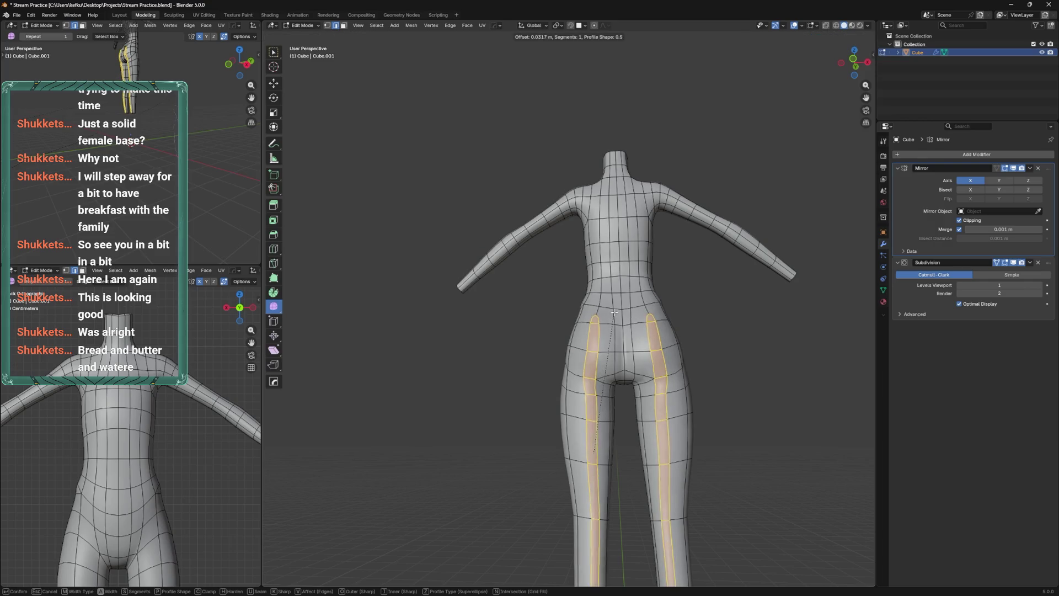
left_click(616, 312)
In vertex mode, move the hip vertices to reshape the crease
left_click_drag(616, 312, 616, 360)
key("1")
left_click(600, 325)
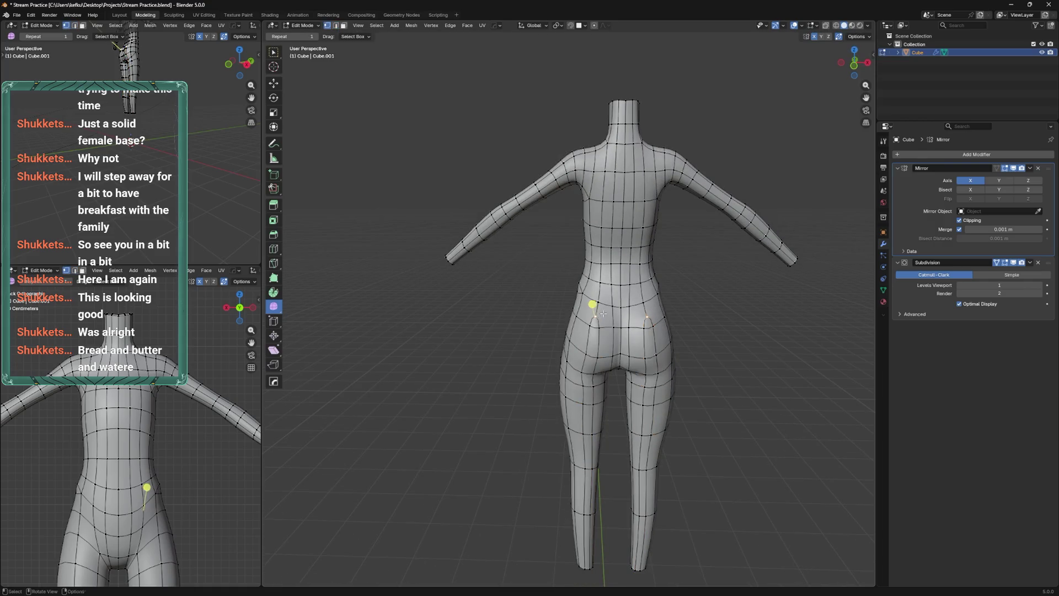
left_click(613, 356)
key("g")
left_click(607, 343)
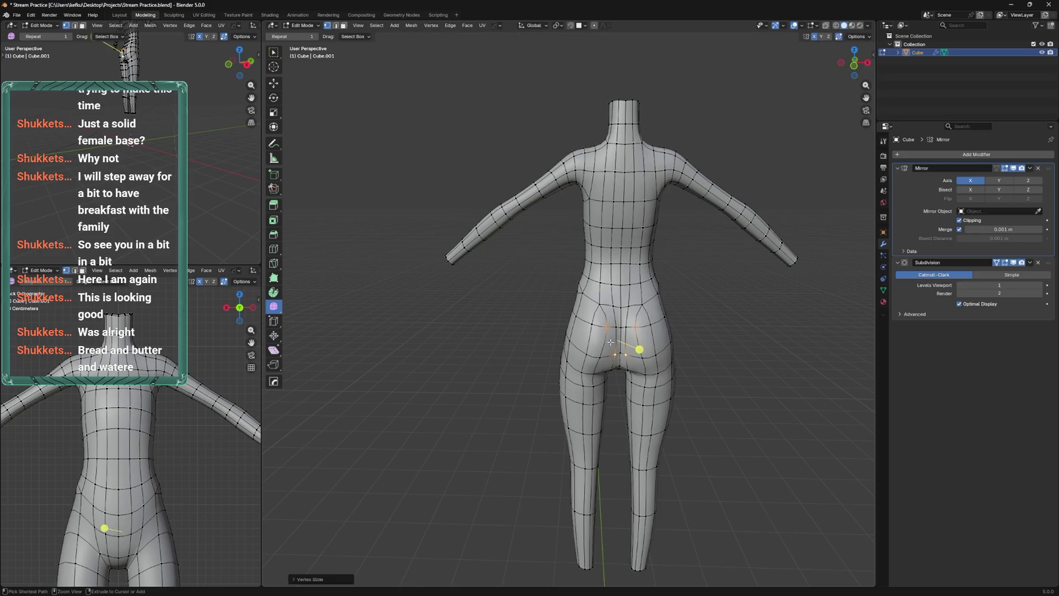
Switch the body into Sculpt Mode from the mode pie menu
scroll("up", 3)
key("ctrl+Tab")
left_click(607, 381)
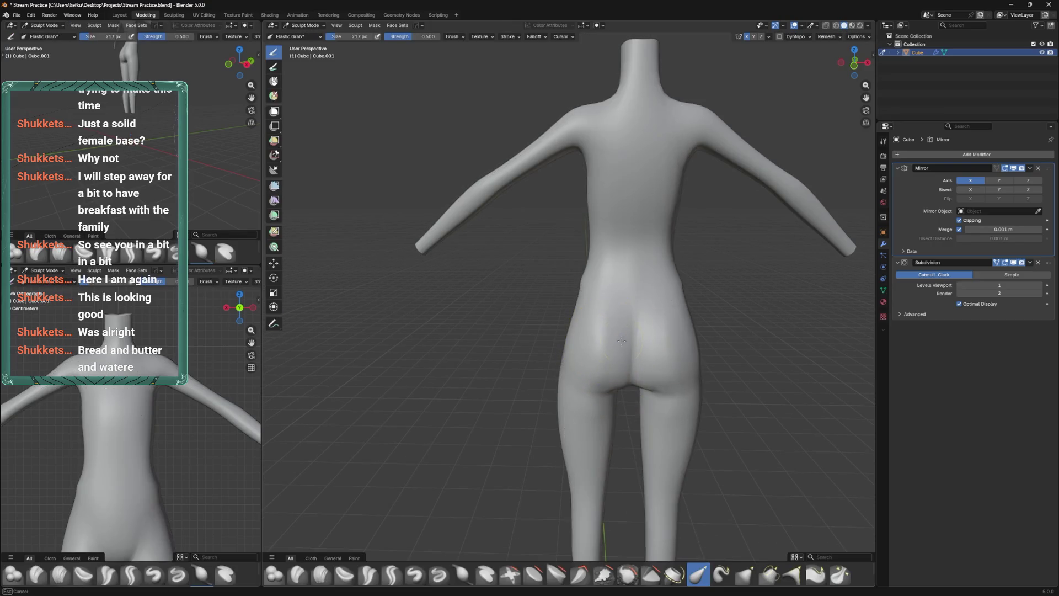
Resize the sculpt brush and show the wireframe over the sculpted body
key("f")
left_click(573, 341)
key("q")
mouse_move(597, 334)
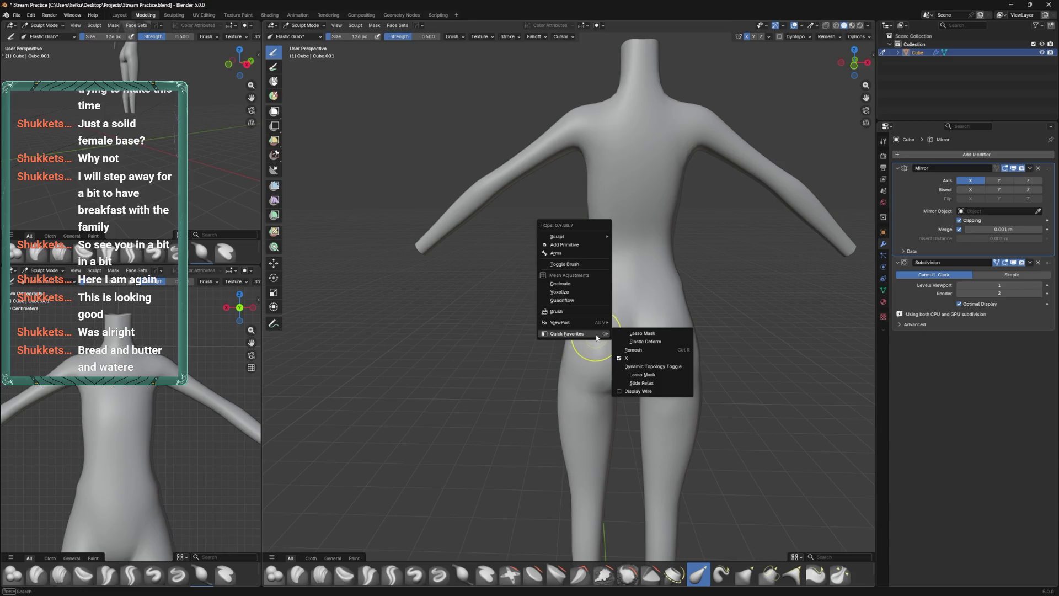
left_click(639, 391)
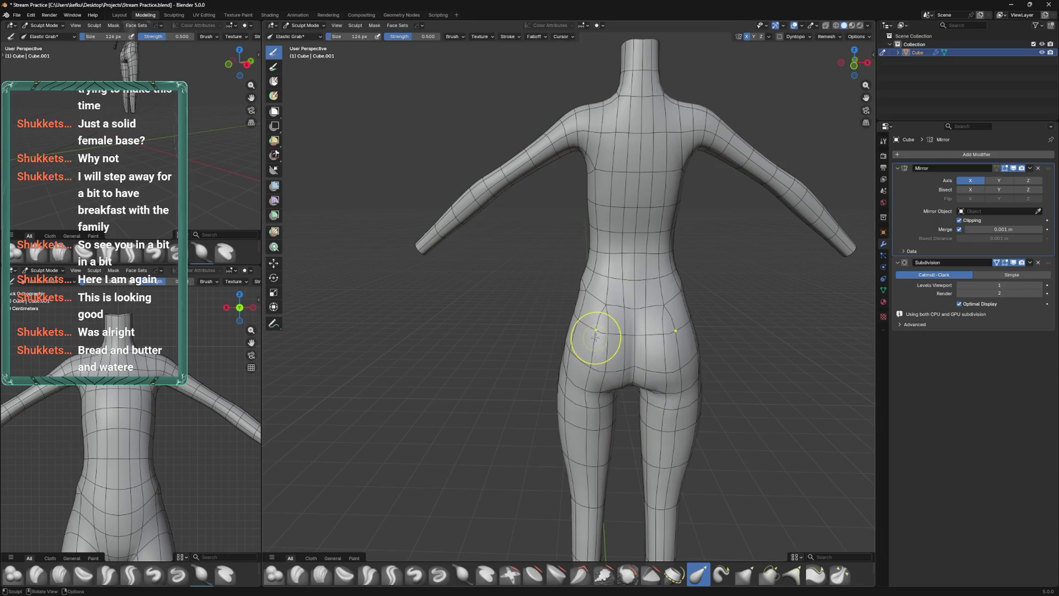
left_click_drag(596, 337, 622, 445)
scroll("down", 3)
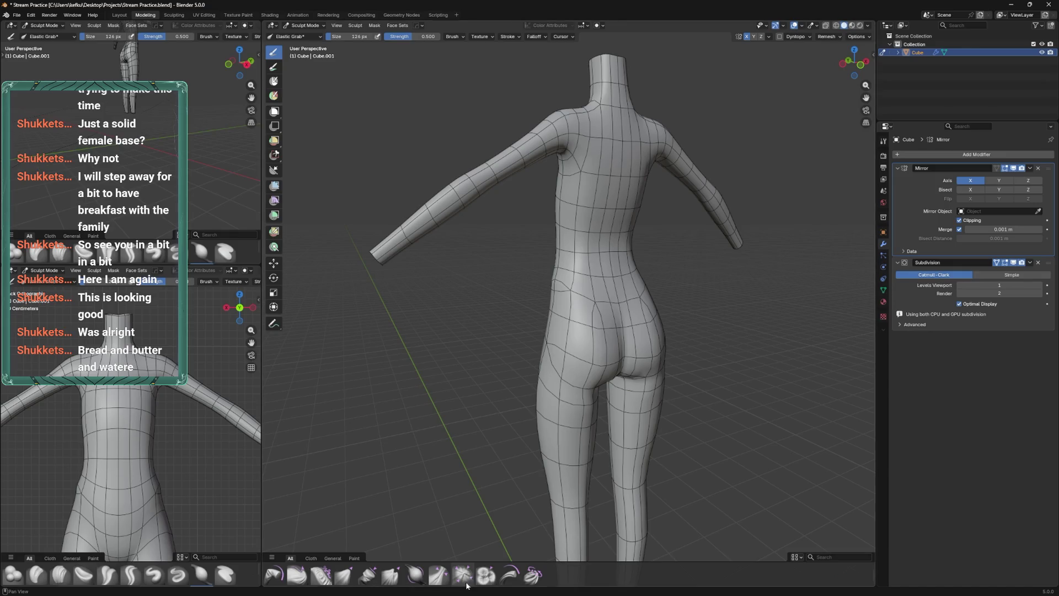
scroll("up", 3)
With a smaller Relax Slide brush, relax the edge loops around the left knee
left_click(344, 575)
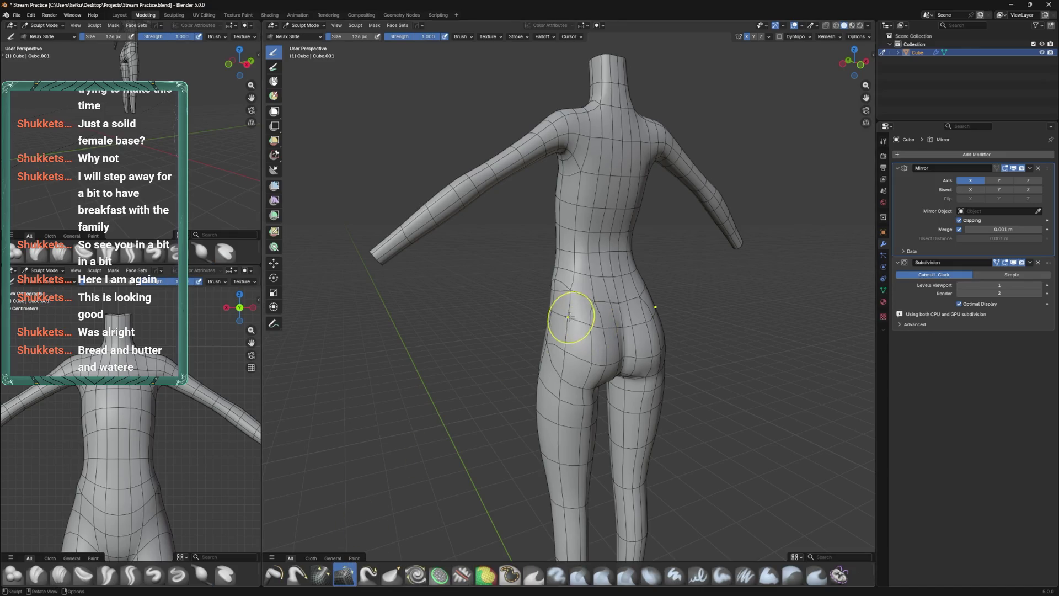
left_click_drag(565, 353, 593, 411)
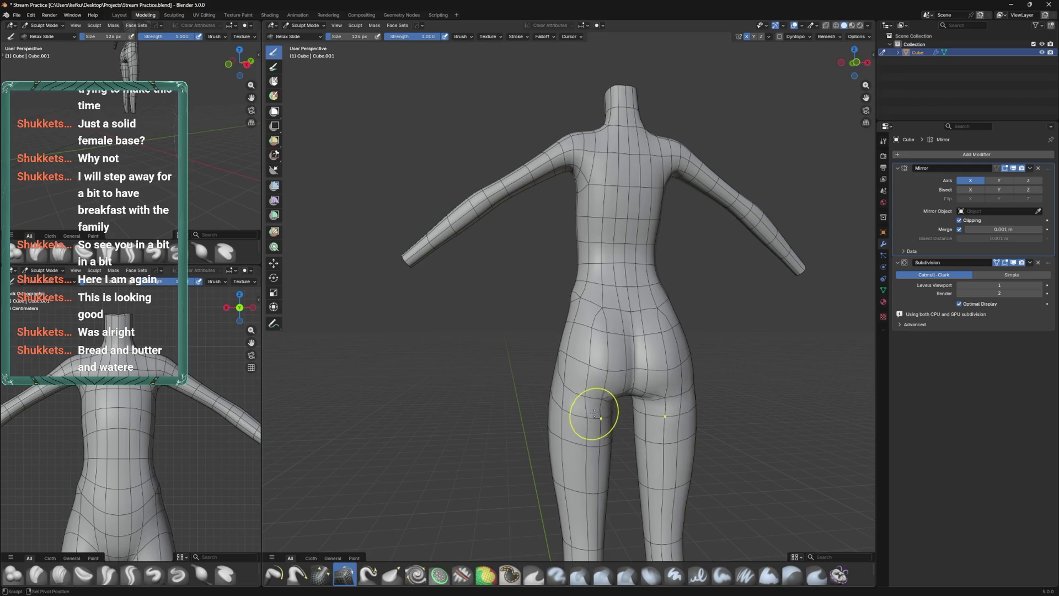
left_click_drag(587, 458, 575, 336)
left_click_drag(575, 336, 575, 385)
left_click_drag(564, 289, 580, 265)
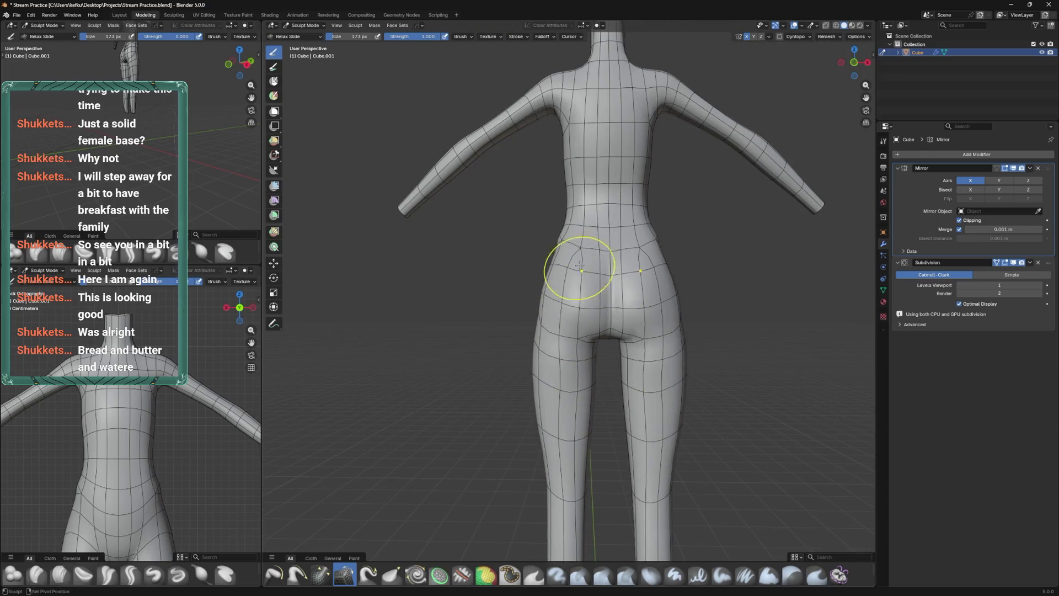
key("f")
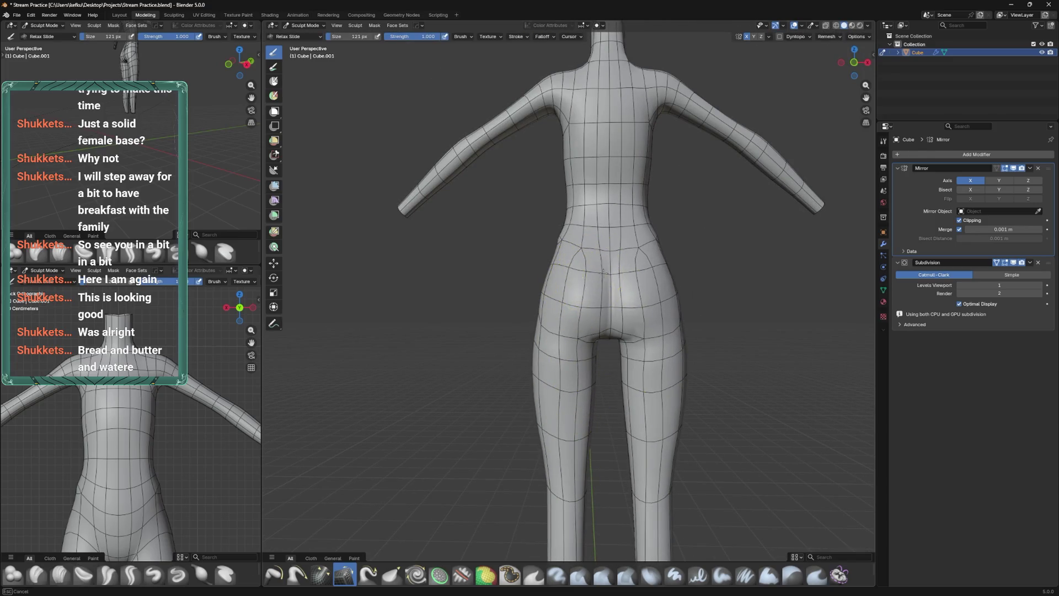
left_click_drag(583, 331, 581, 318)
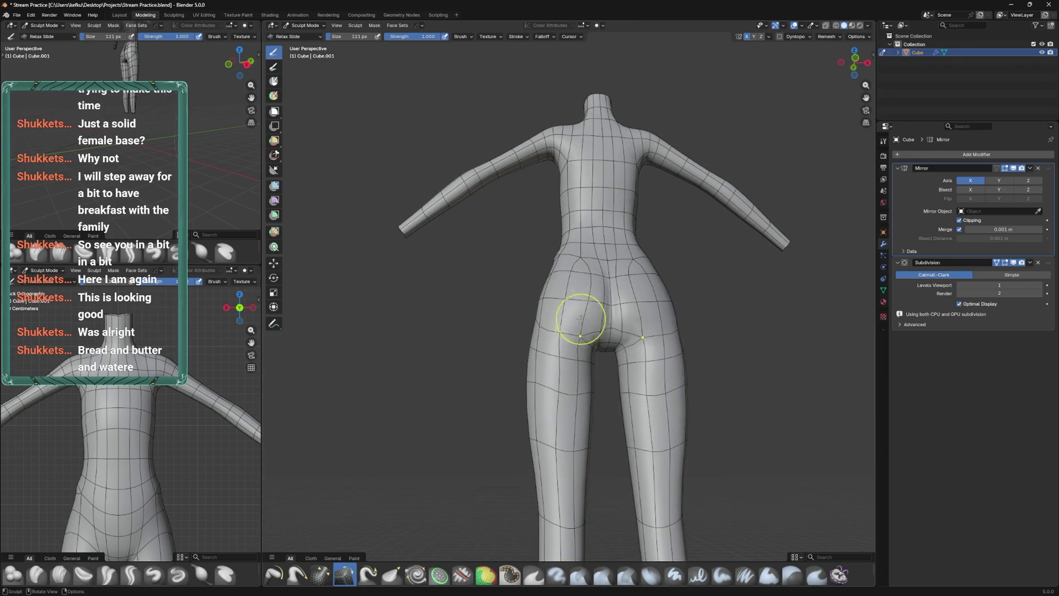
left_click_drag(575, 409, 580, 395)
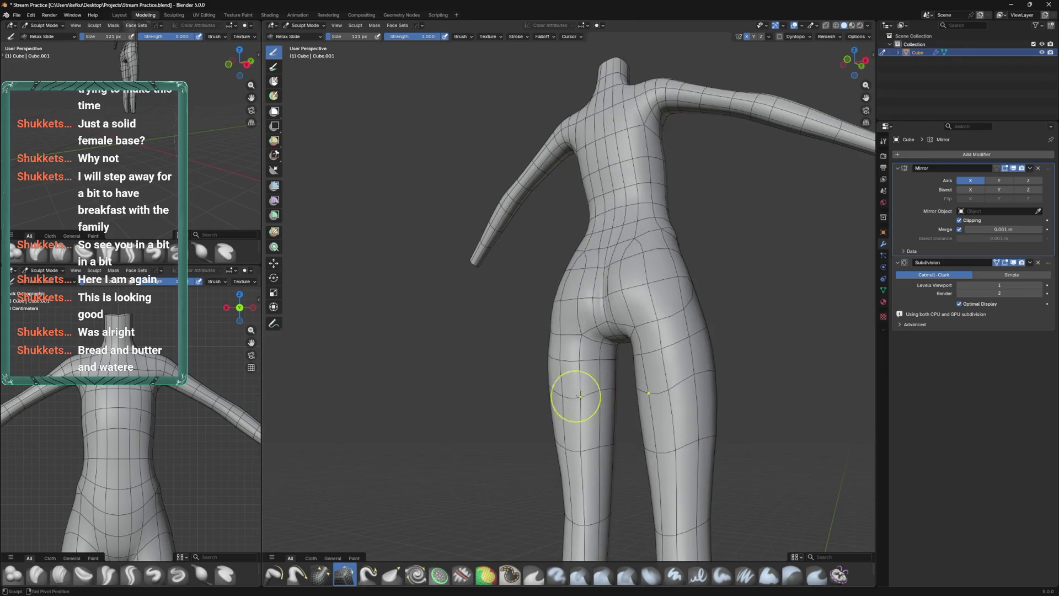
left_click_drag(590, 444, 627, 400)
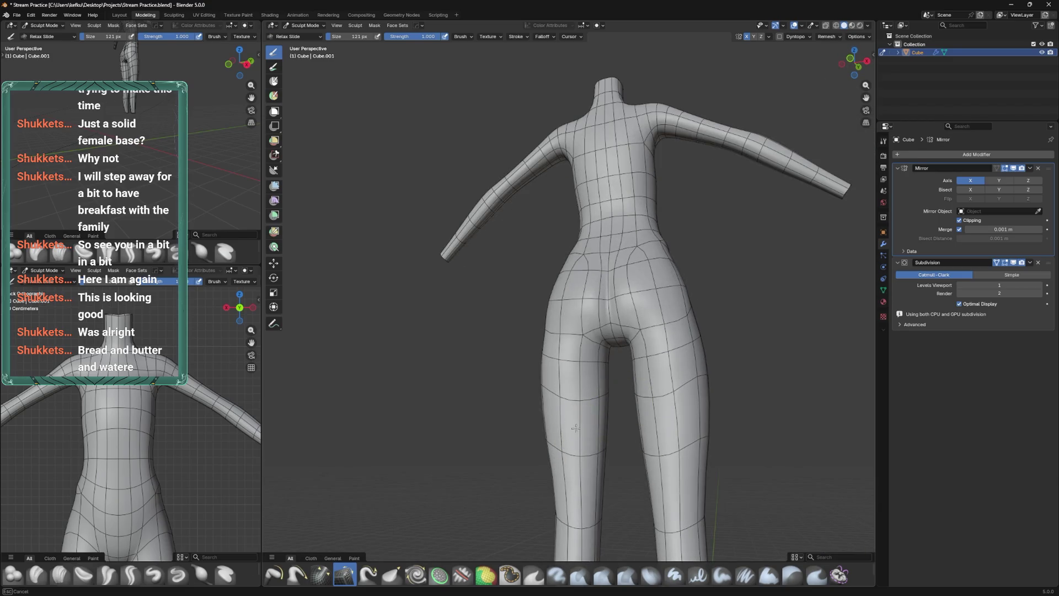
left_click_drag(587, 415, 564, 433)
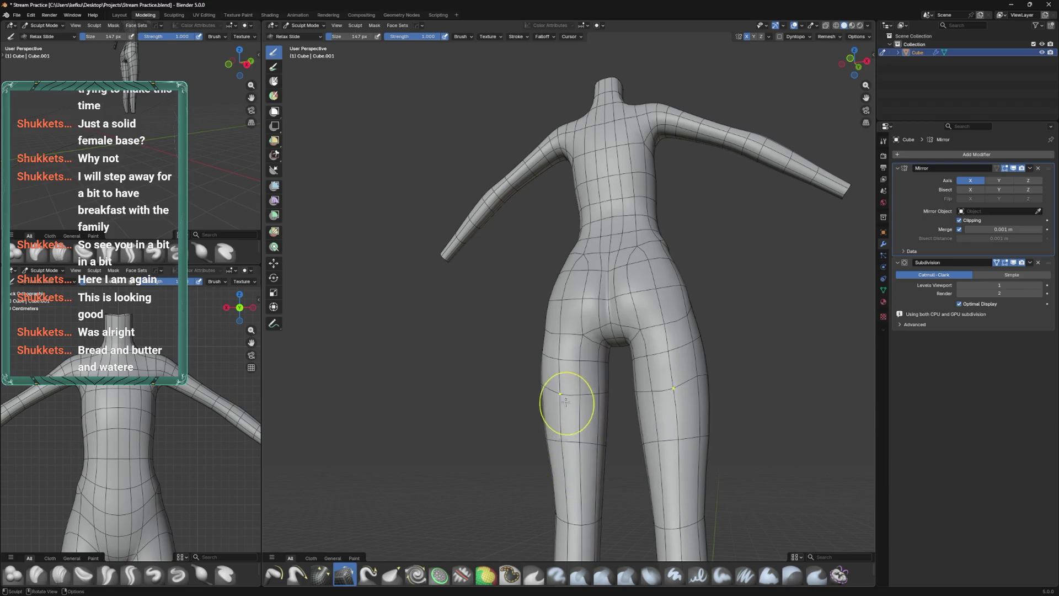
Inspect the hips from below, then pick the Inflate/Deflate brush
left_click_drag(603, 386, 552, 237)
scroll("up", 3)
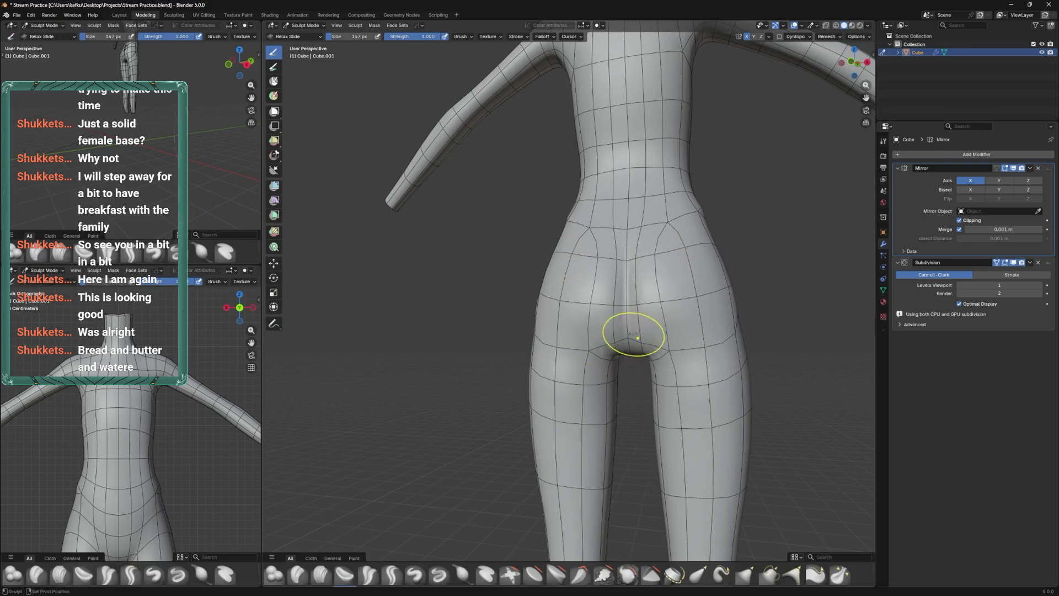
scroll("down", 3)
left_click_drag(634, 338, 618, 344)
scroll("up", 3)
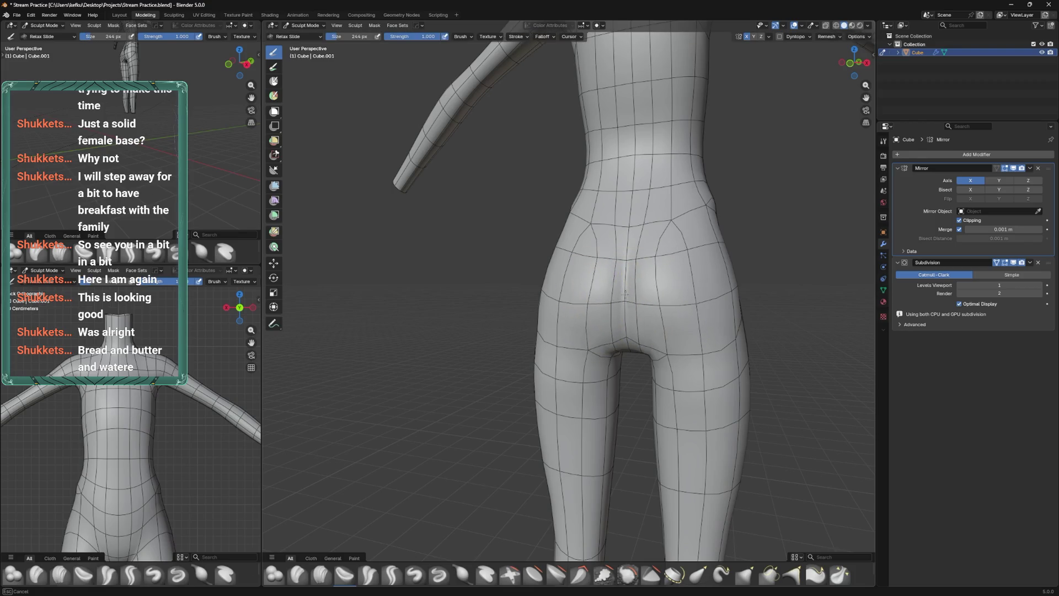
left_click_drag(610, 316, 638, 461)
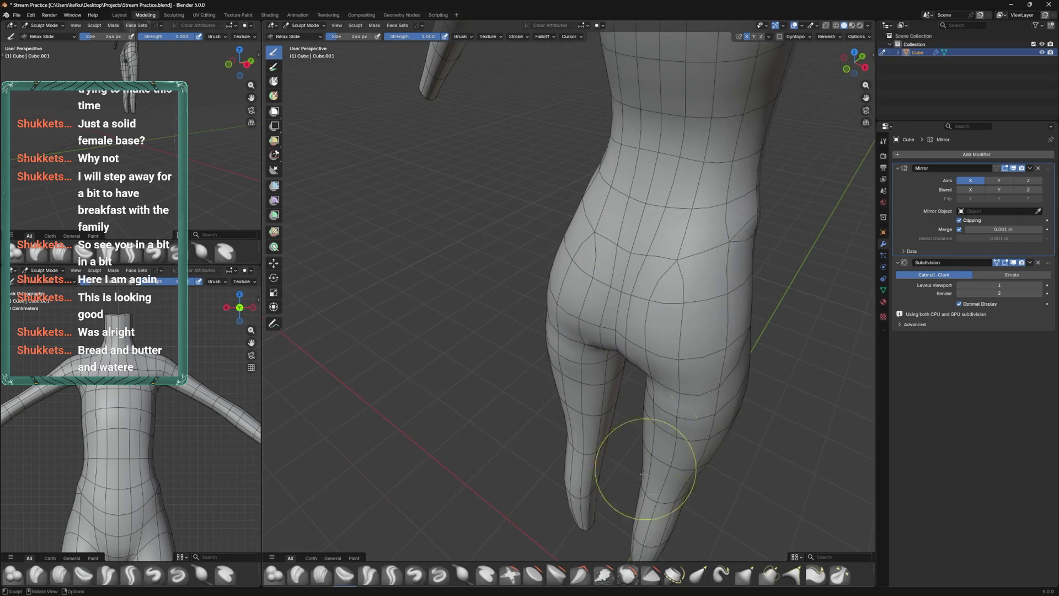
left_click(463, 574)
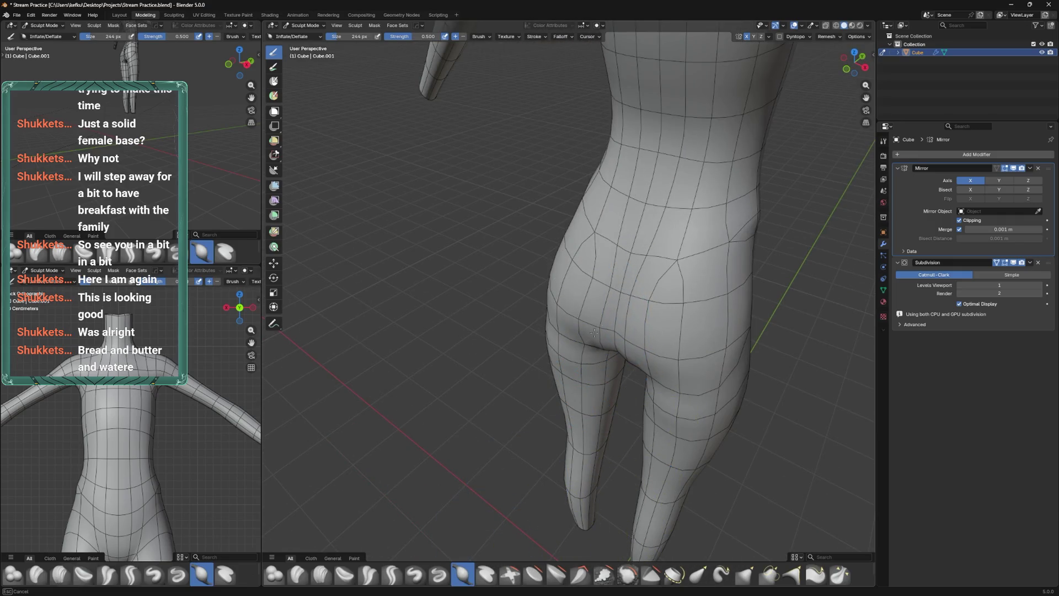
left_click_drag(609, 311, 623, 298)
Return from sculpting to Edit Mode on the body
key("Tab")
scroll("up", 3)
scroll("down", 3)
Slide the crotch vertex along its edges and move it along global Y
left_click(611, 313)
key("g")
key("g")
left_click(613, 310)
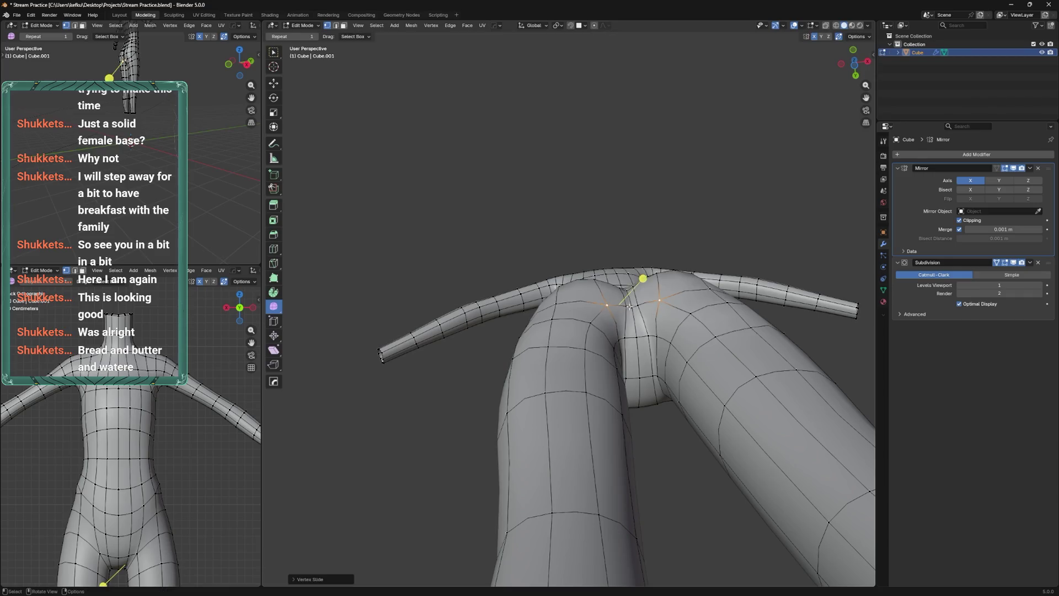
scroll("up", 3)
key("g")
key("y")
left_click(635, 301)
scroll("down", 3)
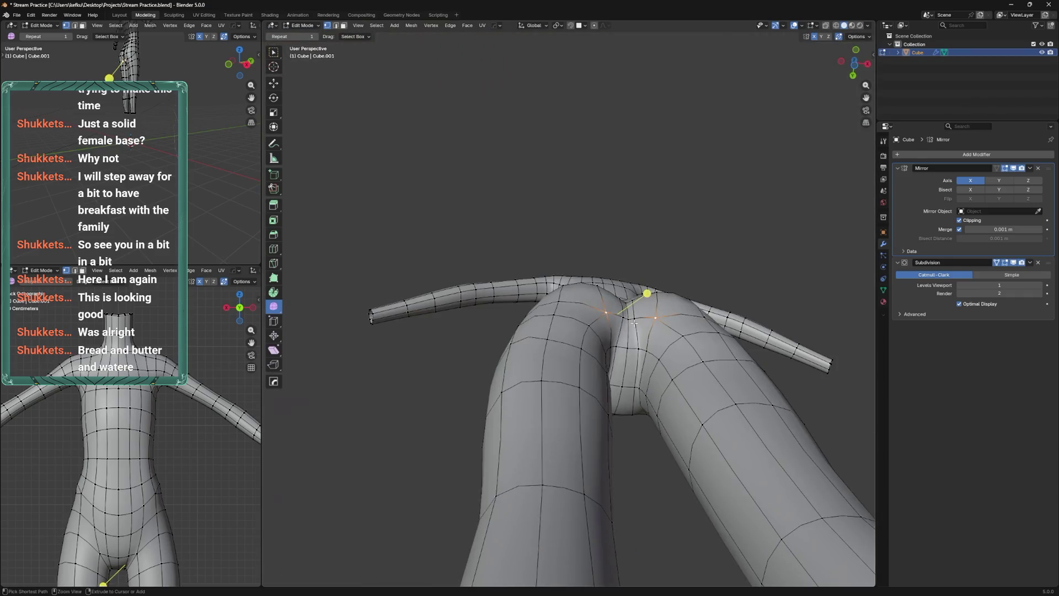
From the back, slide and move another vertex beneath the buttocks
left_click_drag(645, 298, 623, 376)
key("g")
key("g")
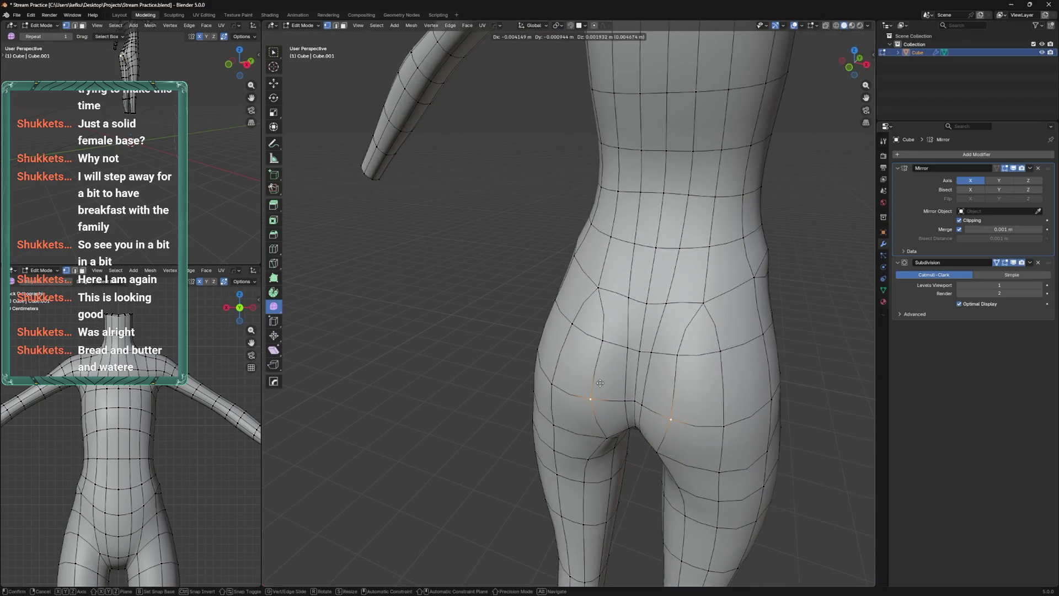
left_click(623, 375)
left_click_drag(609, 346, 612, 310)
key("g")
left_click(506, 380)
Back in Sculpt Mode, set the brush to 194 px and save Stream Practice.blend
key("ctrl+Tab")
left_click_drag(558, 491, 581, 382)
left_click(581, 382)
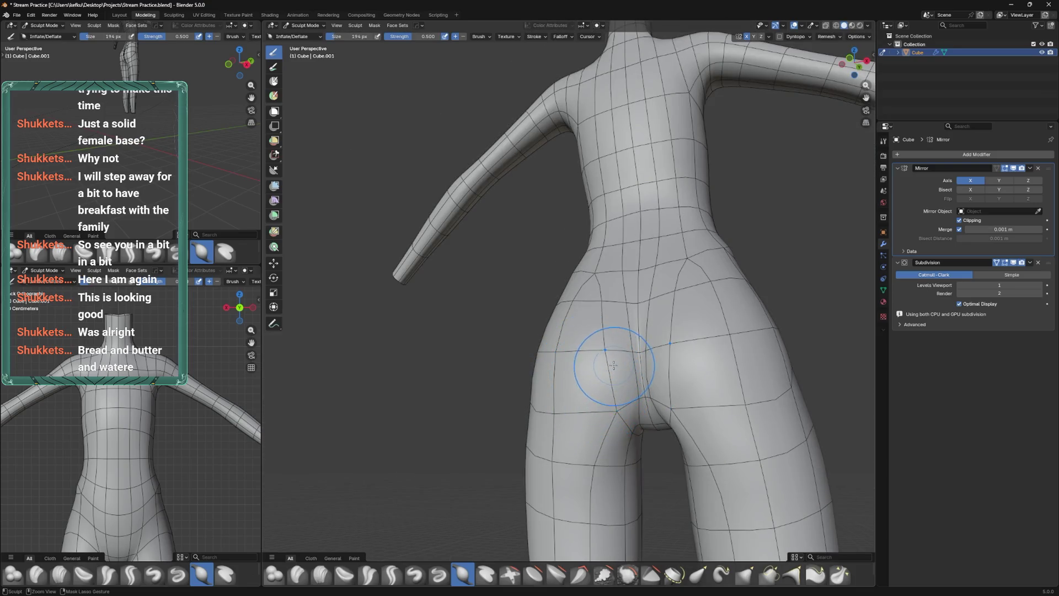
scroll("down", 3)
scroll("up", 3)
left_click_drag(613, 365, 624, 254)
key("ctrl+s")
Pick the Elastic Grab brush, then return to Edit Mode and select the thigh loop
left_click(698, 575)
left_click_drag(618, 439, 562, 366)
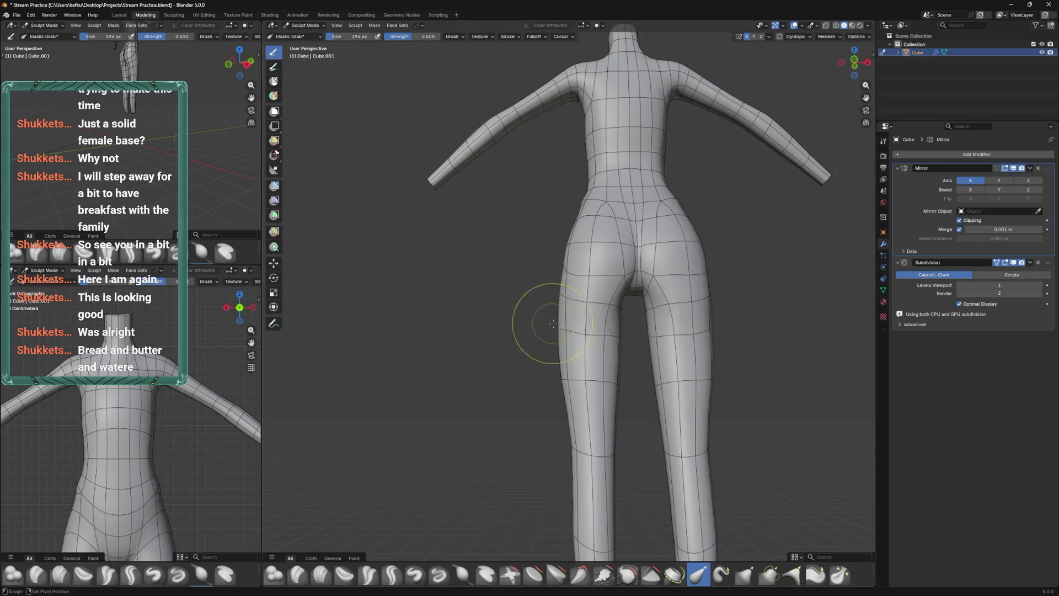
key("Tab")
left_click(612, 343)
left_click_drag(613, 343, 524, 359)
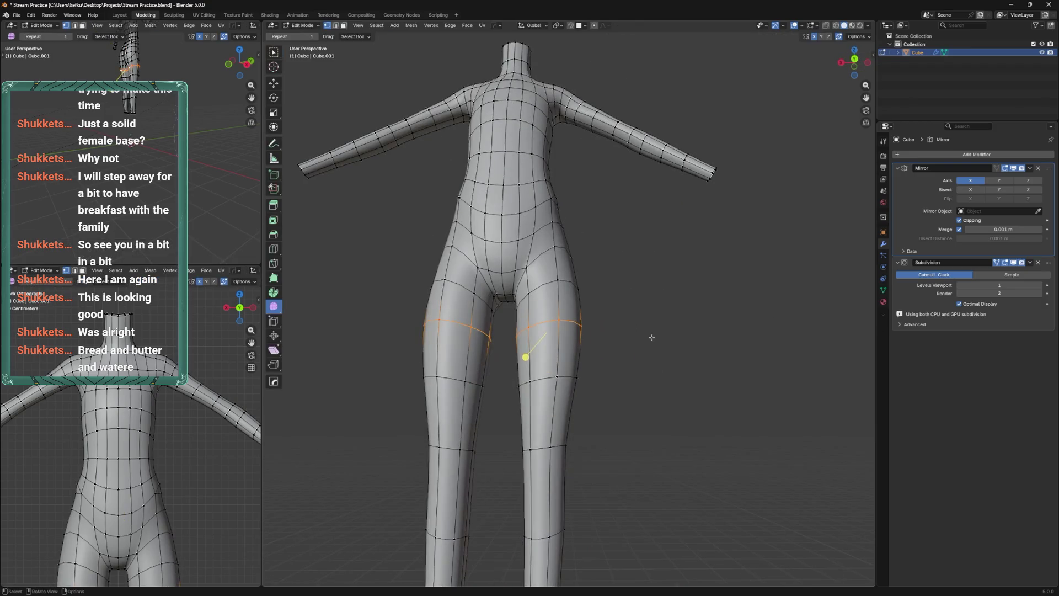
Dissolve the thigh edge loop and select the lower-leg loop
key("x")
left_click(647, 343)
left_click_drag(632, 329, 607, 381)
left_click(586, 379)
scroll("up", 3)
With X-ray on, slide the inner-thigh edge loop slightly upward
key("alt+z")
left_click(645, 339)
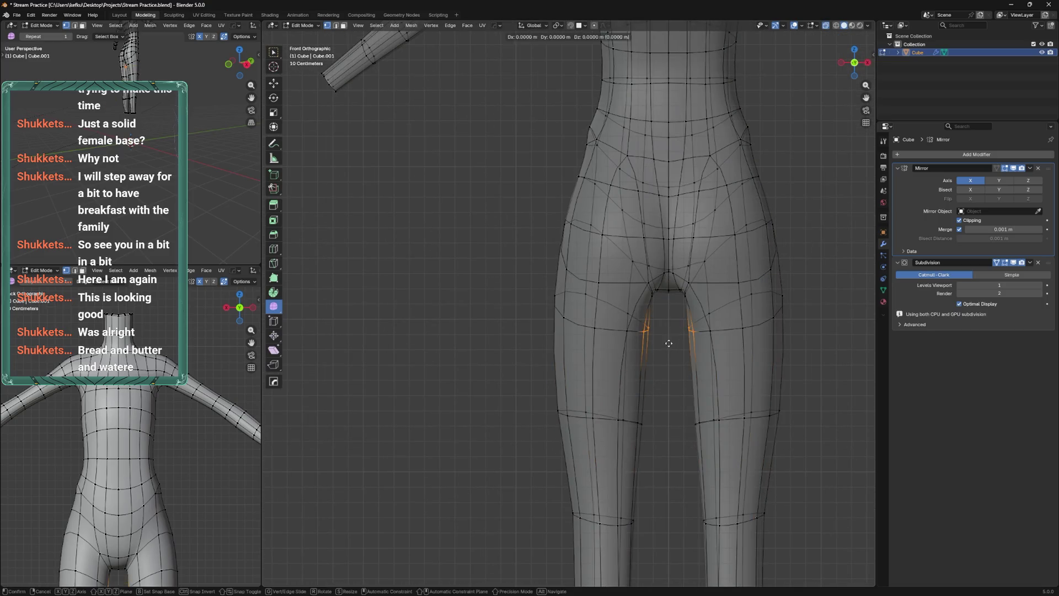
key("g")
key("g")
key("g")
key("g")
left_click(687, 257)
key("alt+z")
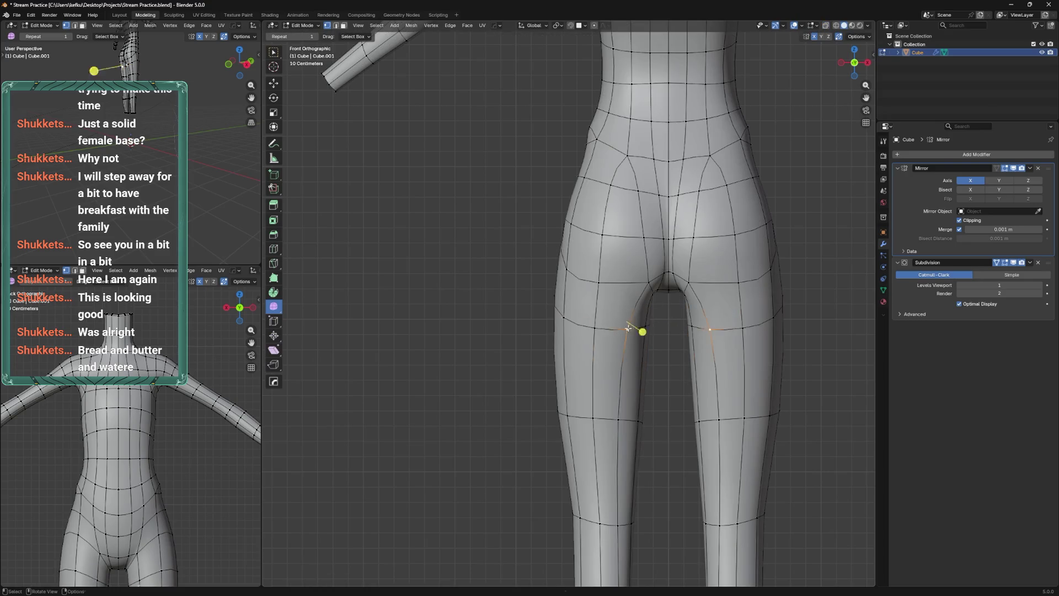
Slide the hip-level edge loop, checking from side and back views
left_click(610, 286)
key("g")
key("g")
left_click(611, 290)
key("KP_3")
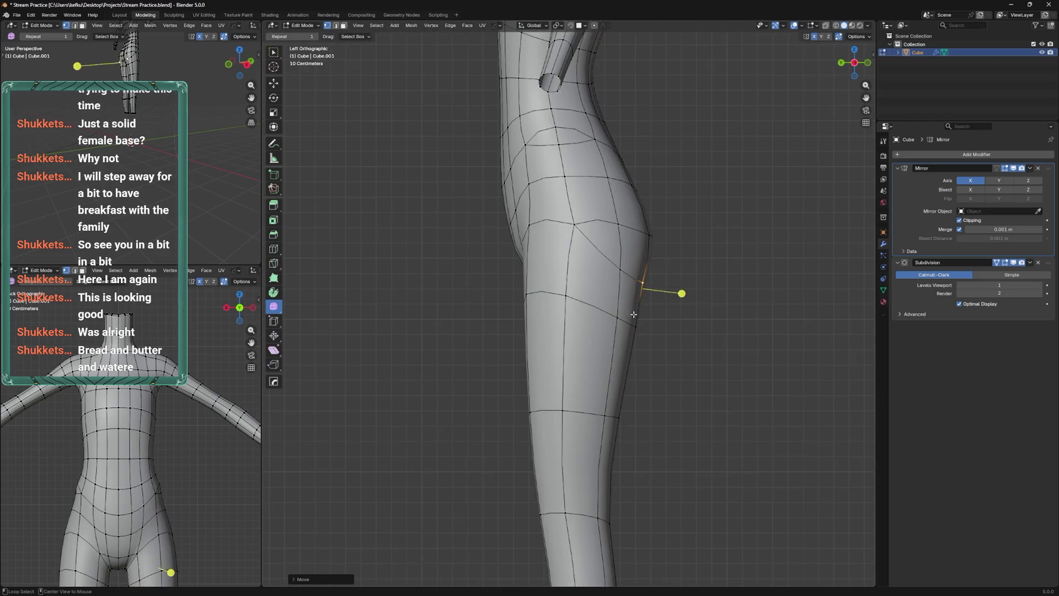
key("ctrl+KP_1")
Cut a new loop across both thighs, scale it inward, nudge it, and return to sculpting
key("ctrl+r")
left_click(573, 358)
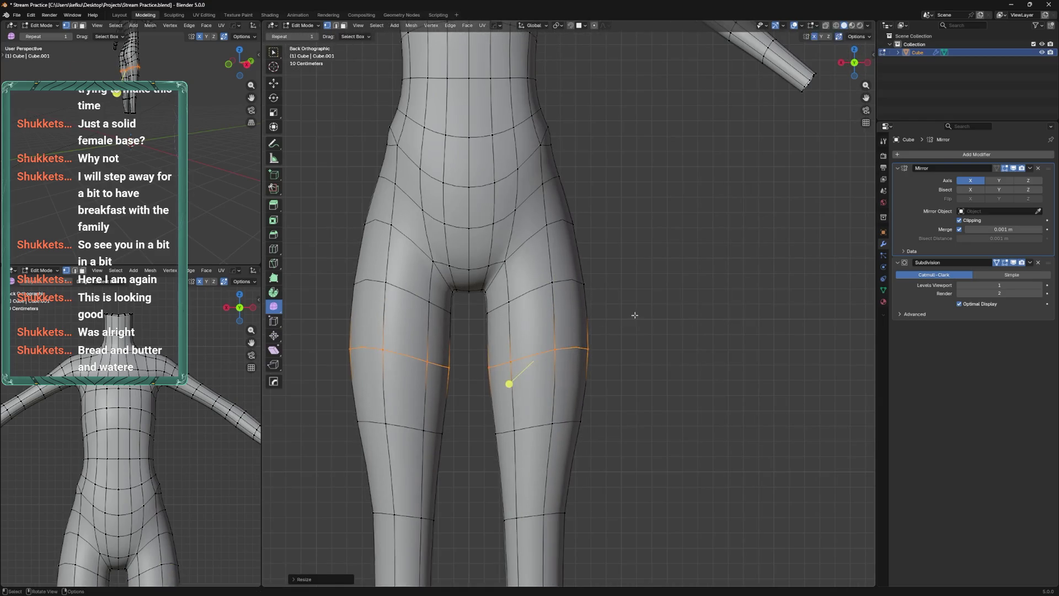
left_click(621, 329)
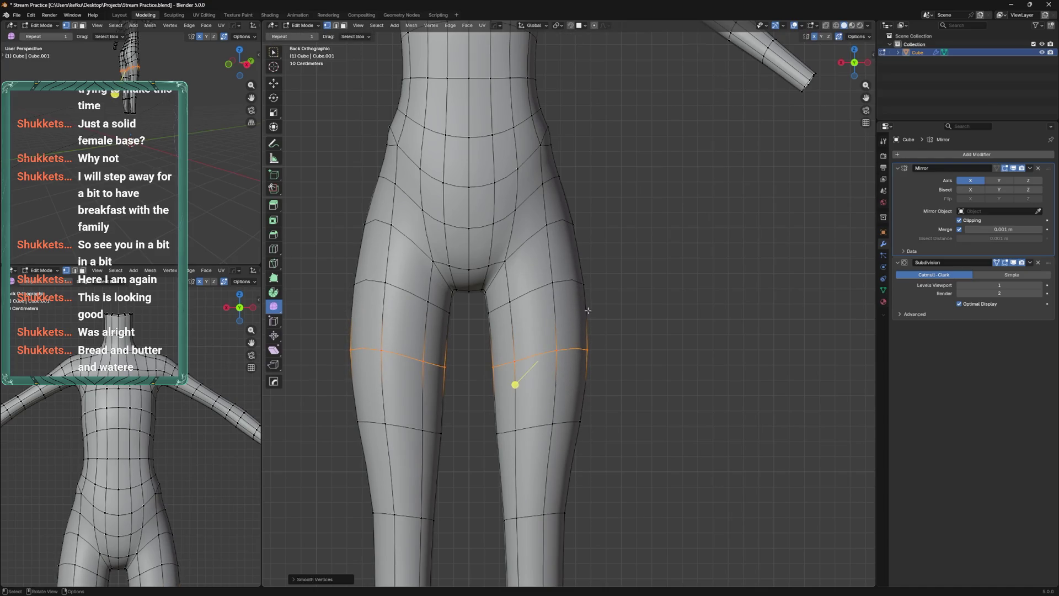
key("s")
left_click(598, 304)
key("g")
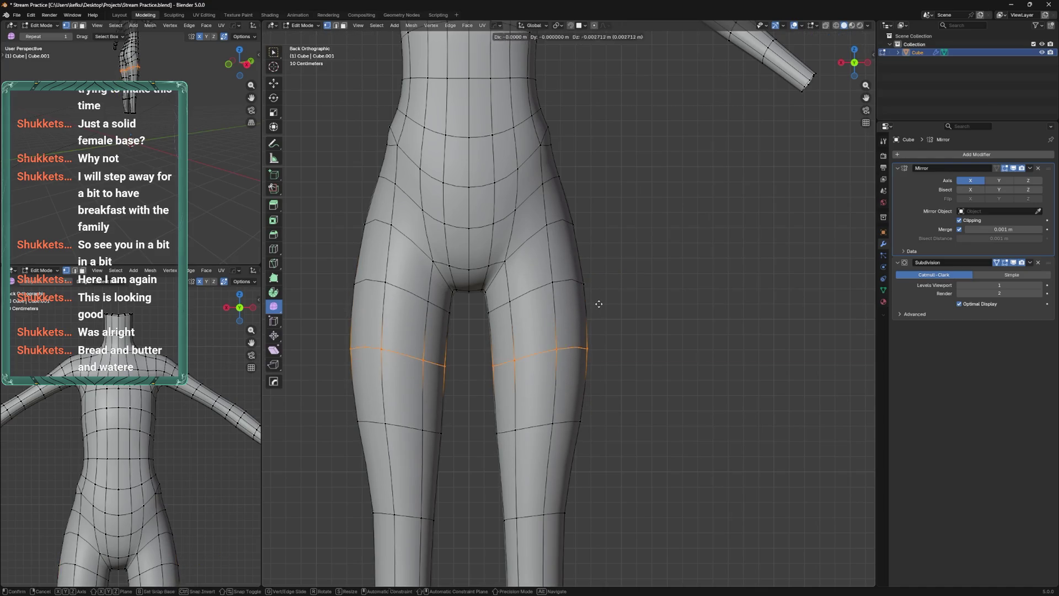
left_click(637, 303)
key("KP_1")
key("ctrl+Tab")
Pull the left knee into shape with Elastic Grab and shrink the brush to 140 px
left_click_drag(635, 331, 620, 397)
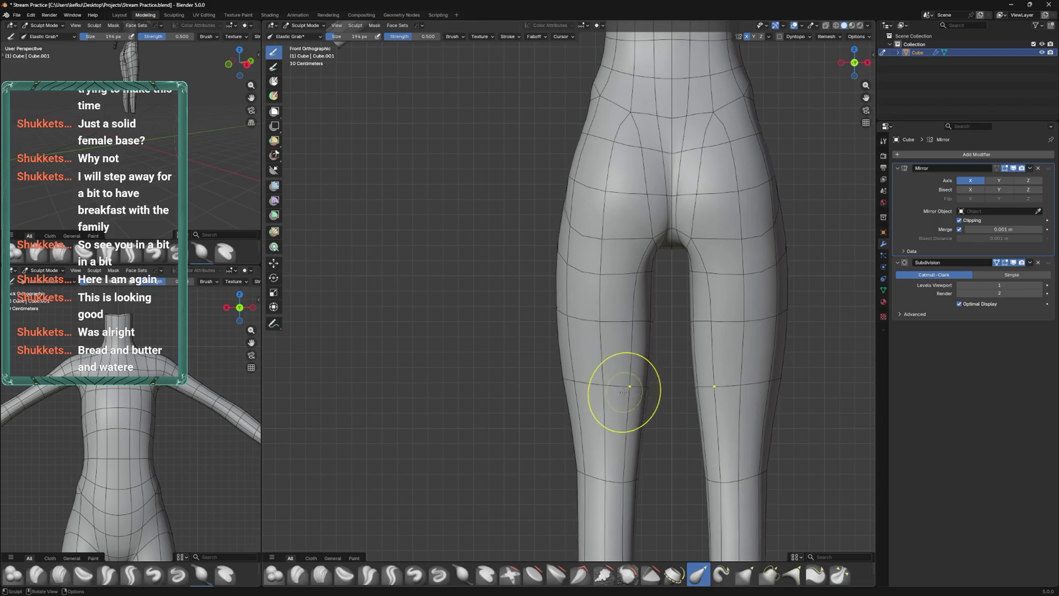
scroll("down", 3)
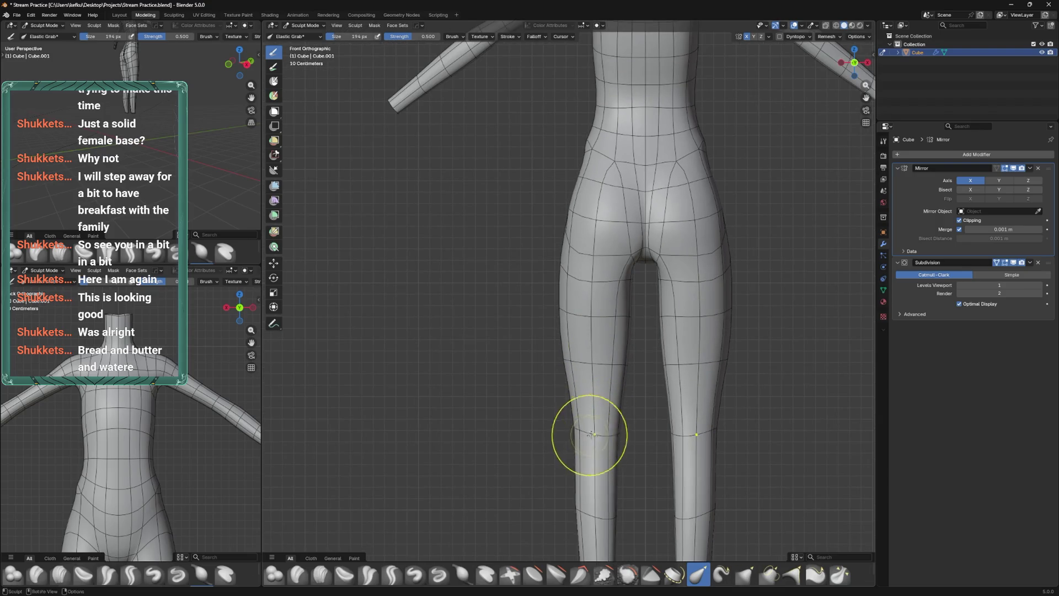
scroll("down", 3)
scroll("up", 3)
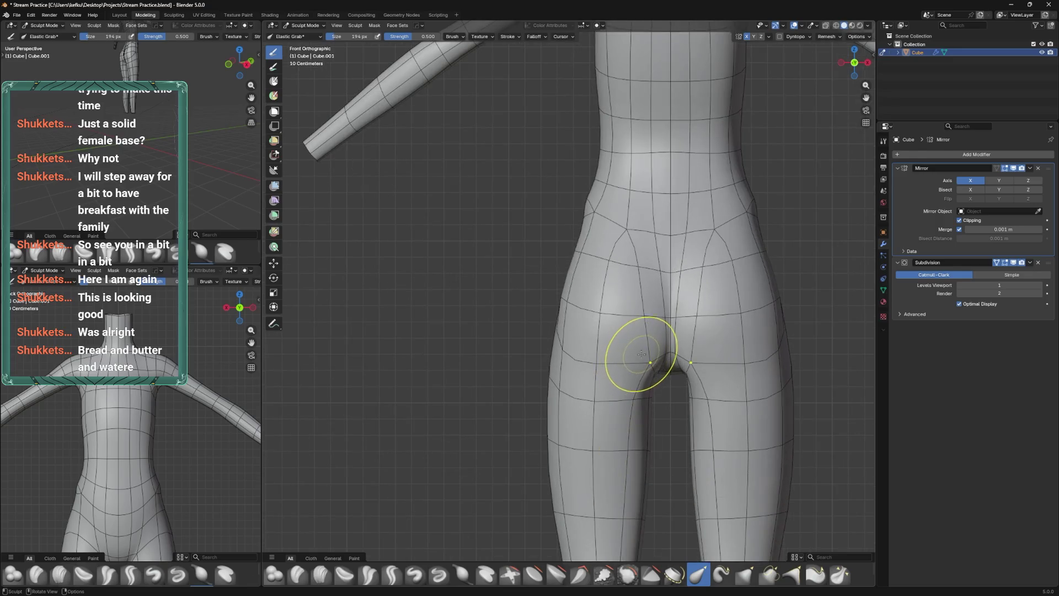
key("f")
left_click(644, 356)
Return to Edit Mode and frame the whole hip area
left_click_drag(648, 344, 590, 333)
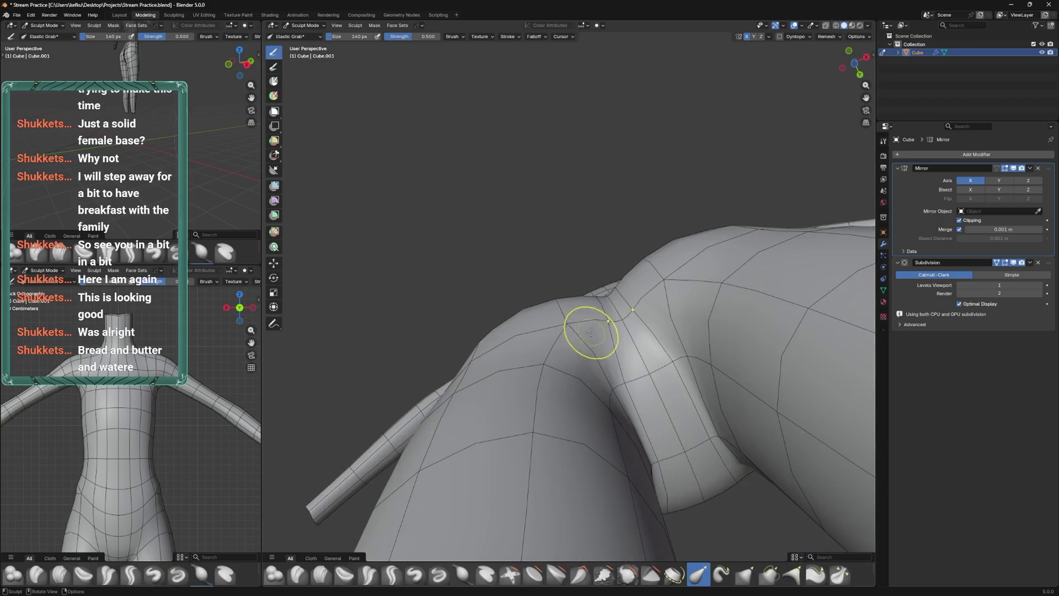
left_click_drag(578, 262, 534, 454)
key("Tab")
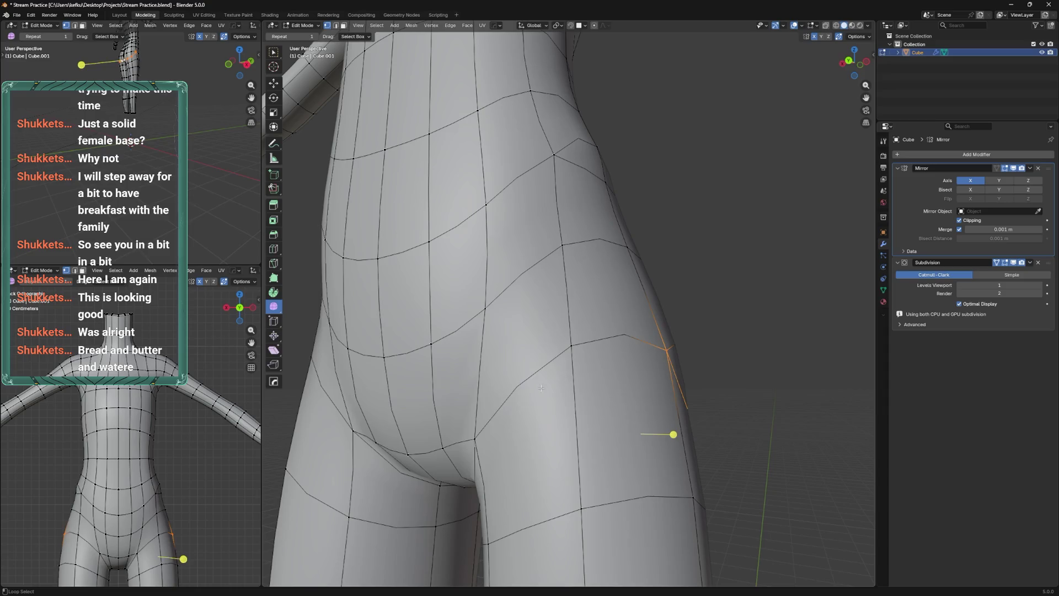
left_click_drag(541, 388, 613, 463)
scroll("down", 3)
scroll("down", 3)
Bevel the selected thigh edge loops into bands, then undo and redo the bevel
left_click_drag(613, 394, 631, 382)
key("ctrl+b")
left_click(604, 365)
key("ctrl+z")
key("ctrl+z")
key("ctrl+shift+z")
Bevel the upper-thigh hip loop into a band from a three-quarter back view
left_click_drag(555, 359, 588, 362)
left_click_drag(639, 331, 526, 349)
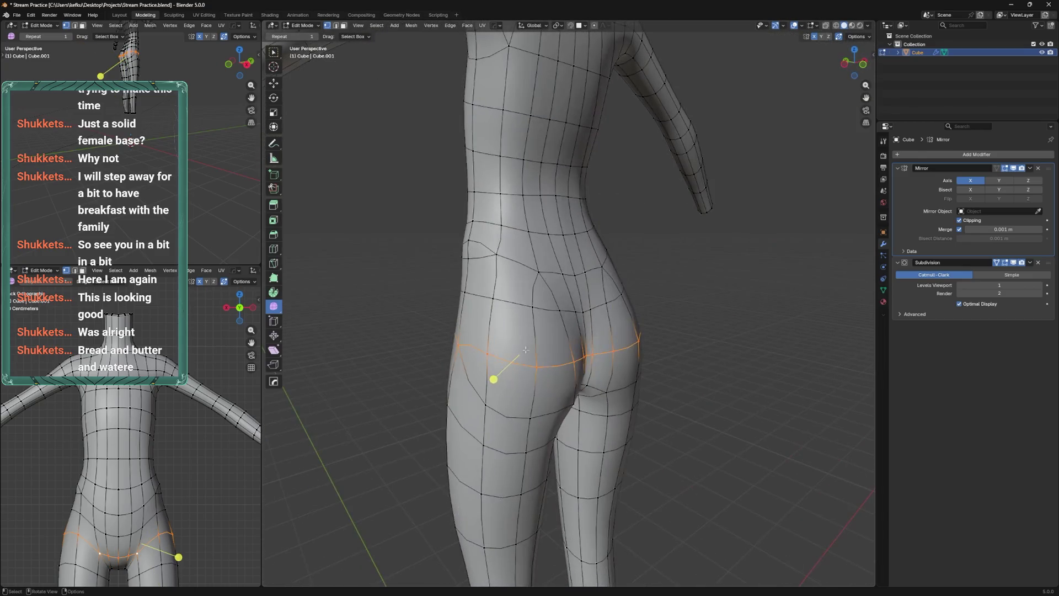
key("ctrl+b")
left_click(607, 338)
Save Stream Practice.blend and edge-slide the loop under the buttocks to define the crease
left_click_drag(607, 338, 554, 309)
key("ctrl+s")
left_click(566, 359)
key("g")
key("g")
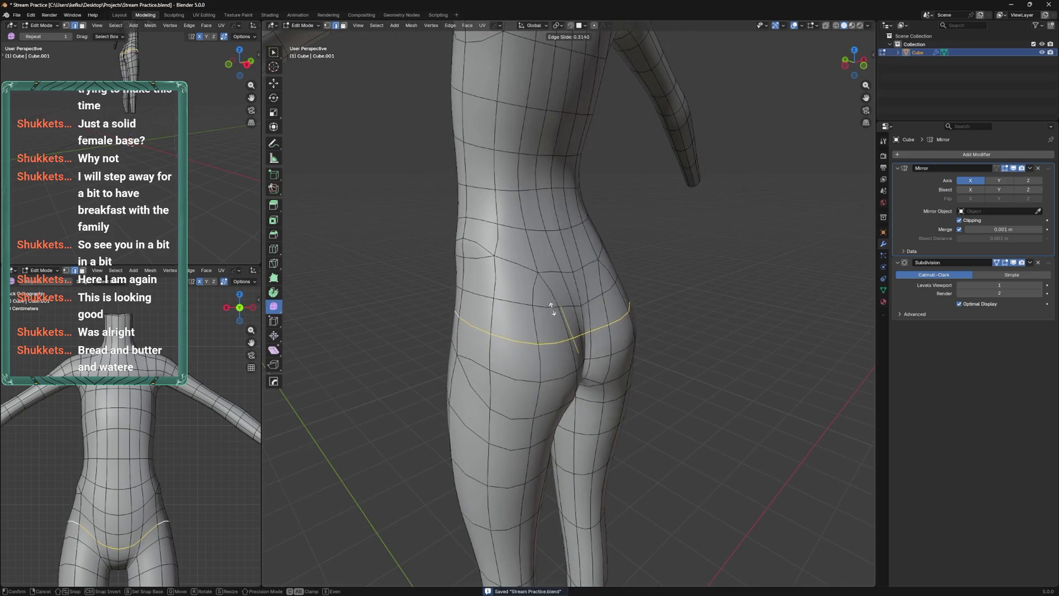
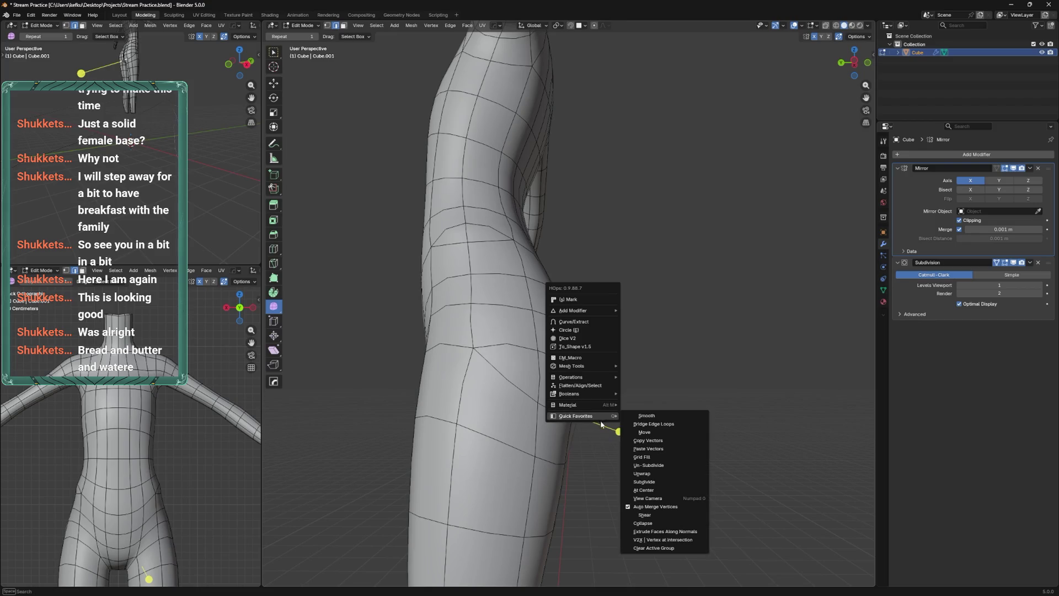
Shift the hip edge along Y, then slide a hip vertex and raise it on Z
left_click(640, 432)
left_click_drag(557, 419, 566, 411)
left_click_drag(566, 411, 601, 405)
key("1")
key("g")
key("g")
left_click(573, 434)
key("g")
key("z")
left_click(595, 413)
Move an inner-thigh vertex sideways along X
left_click(567, 406)
key("g")
key("x")
left_click(575, 414)
left_click_drag(575, 414, 575, 413)
left_click_drag(591, 332, 547, 381)
Move a hip edge loop vertically along Z
left_click(556, 373)
key("g")
key("z")
left_click(531, 367)
Slide a buttock vertex along its edge, then adjust it along Z and X
left_click(589, 376)
key("g")
key("g")
left_click(594, 381)
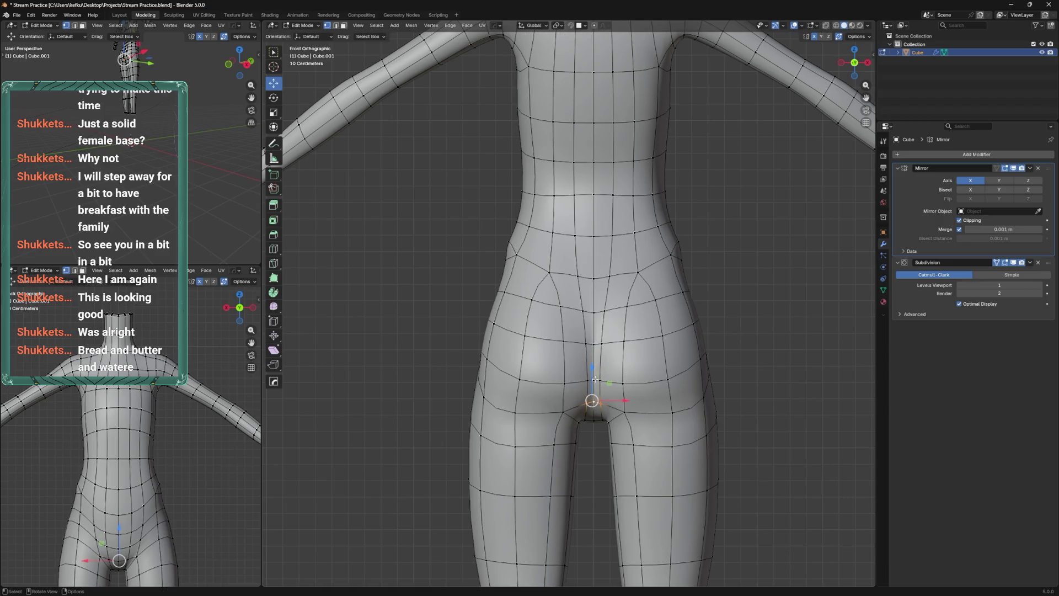
key("g")
key("z")
left_click(597, 375)
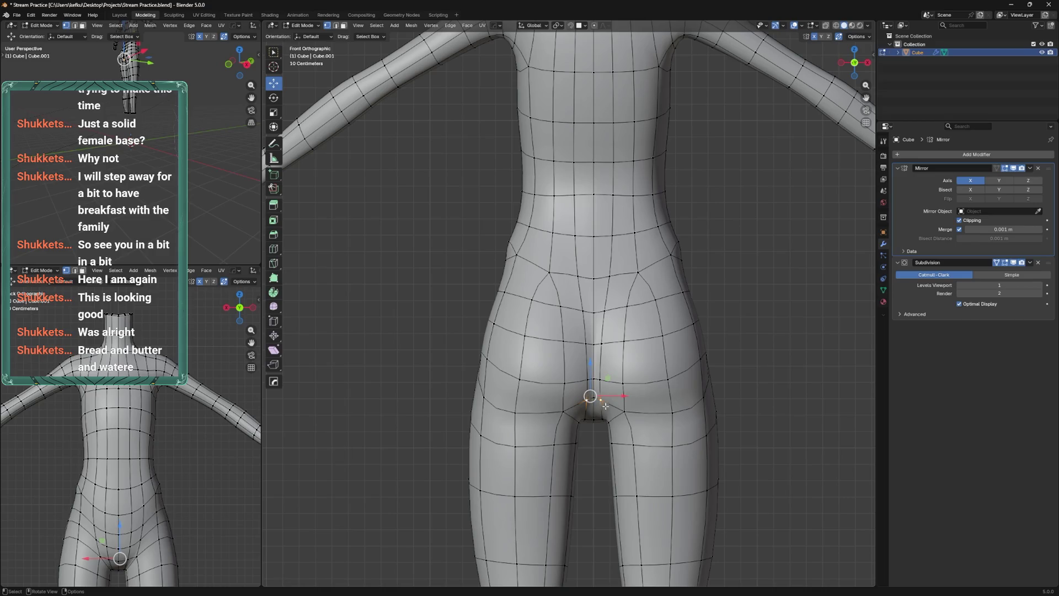
key("g")
key("x")
left_click(612, 396)
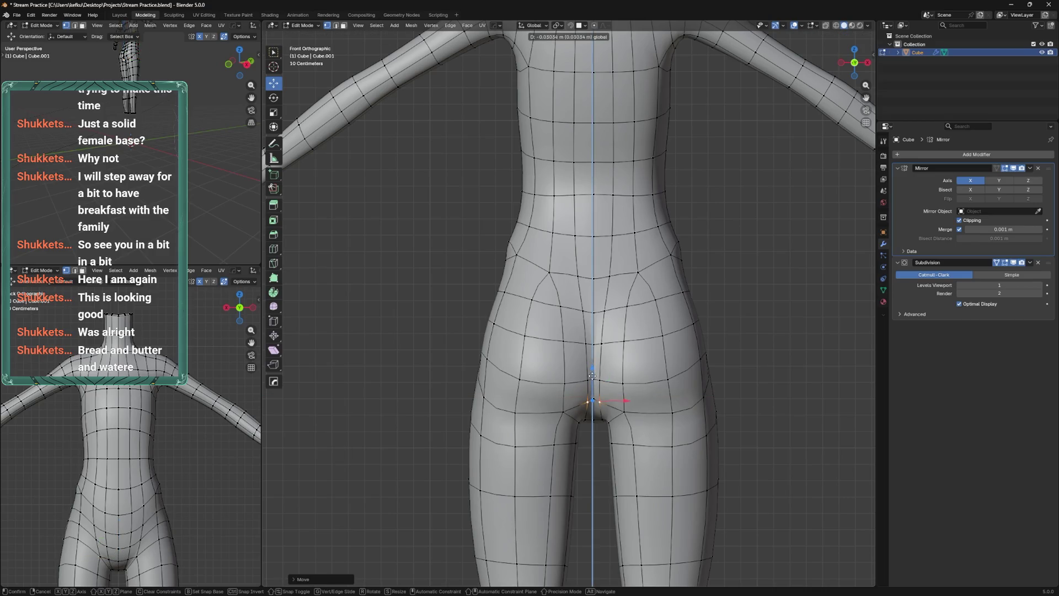
Slide the buttock crease vertex outward and lift a hip vertex to round the buttock
left_click(565, 410)
key("g")
key("g")
left_click(530, 381)
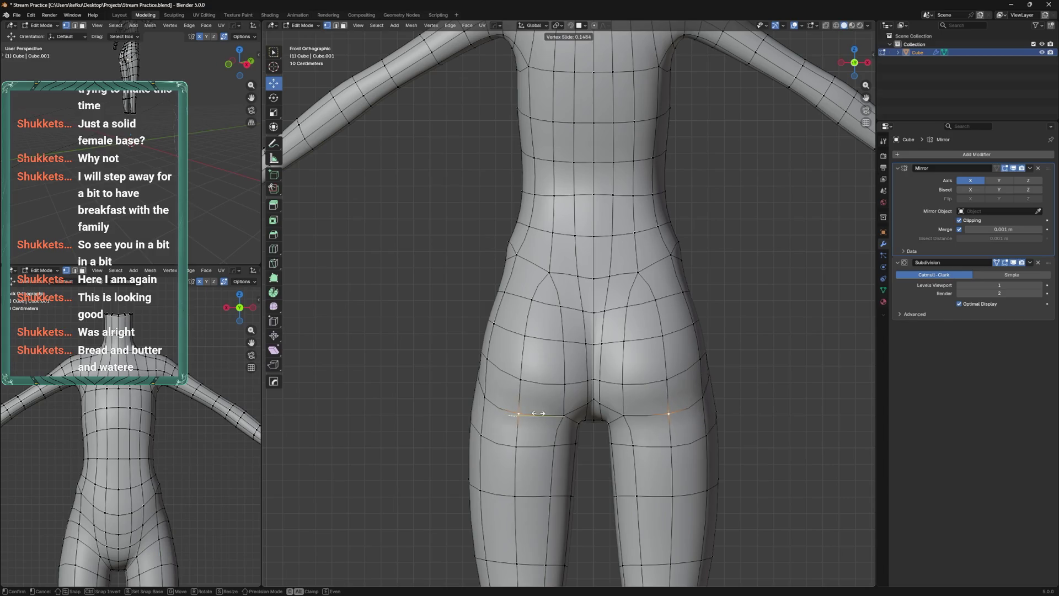
left_click_drag(558, 364, 599, 369)
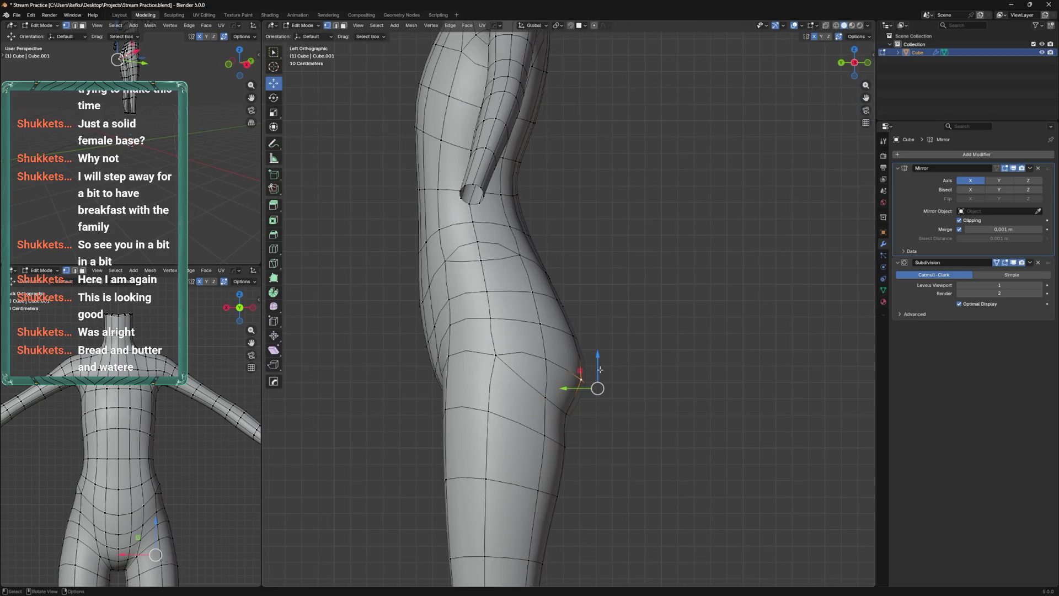
left_click_drag(599, 365, 600, 364)
Slide a horizontal thigh loop up along the leg, using X-ray to select it
key("alt+z")
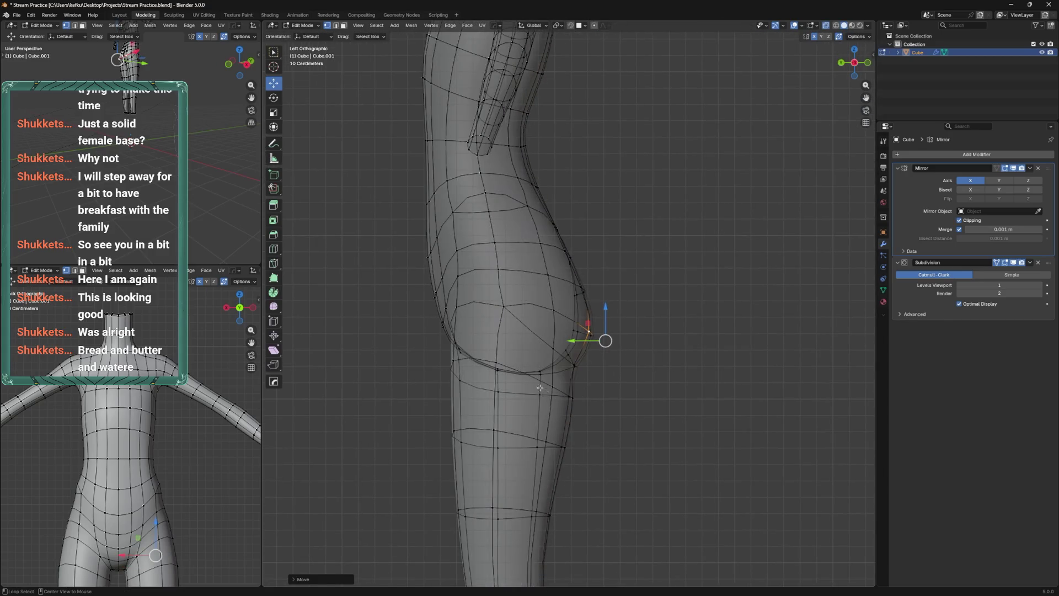
left_click(550, 384)
key("alt+z")
left_click(554, 395)
key("g")
key("g")
left_click(553, 398)
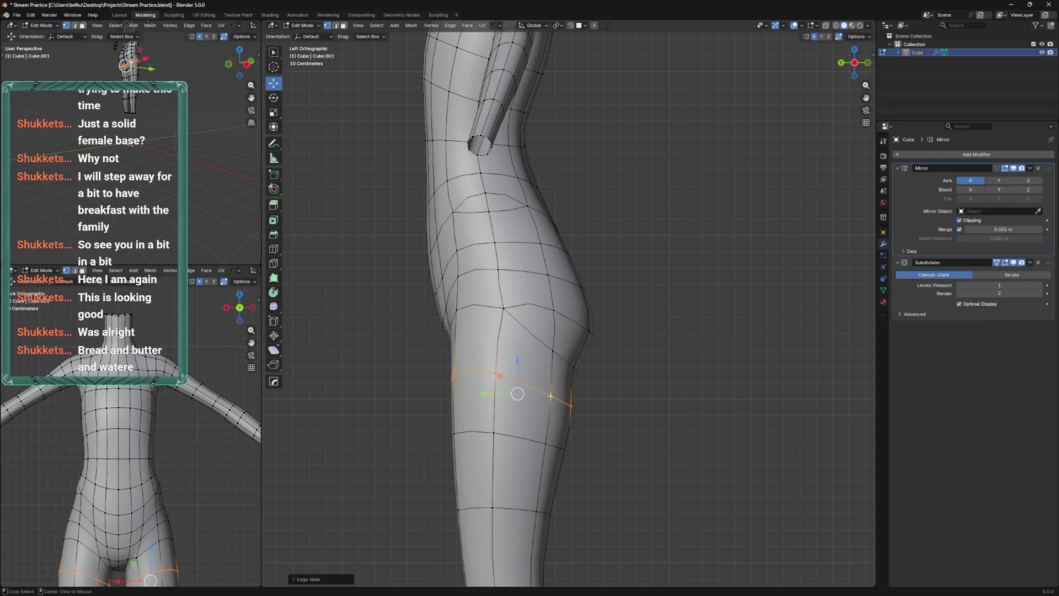
left_click_drag(553, 398, 579, 377)
Nudge a single thigh vertex slightly along X
left_click(587, 455)
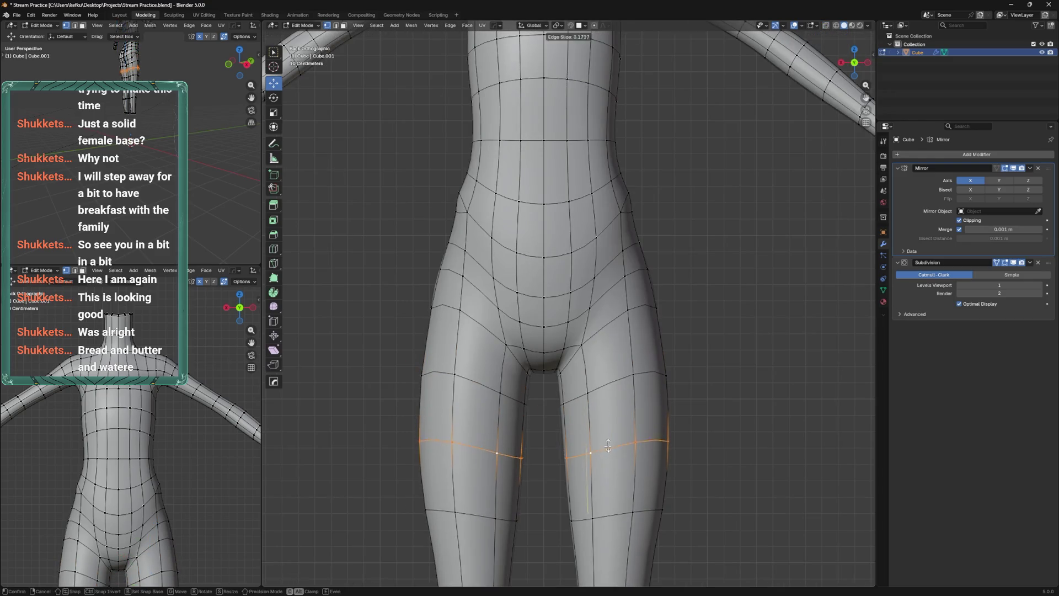
scroll("down", 3)
left_click_drag(558, 402, 552, 397)
scroll("up", 3)
Rotate the lower thigh edge loop and the loop above it around Z
left_click(599, 411)
key("r")
key("z")
left_click(647, 369)
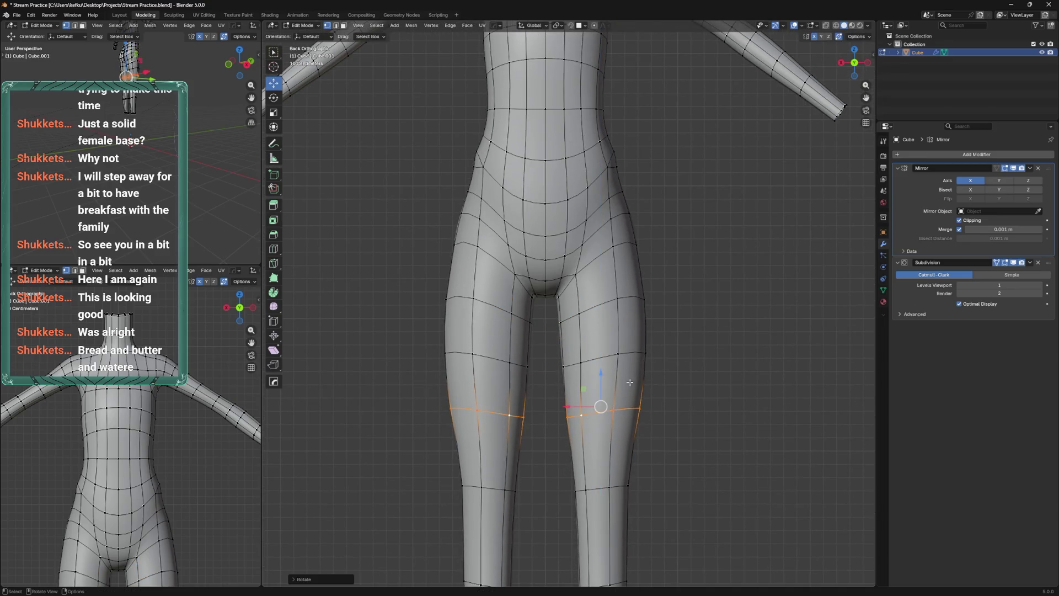
left_click(643, 353)
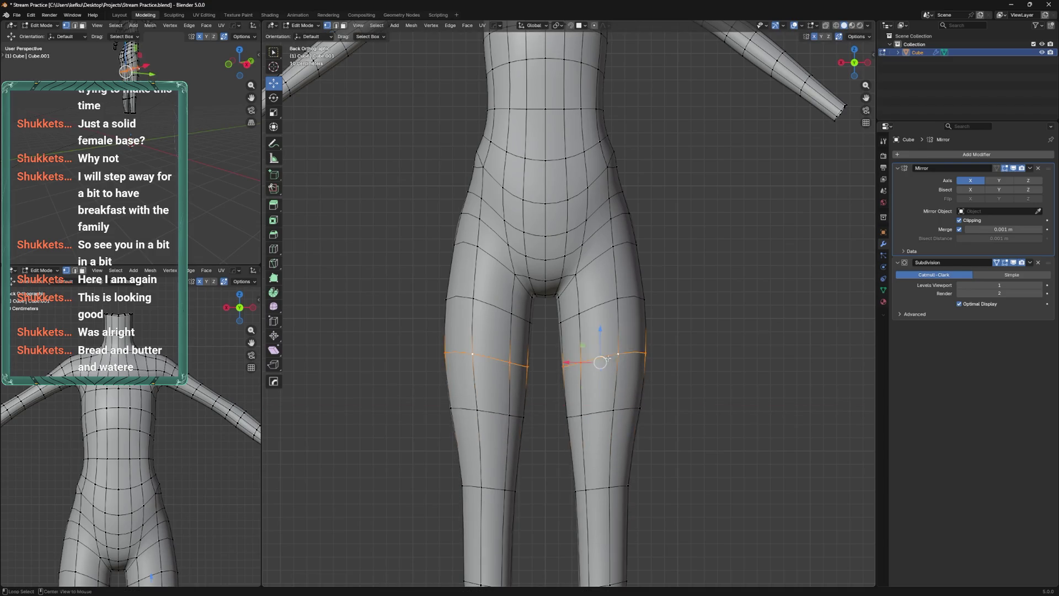
key("r")
left_click(648, 347)
Rotate the top thigh loop around Z, then enter Sculpt Mode from the front view
left_click(644, 297)
key("r")
key("z")
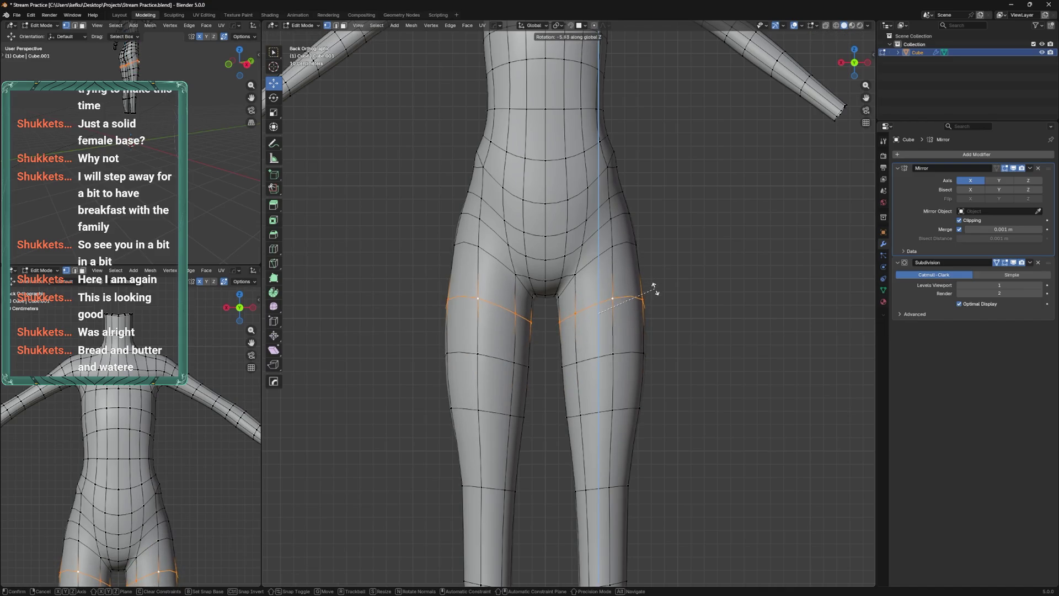
left_click(651, 290)
key("KP_1")
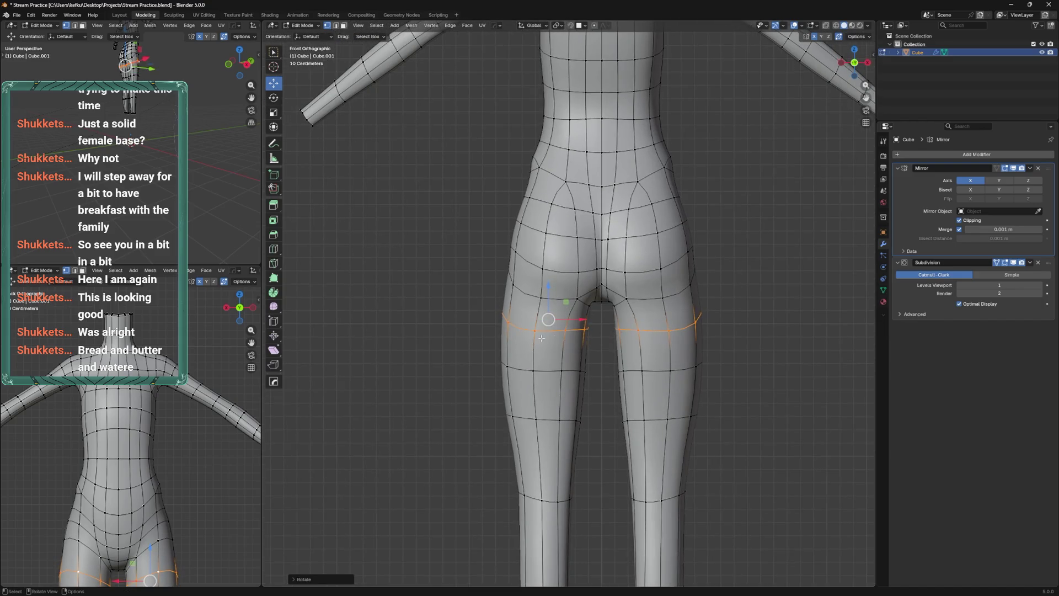
key("ctrl+Tab")
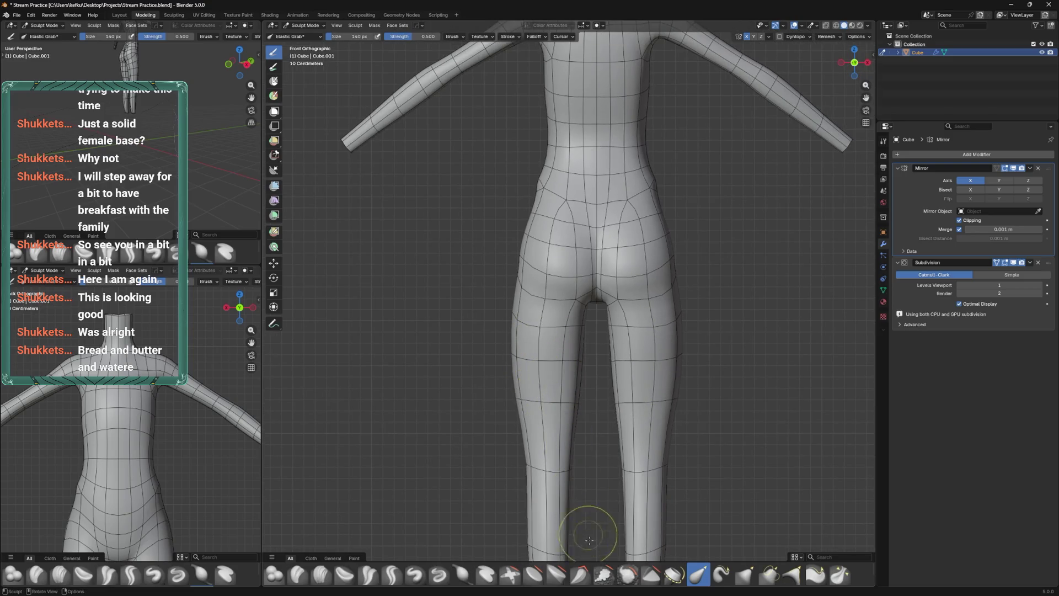
Smooth the thigh surface with a Relax Slide brush stroke
left_click_drag(590, 577, 591, 565)
left_click(346, 579)
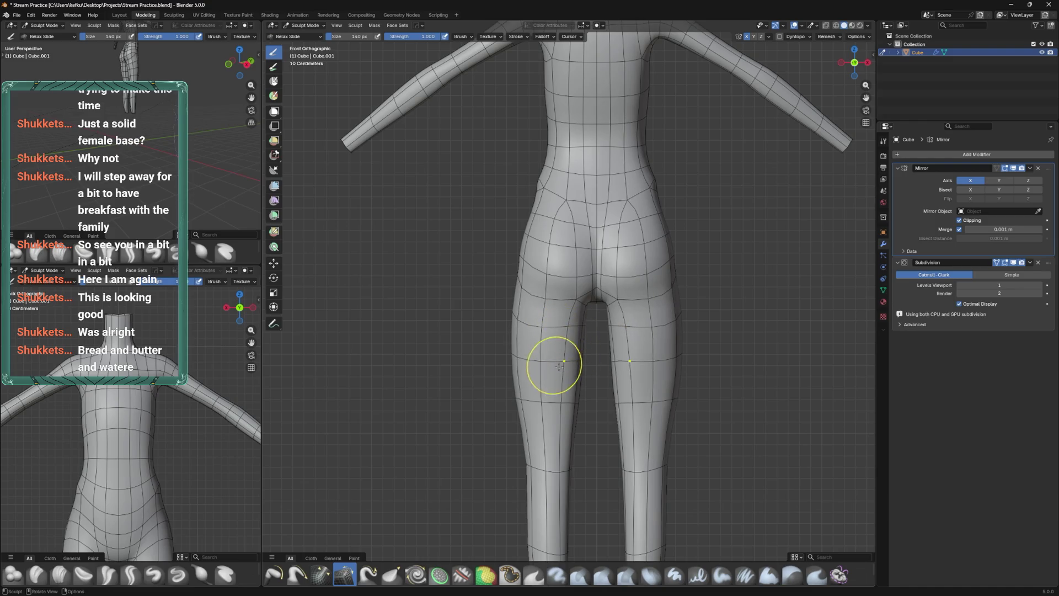
left_click_drag(566, 415, 531, 408)
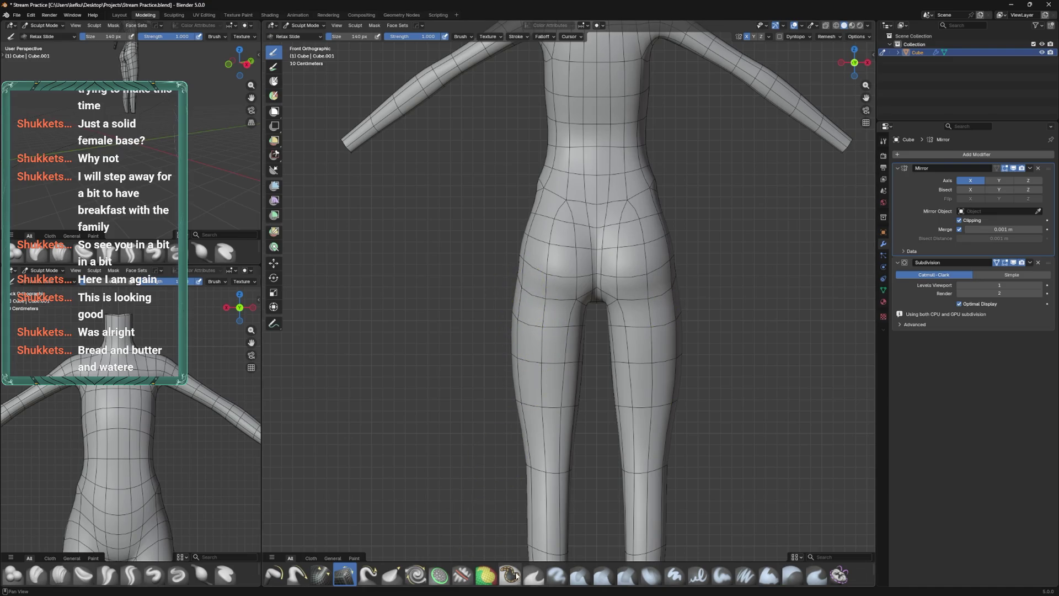
scroll("up", 3)
Switch to the Elastic Grab brush at 125 px, undo a stray stretch, and view from behind
left_click(698, 574)
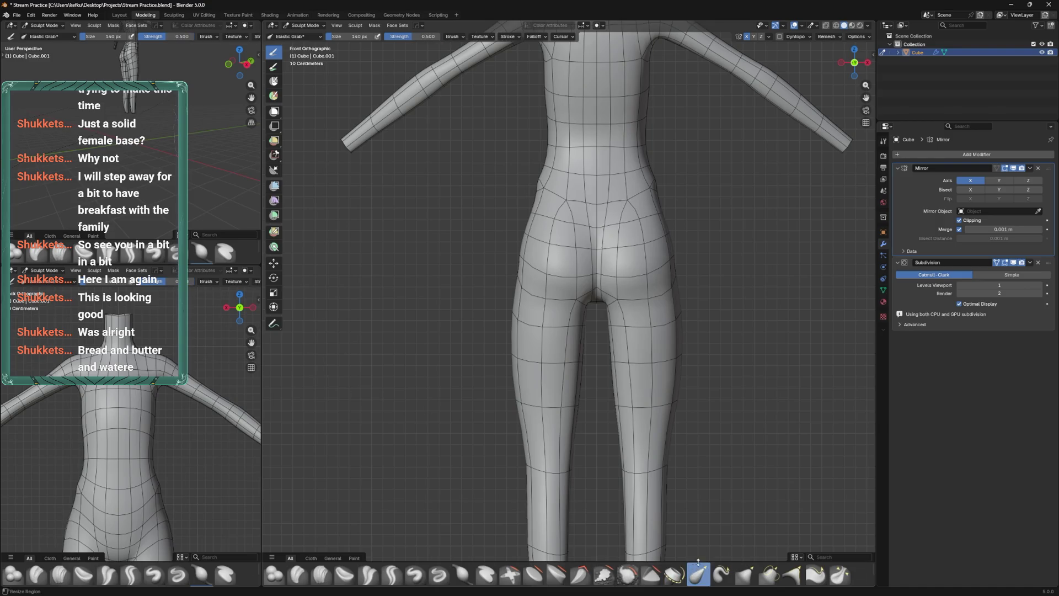
left_click_drag(521, 298, 519, 286)
key("ctrl+z")
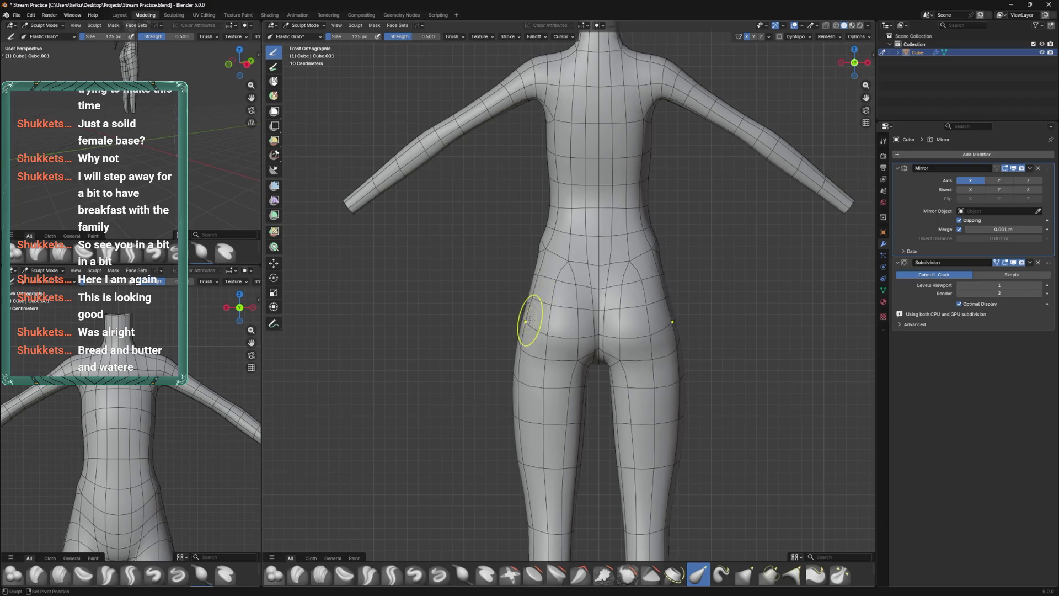
scroll("down", 3)
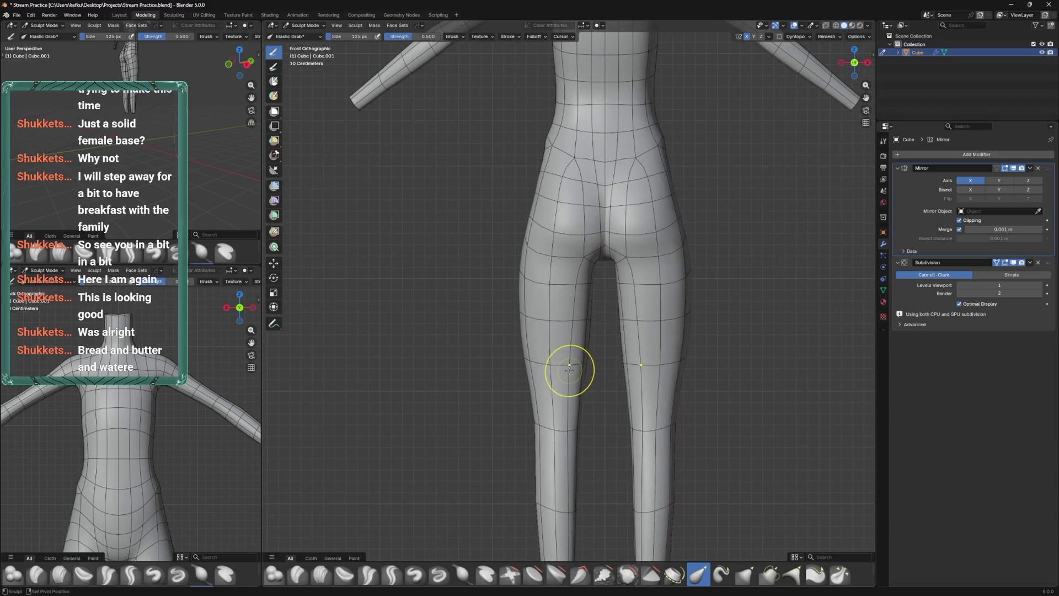
left_click_drag(546, 361, 582, 347)
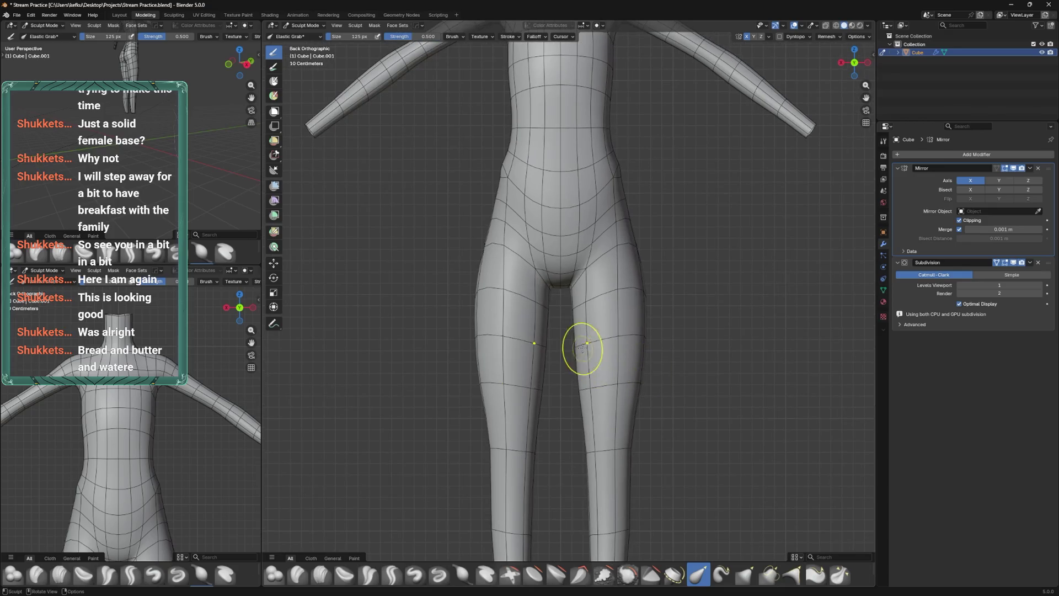
Resize the brush to 131 px, pull the thigh outline smoother, and save
key("f")
left_click(591, 298)
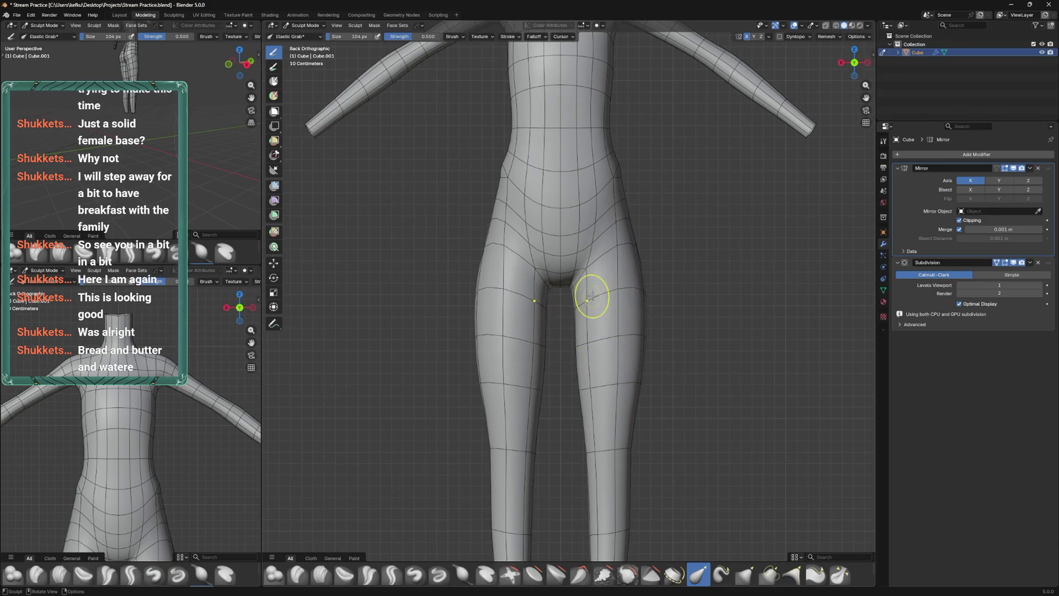
key("f")
left_click_drag(641, 342, 586, 386)
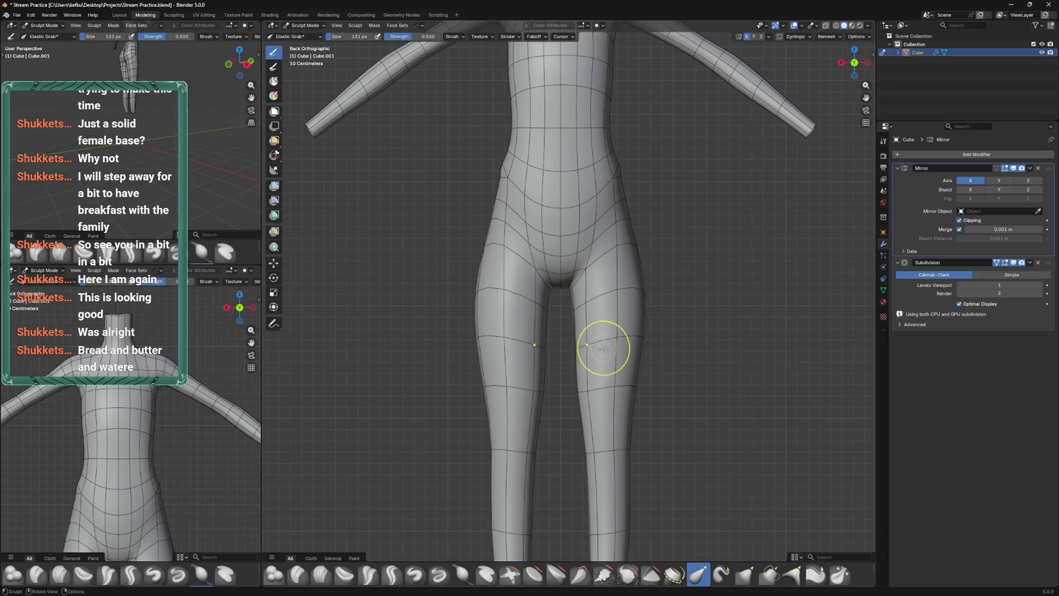
scroll("down", 3)
scroll("up", 3)
scroll("down", 3)
key("ctrl+s")
Inspect the hip profile from side, rear and front views, briefly checking in Edit Mode
key("ctrl+KP_3")
key("ctrl+KP_1")
key("ctrl+KP_3")
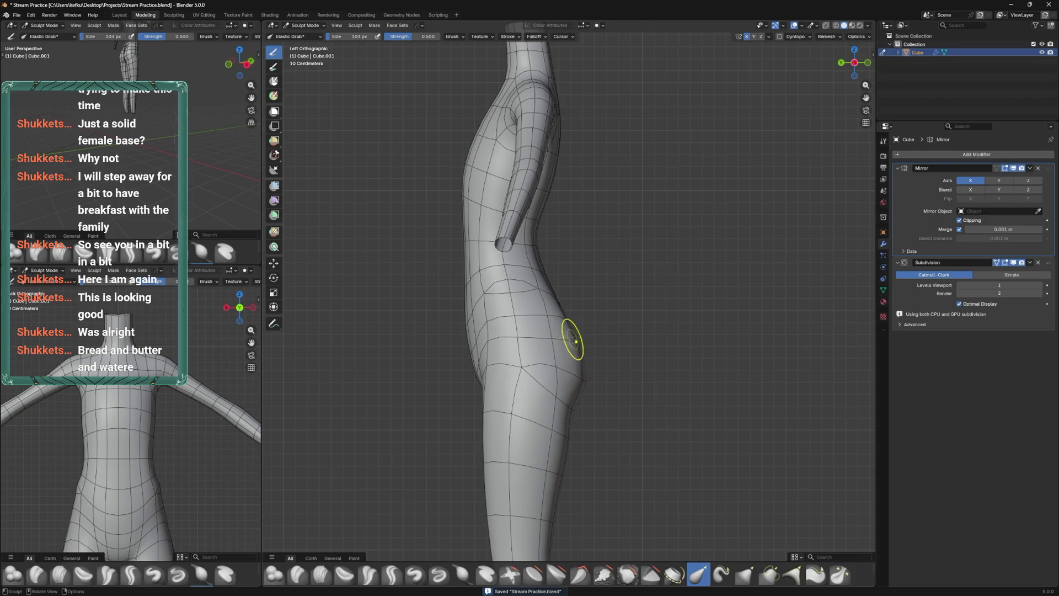
left_click_drag(580, 325, 523, 352)
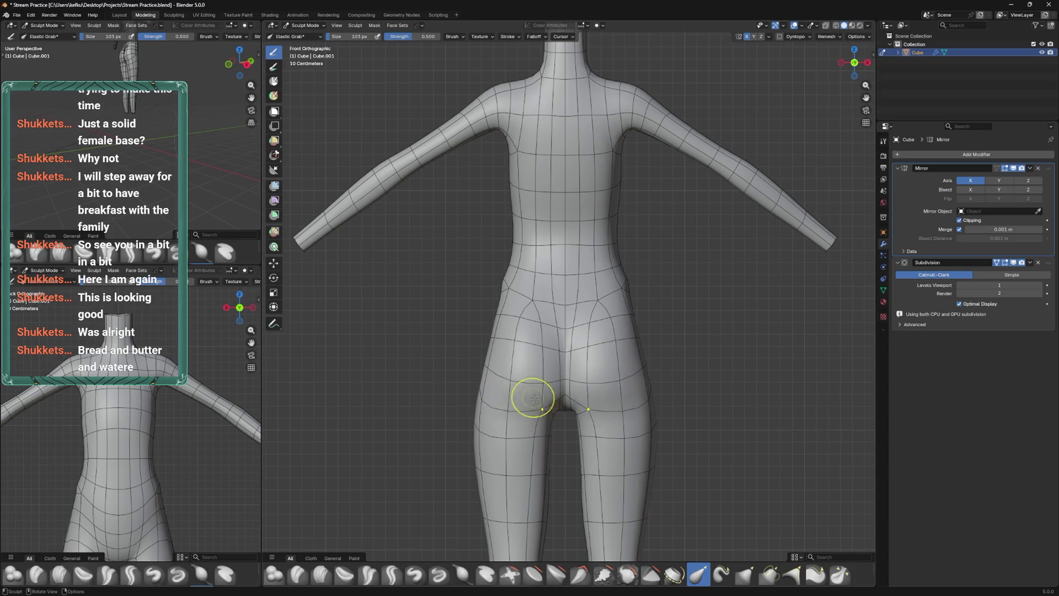
key("Tab")
left_click_drag(539, 367, 574, 402)
key("Tab")
Enlarge the Elastic Grab brush to 165 px and pull the buttocks and hips rounder
key("f")
left_click(587, 462)
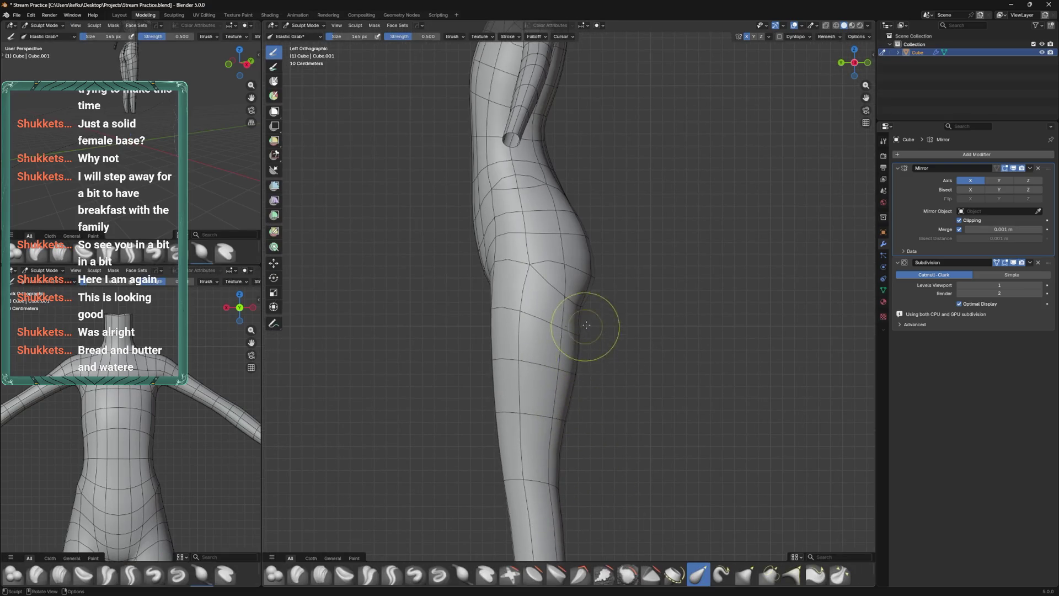
left_click_drag(586, 325, 650, 390)
key("f")
left_click(539, 315)
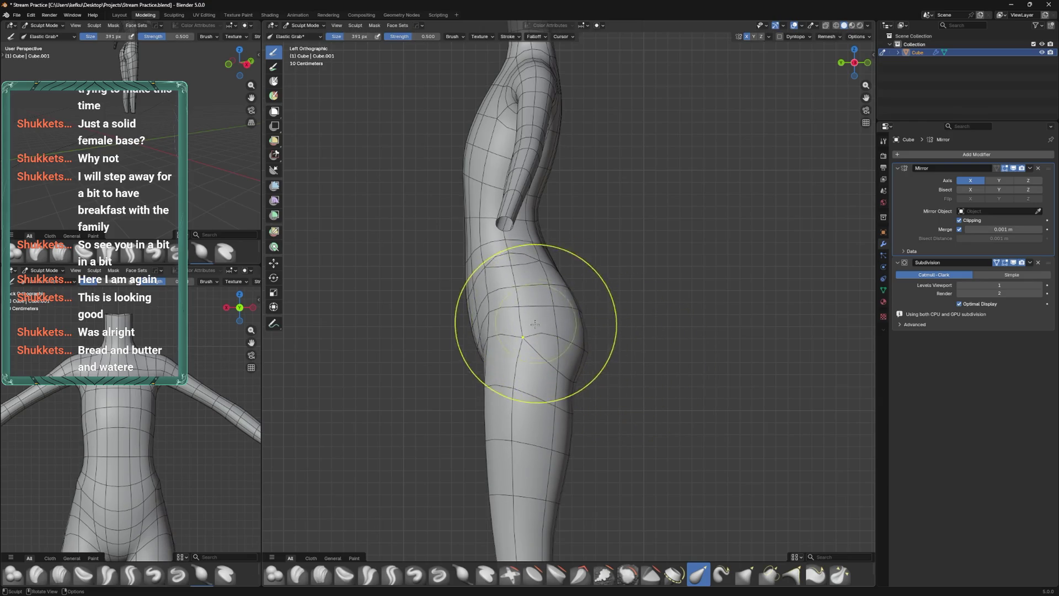
left_click_drag(535, 324, 586, 315)
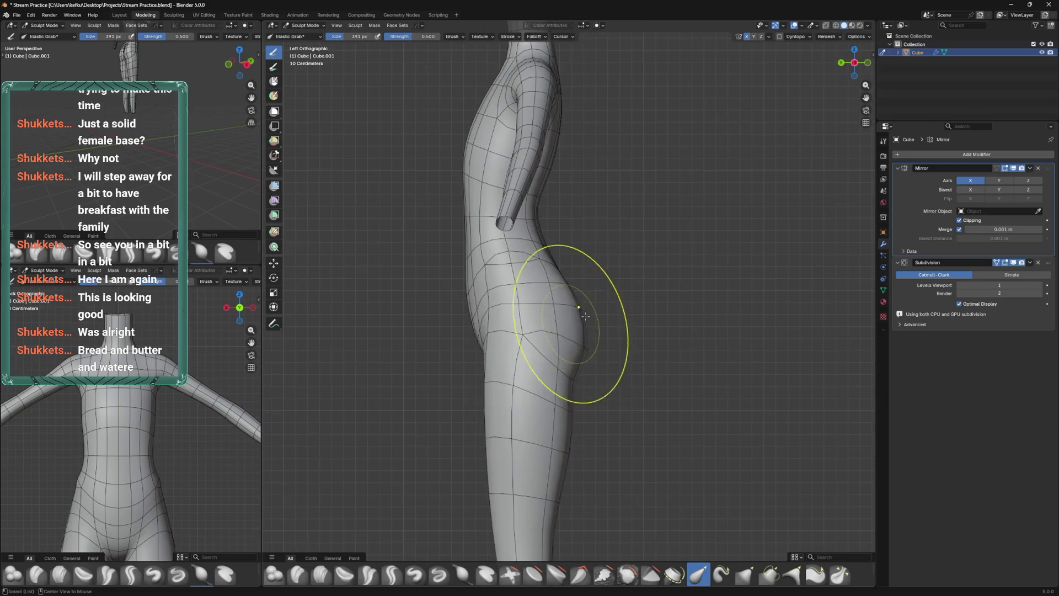
left_click_drag(556, 350, 544, 438)
key("f")
left_click(525, 382)
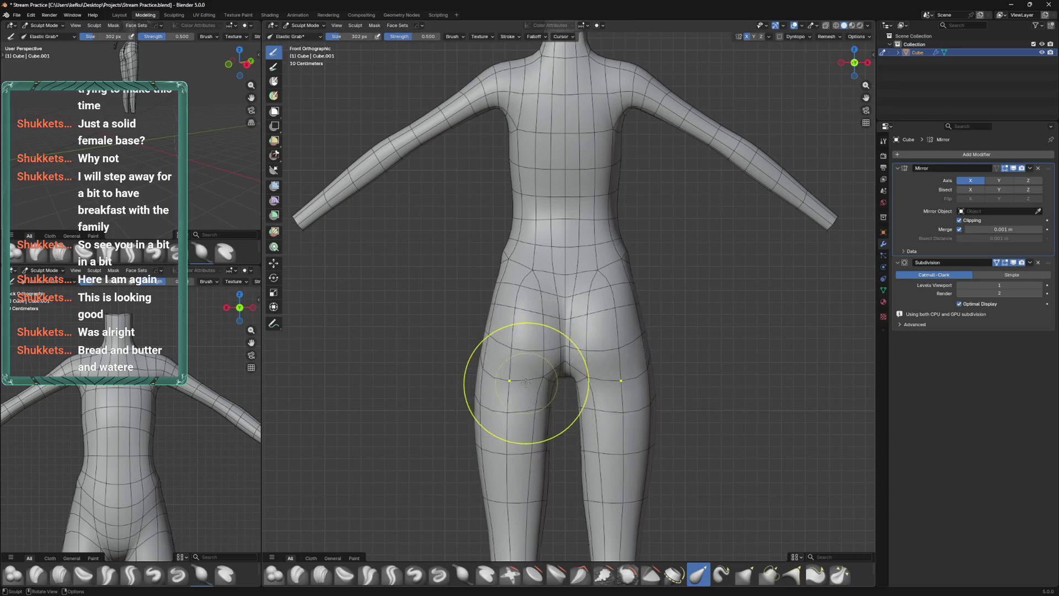
key("Tab")
Select the thigh edge loop just above and move it into a new position
key("g")
right_click(524, 414)
key("g")
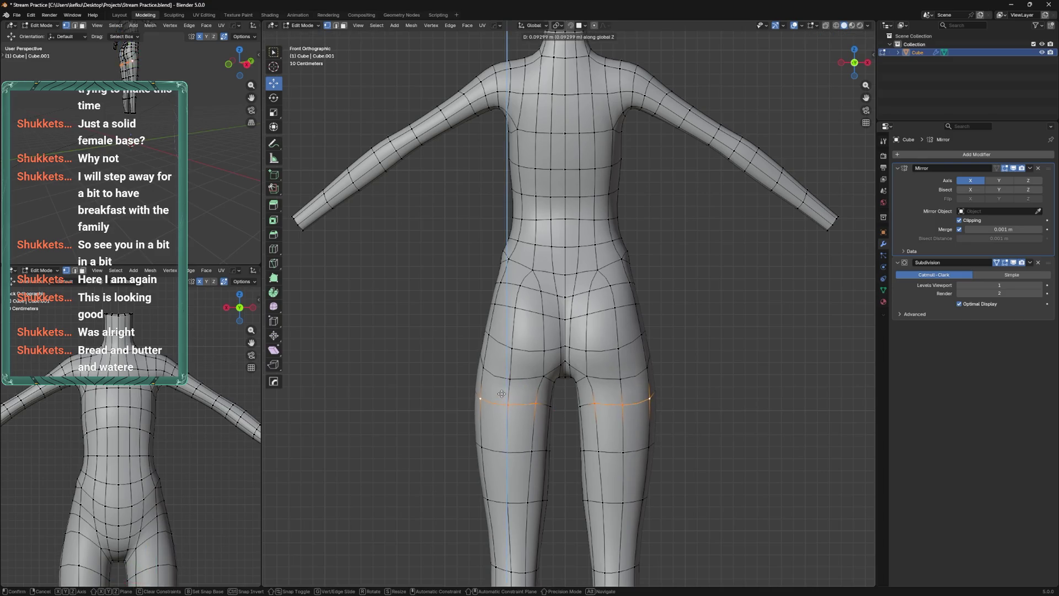
right_click(507, 408)
left_click(522, 380)
key("g")
left_click(523, 379)
Slide the thigh loop along the leg while viewing the body from the left side
key("Tab")
key("ctrl+Tab")
left_click(527, 386)
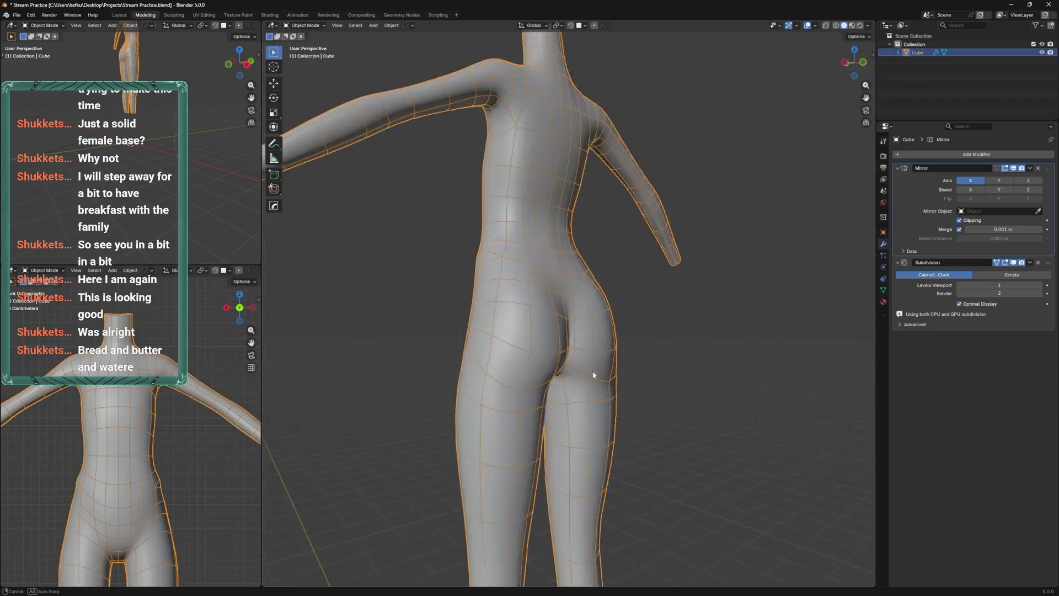
key("ctrl+KP_3")
key("Tab")
key("g")
key("g")
left_click(557, 329)
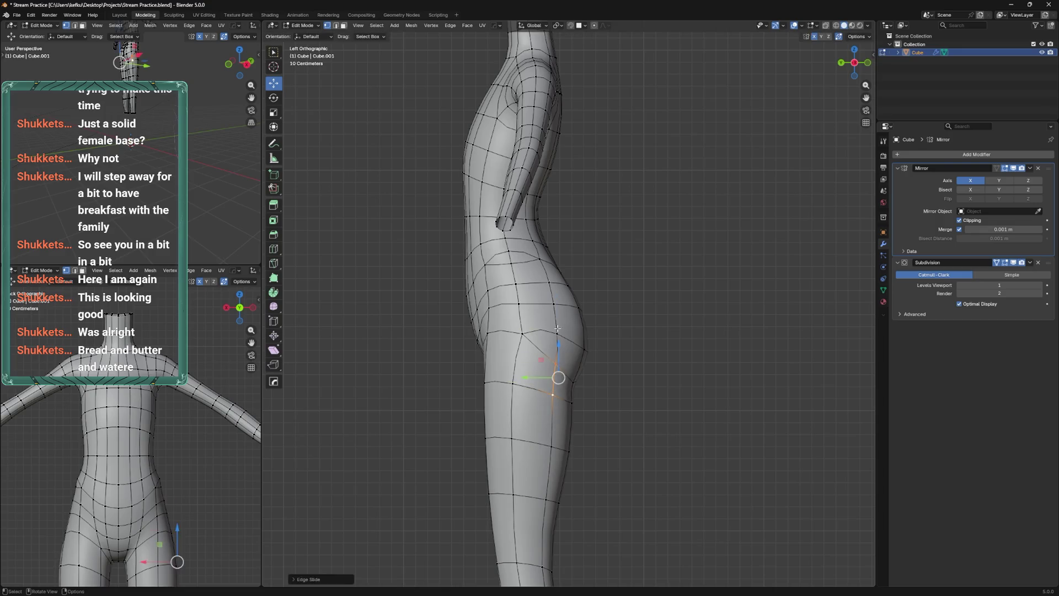
Slide a lower-back vertex upward and adjust a hip edge from the front view
left_click(550, 283)
key("g")
key("g")
left_click(554, 265)
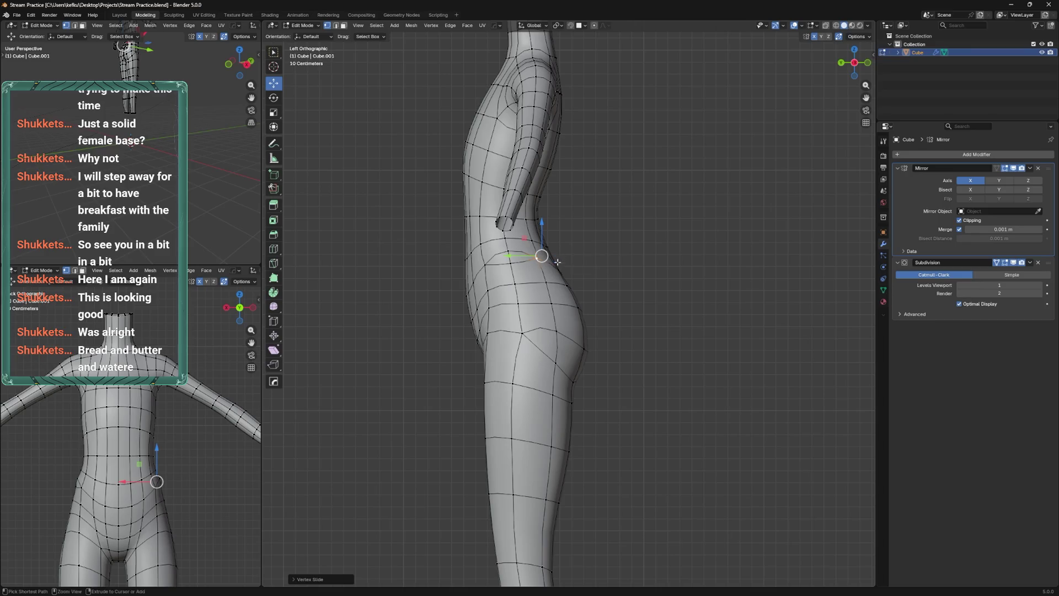
key("KP_1")
left_click(511, 381)
key("g")
key("Return")
Hide the wireframe overlay and set the Subdivision modifier's Levels Viewport to 2
key("Tab")
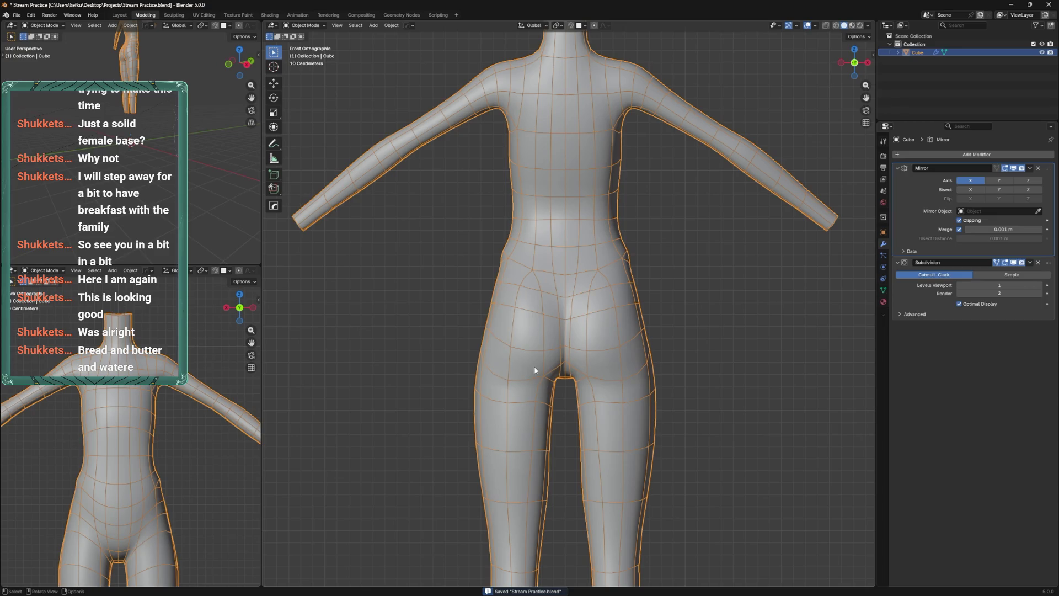
key("q")
mouse_move(534, 367)
left_click(591, 408)
left_click_drag(593, 406, 702, 347)
left_click(1037, 286)
left_click_drag(634, 364, 530, 369)
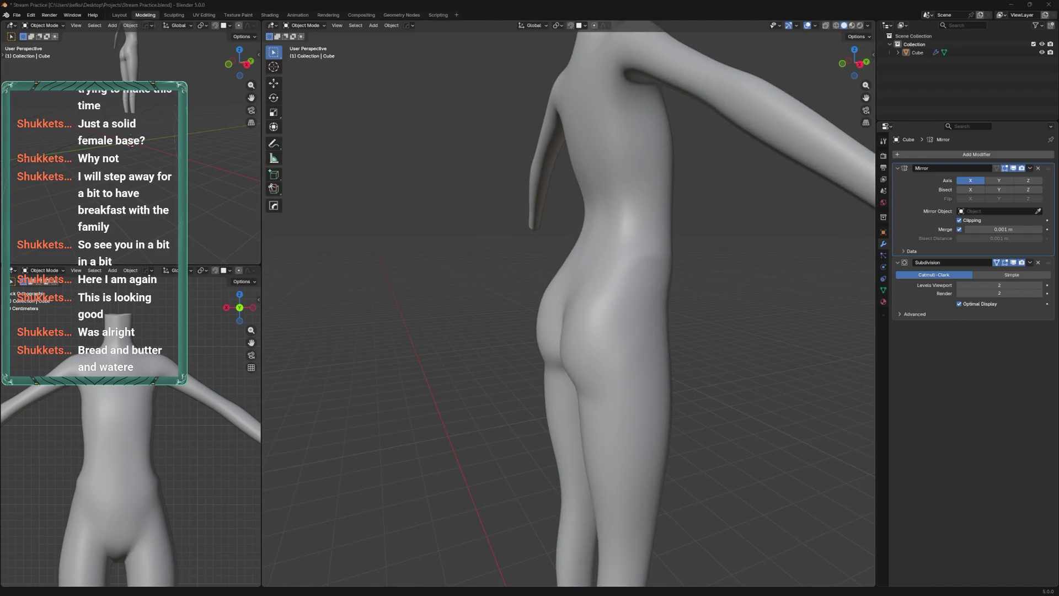
Slide the waist loop along the body from a rear view
left_click(601, 345)
key("Tab")
left_click_drag(601, 345, 517, 315)
key("Escape")
key("g")
key("g")
left_click(538, 317)
Move the hip loop into its new position and save the file
left_click_drag(538, 318, 527, 365)
left_click(516, 357)
key("g")
left_click(565, 351)
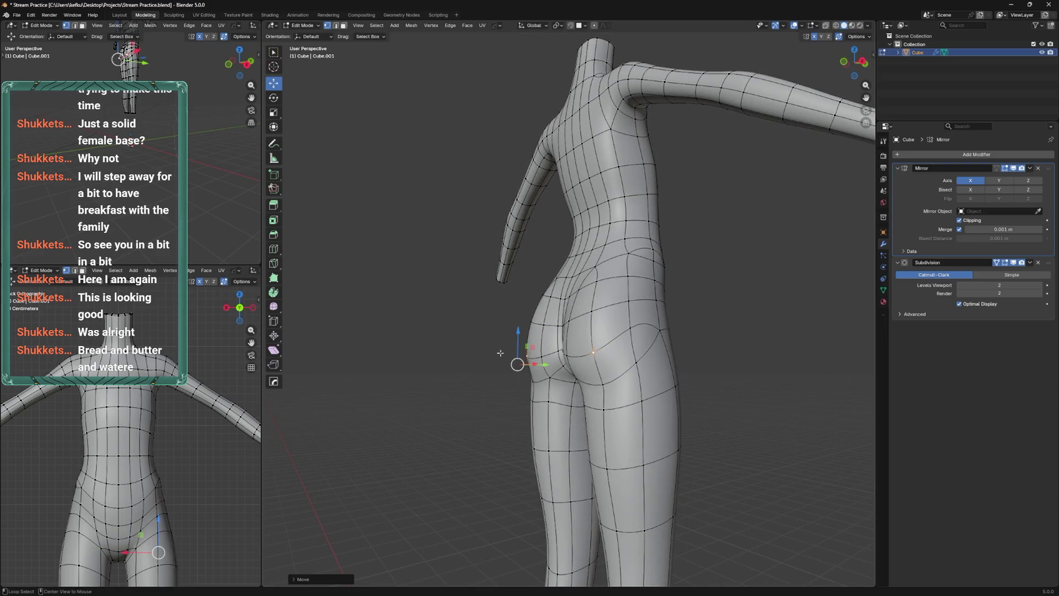
key("ctrl+KP_1")
key("ctrl+KP_3")
key("ctrl+s")
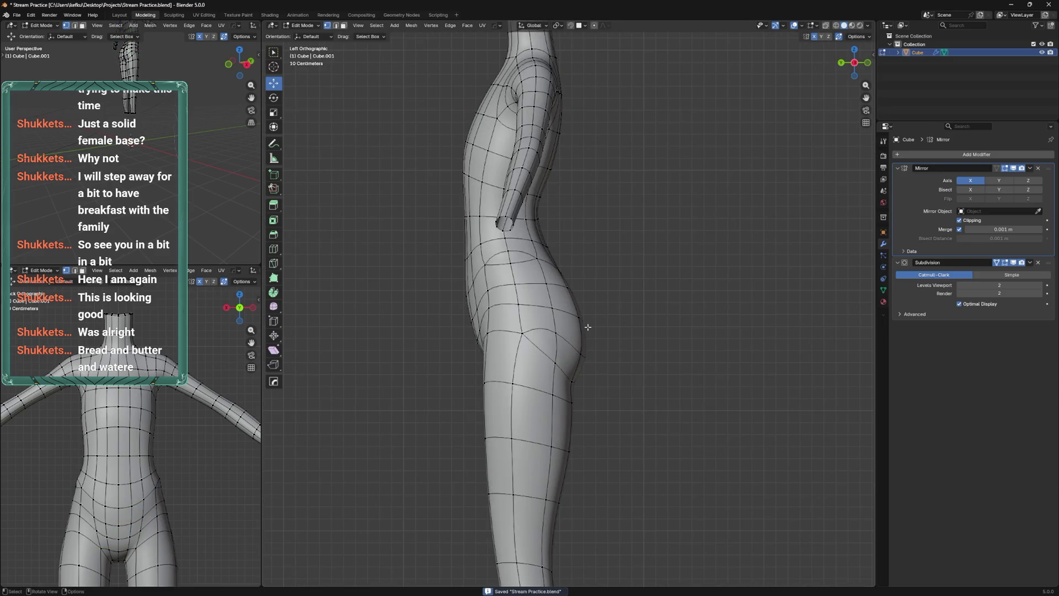
Shift a hip vertex and a centre-seam vertex along the Y axis
key("Tab")
left_click_drag(618, 306, 554, 257)
key("Tab")
scroll("up", 3)
left_click(557, 338)
left_click_drag(529, 347, 527, 323)
left_click_drag(527, 323, 558, 326)
left_click(552, 323)
left_click_drag(557, 326, 558, 326)
left_click_drag(558, 326, 561, 385)
Nudge a thigh-crease vertex and preview the smoothed buttocks from behind
left_click(526, 433)
left_click_drag(526, 433, 563, 436)
key("Tab")
left_click_drag(548, 407, 624, 361)
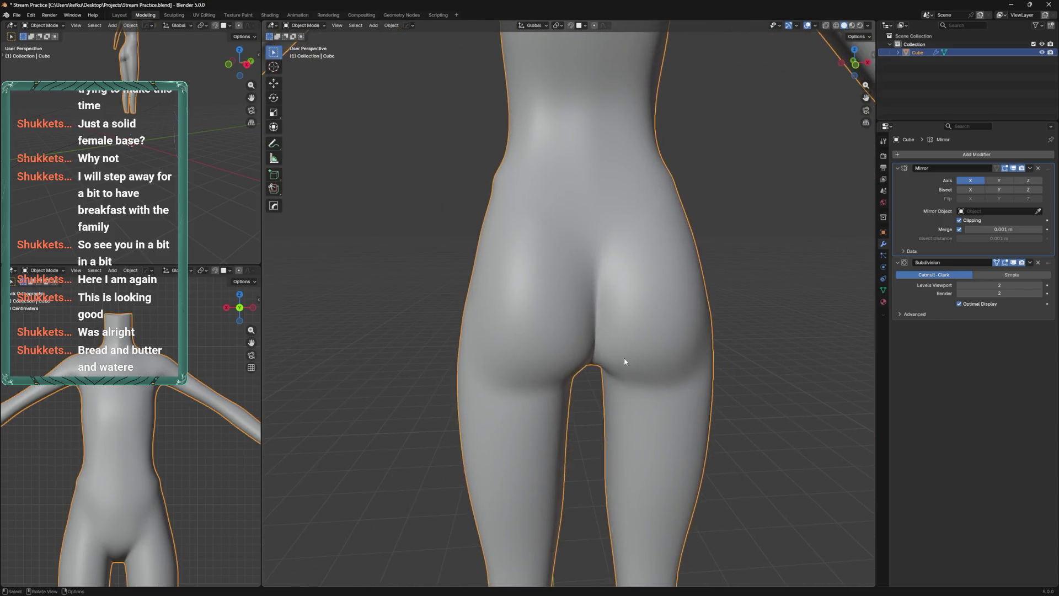
key("Tab")
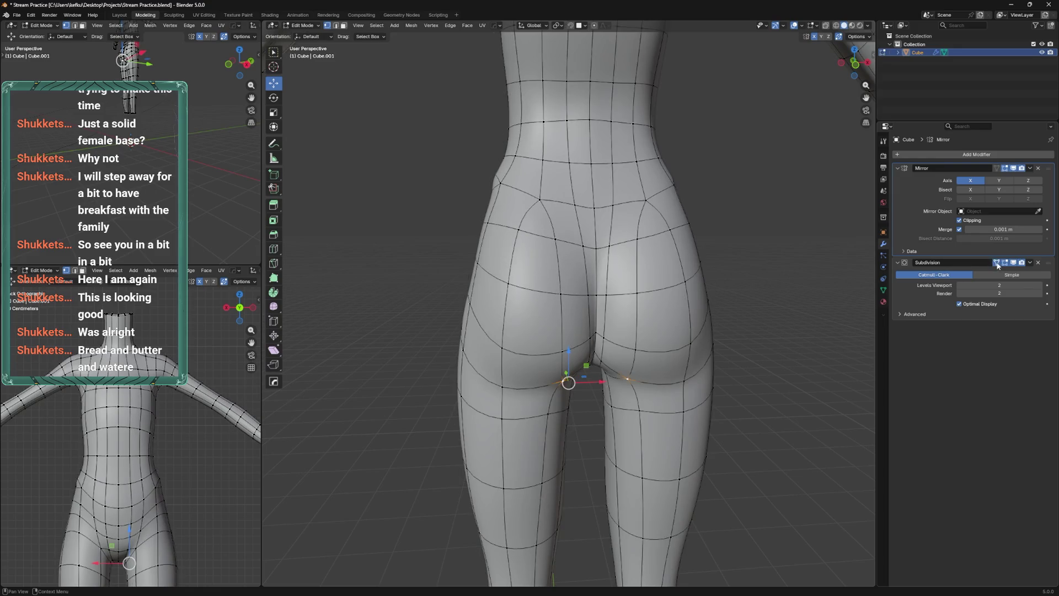
left_click(1005, 171)
left_click(1006, 170)
Turn the second viewport to the front with its wireframe hidden, then select a left-hip vertex
left_click_drag(135, 472, 227, 409)
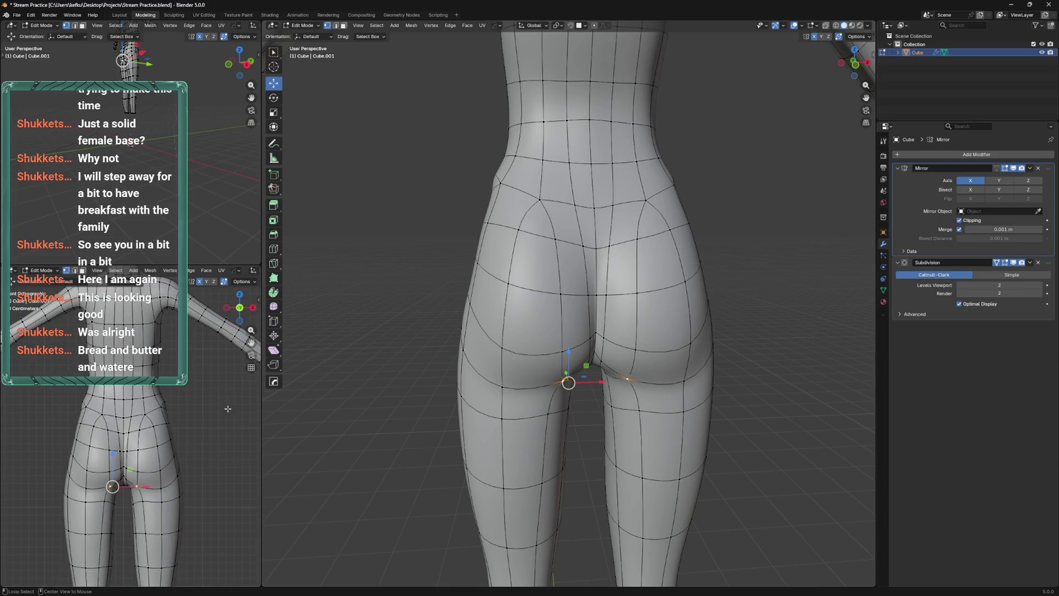
scroll("up", 3)
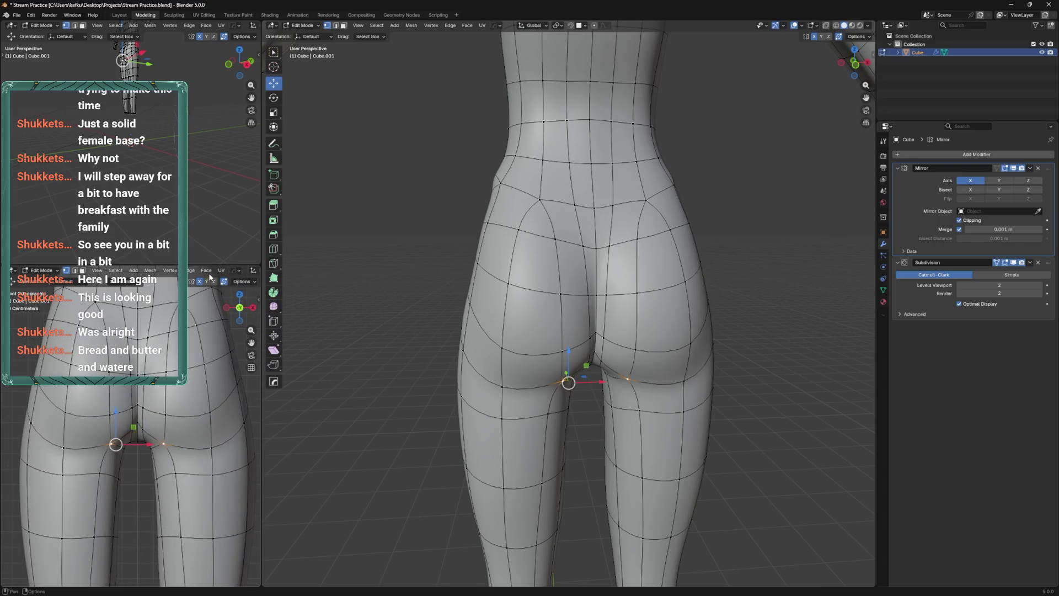
scroll("down", 3)
scroll("down", 3)
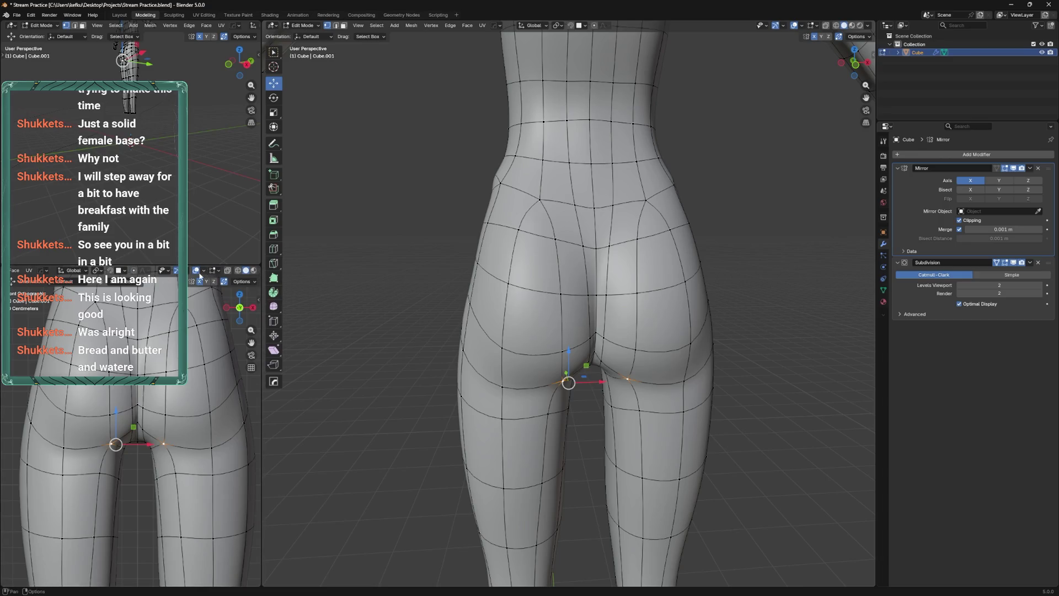
left_click(197, 271)
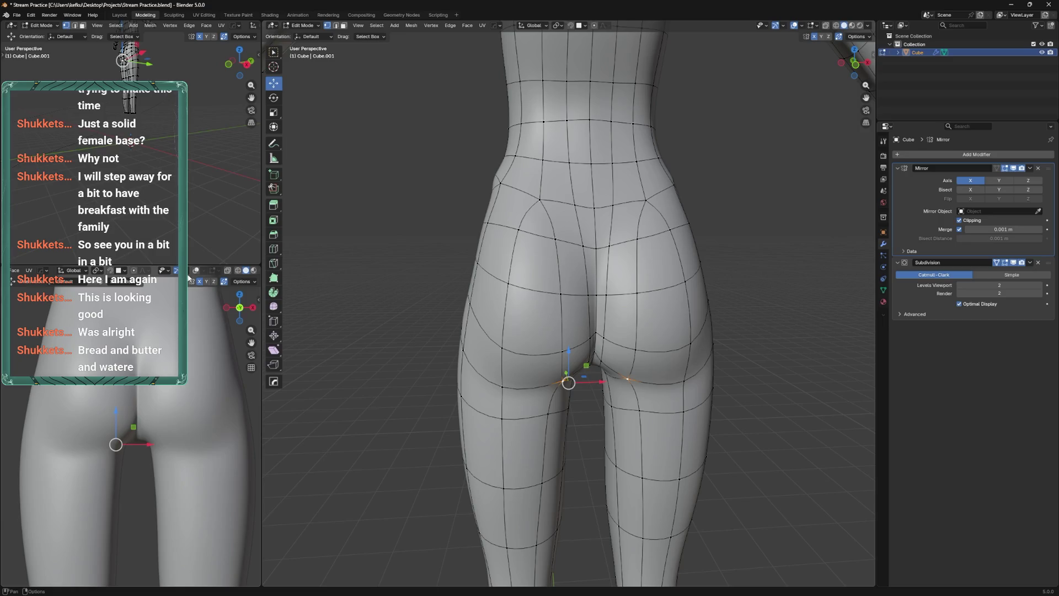
left_click_drag(444, 329, 450, 287)
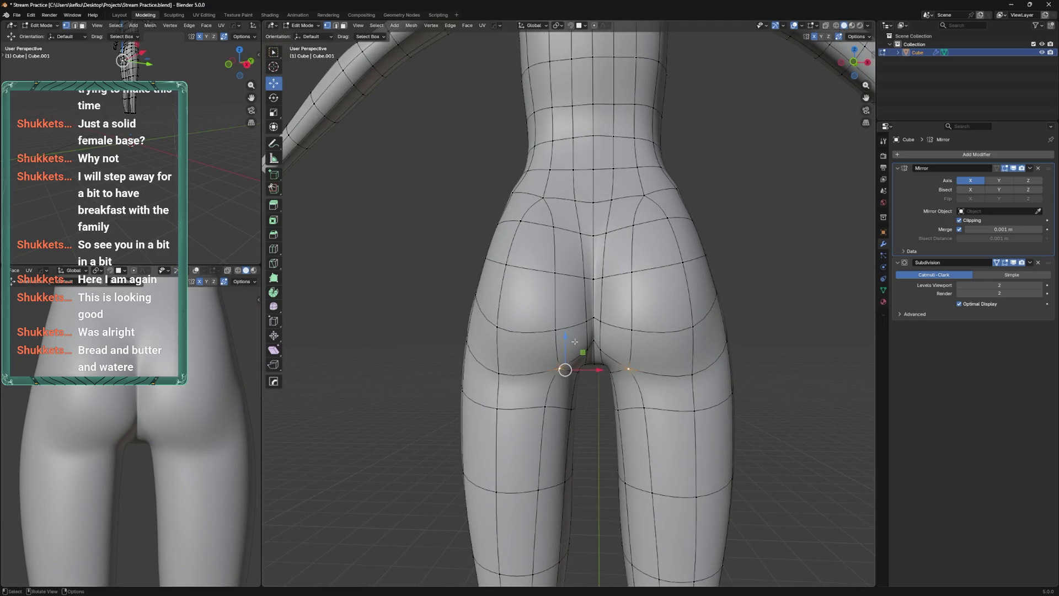
left_click(498, 373)
left_click_drag(530, 371, 617, 415)
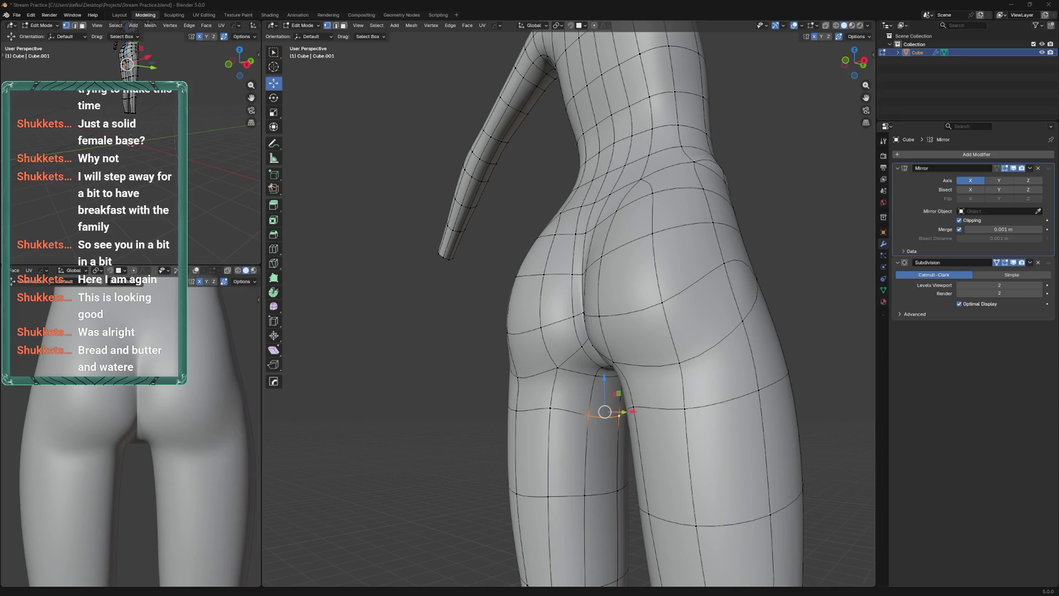
Slide the inner-thigh edge and vertex along the leg
left_click_drag(480, 311, 640, 369)
key("g")
key("g")
left_click(601, 396)
key("g")
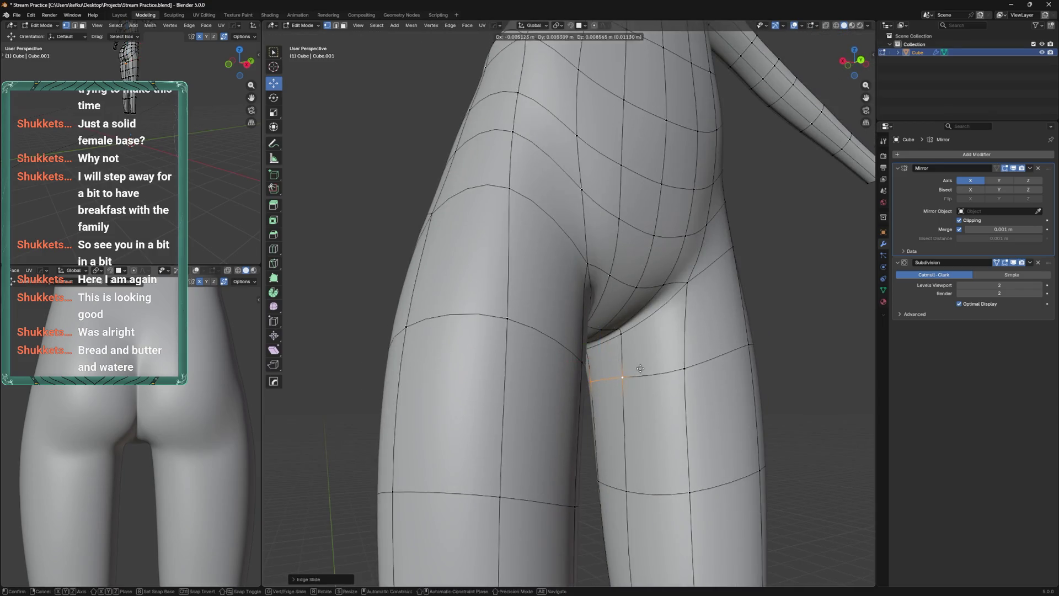
left_click(640, 369)
key("g")
key("g")
left_click(646, 364)
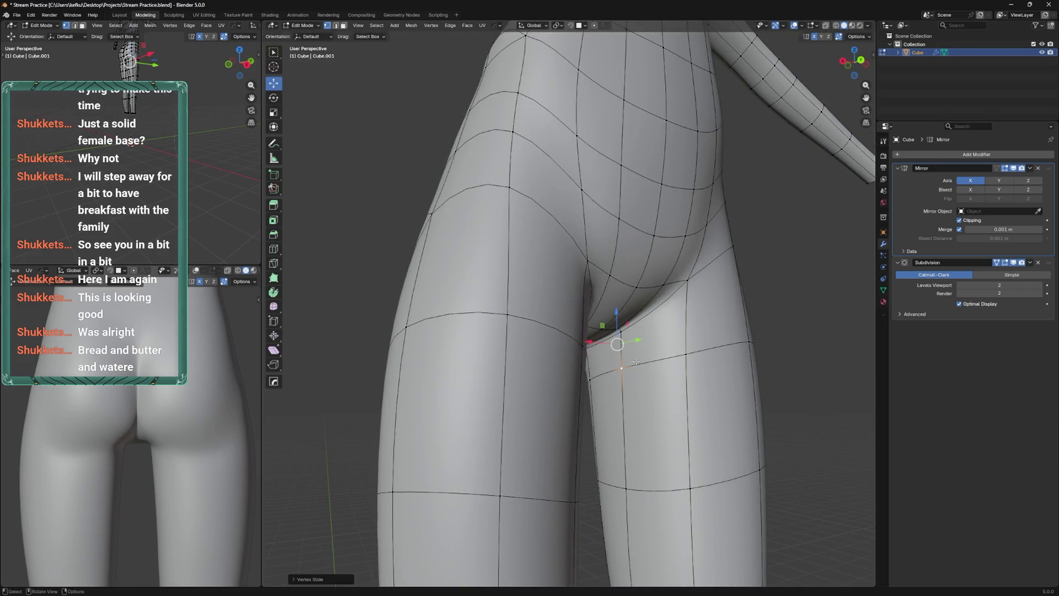
Slide the selected thigh loops down the legs in X-ray view
scroll("down", 3)
left_click_drag(636, 362, 626, 401)
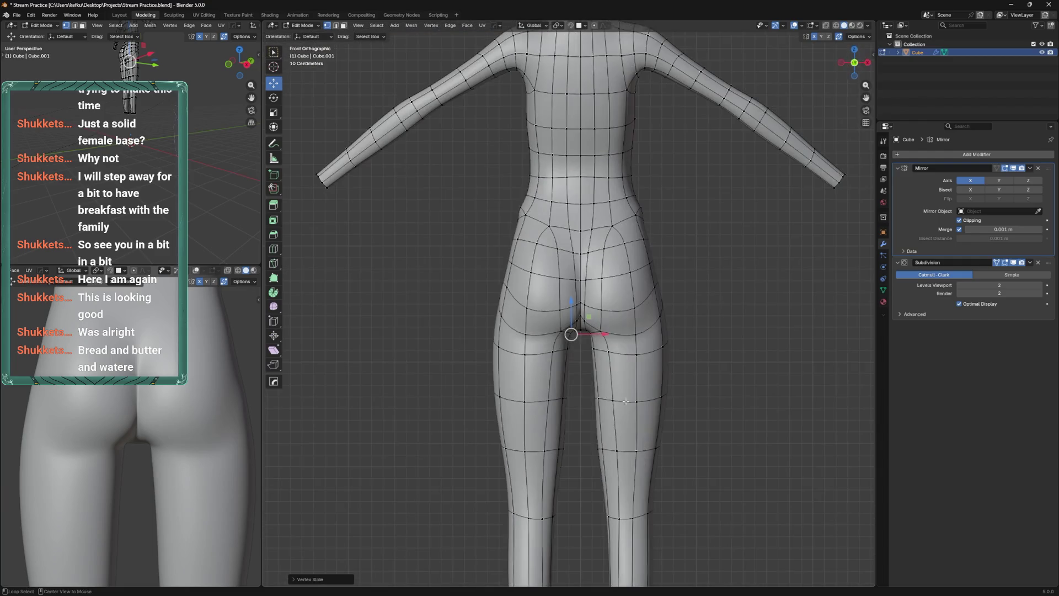
key("alt+z")
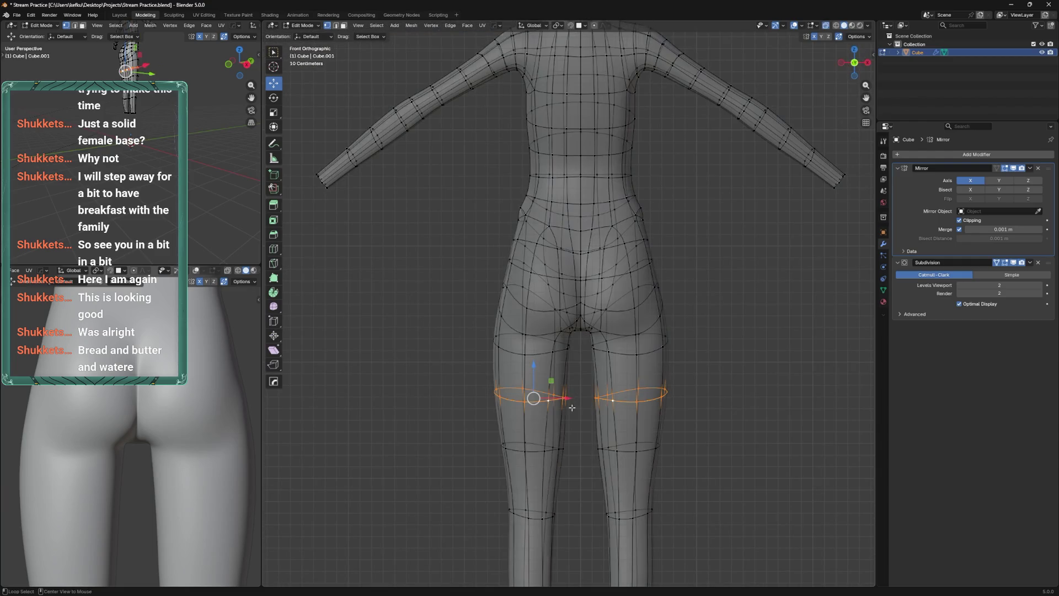
key("g")
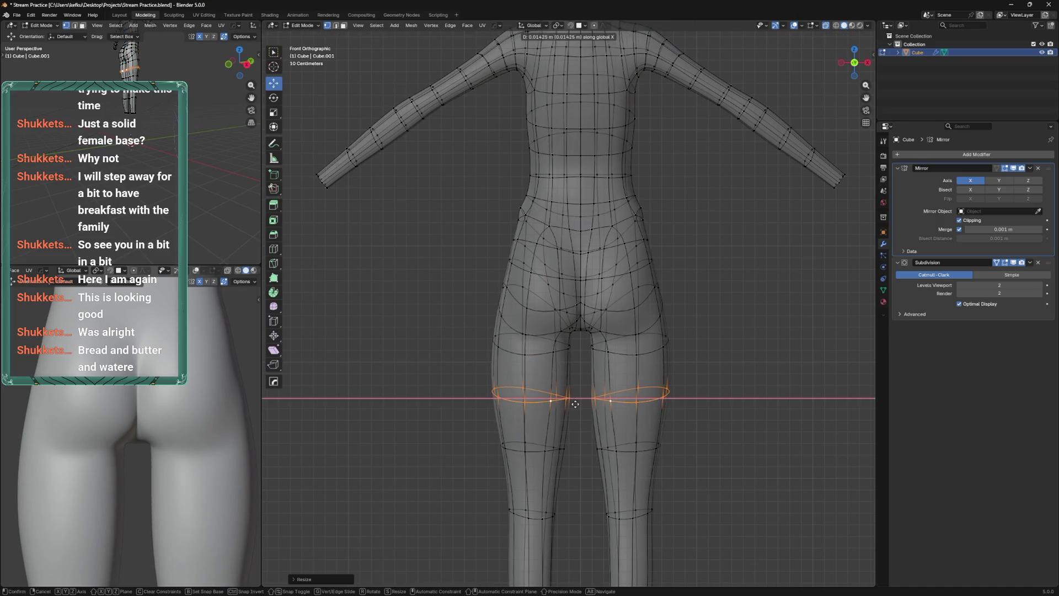
key("g")
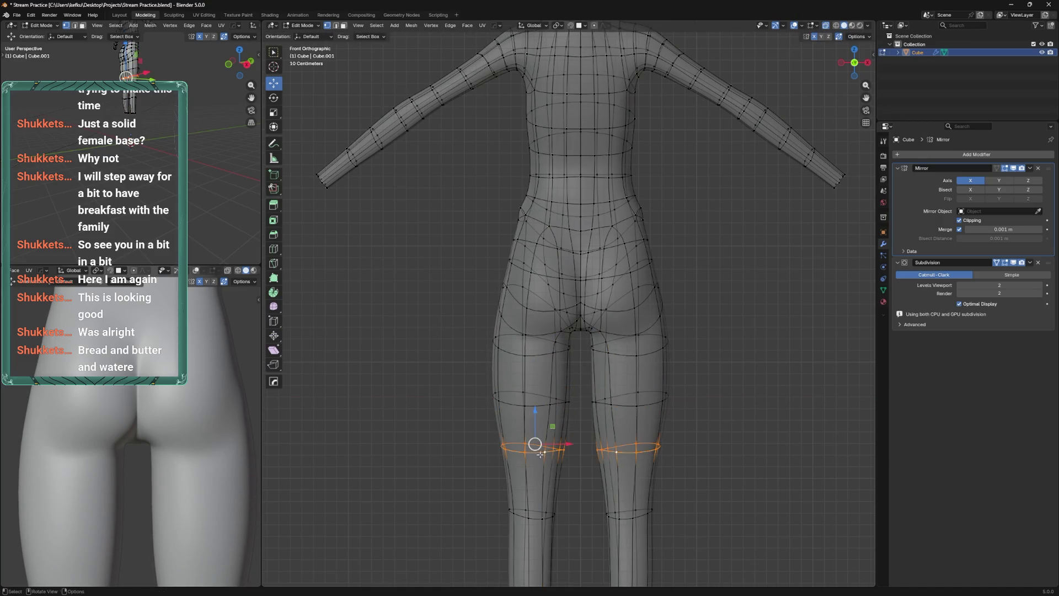
left_click(542, 462)
key("ctrl+KP_1")
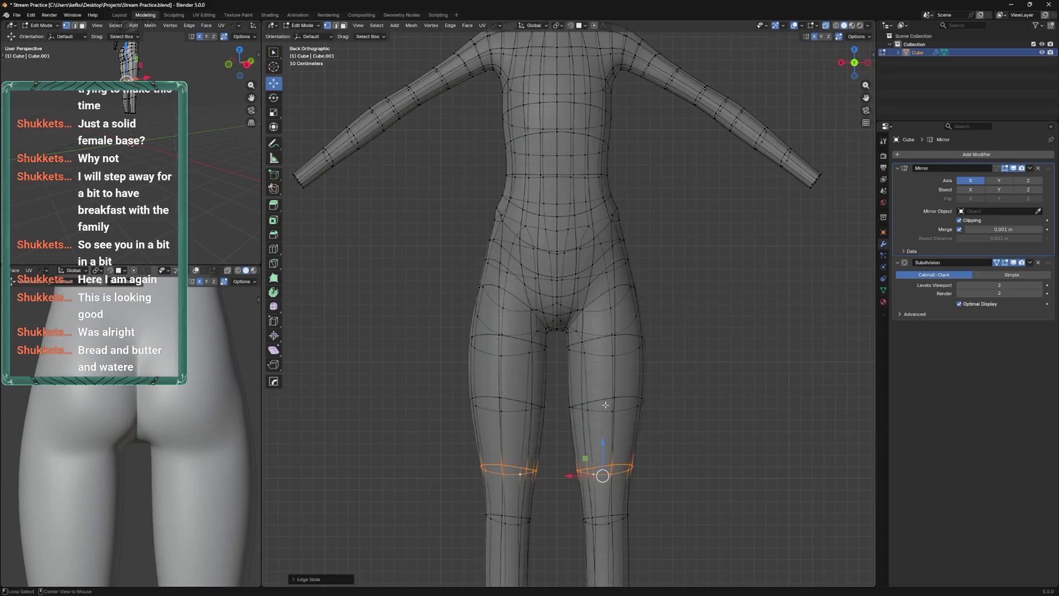
Smooth the thigh loops with Smooth Vertices from Quick Favorites instead of scaling them
key("g")
key("s")
left_click(663, 400)
key("ctrl+z")
key("shift+q")
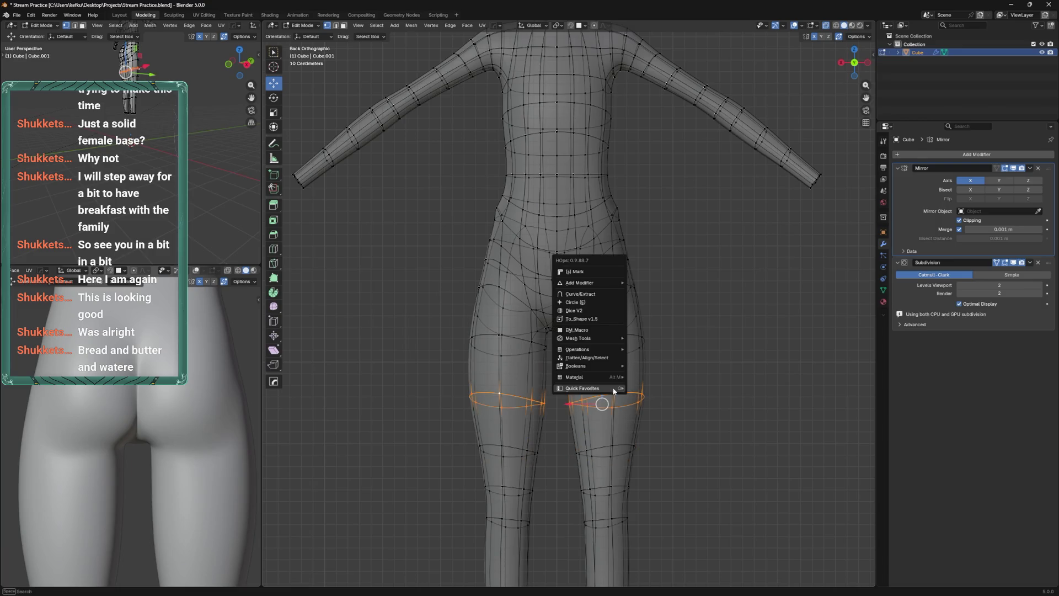
mouse_move(612, 388)
left_click(657, 392)
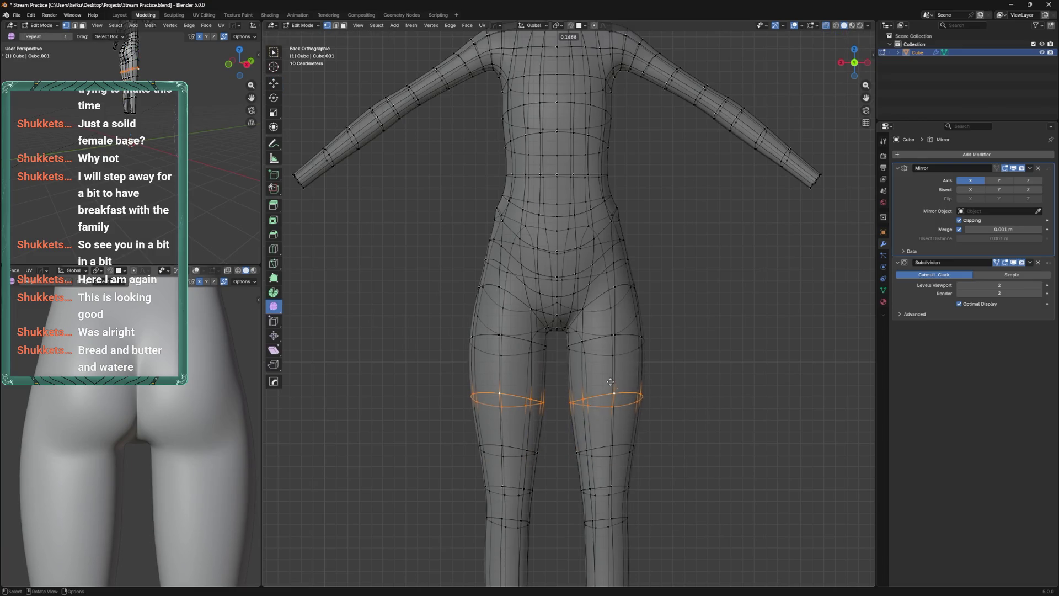
Raise the thigh loops vertically with G Z and save Stream Practice.blend
key("g")
key("z")
left_click(644, 366)
key("Tab")
scroll("down", 3)
left_click_drag(643, 335, 567, 315)
scroll("up", 3)
key("Tab")
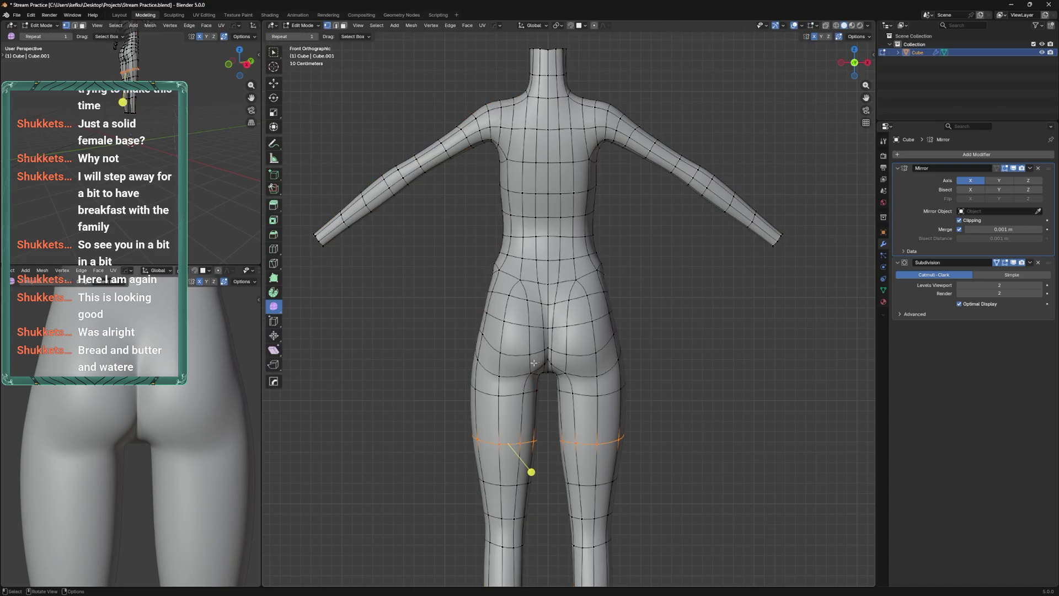
scroll("up", 3)
key("ctrl+s")
Slide a thigh loop up under the buttocks
left_click_drag(501, 375, 592, 348)
key("g")
key("g")
left_click(533, 351)
key("ctrl+Tab")
scroll("down", 3)
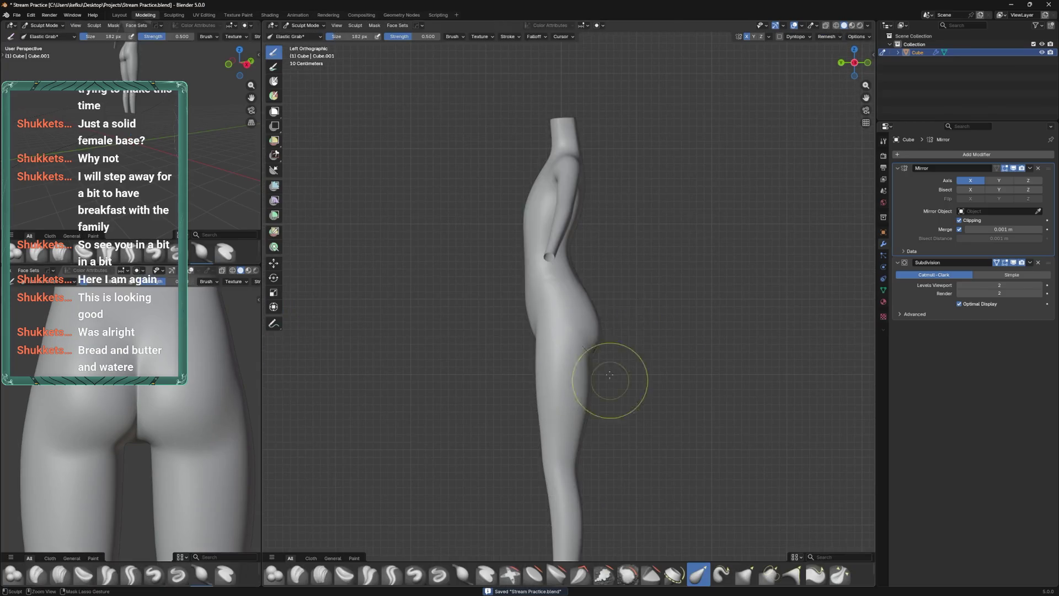
Reshape the hip profile and side silhouette with a large Elastic Grab brush
left_click_drag(588, 353, 582, 344)
key("f")
left_click(568, 442)
left_click_drag(571, 439, 559, 498)
Shrink the brush to 443, 331, 254, then 206 px to refine the curves
key("f")
left_click(552, 378)
key("f")
left_click(546, 309)
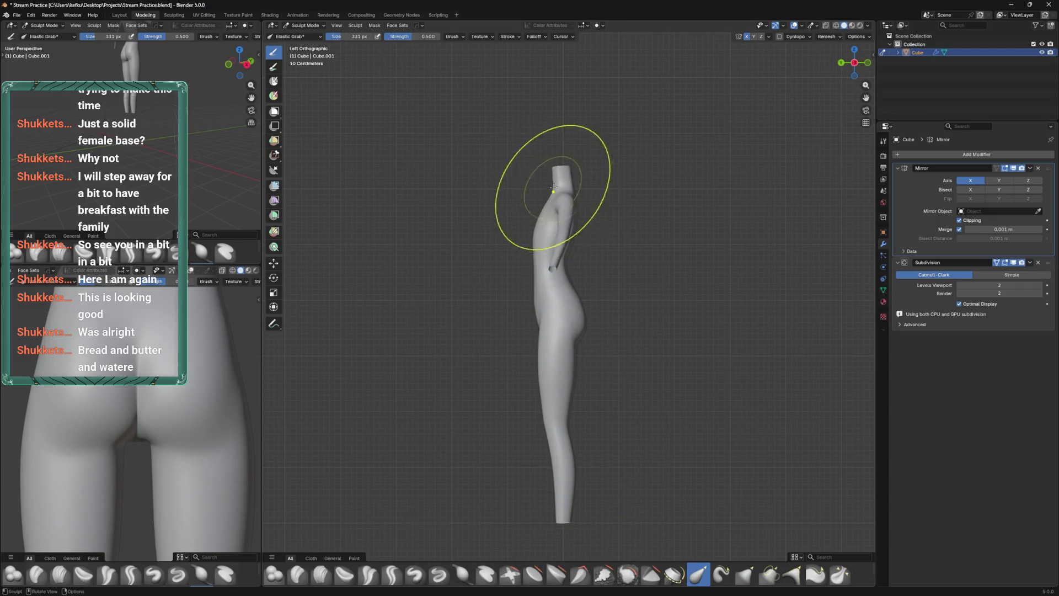
key("f")
left_click(577, 210)
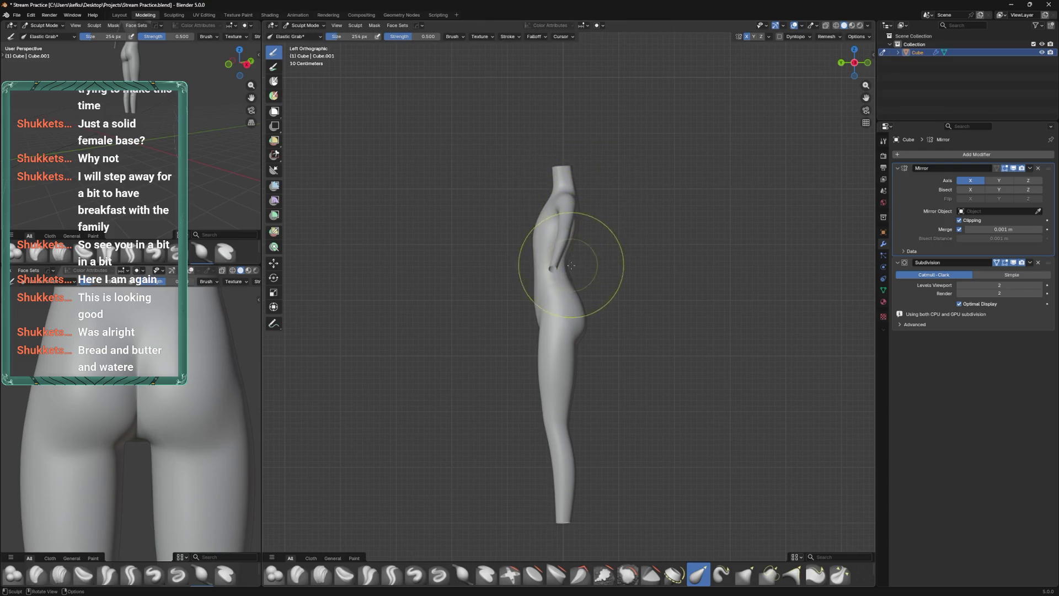
left_click(578, 406)
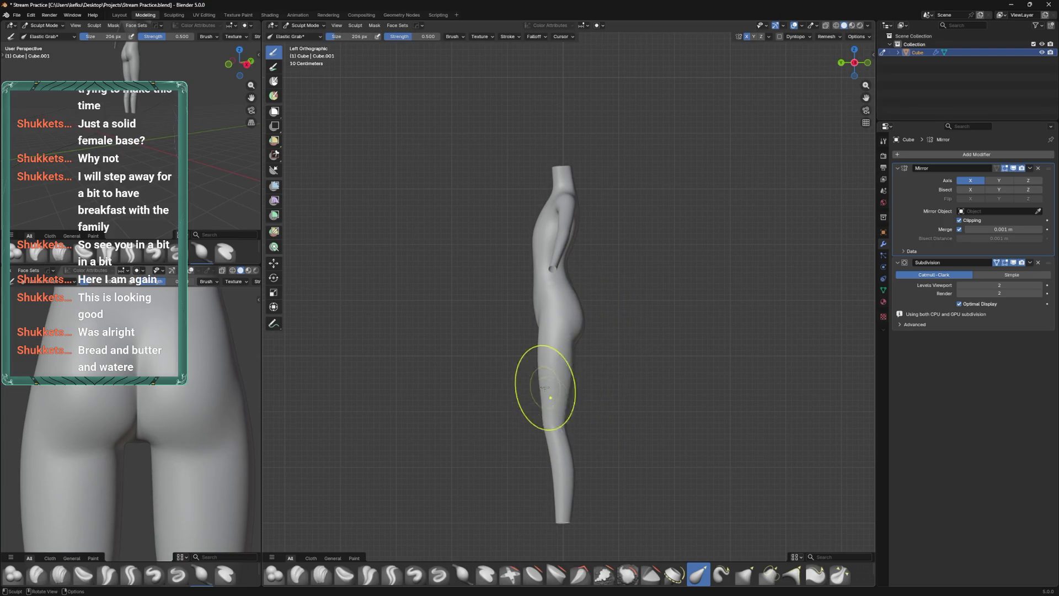
Review the sculpt from front, side and back, save, and select two hip vertices in Edit Mode
key("KP_1")
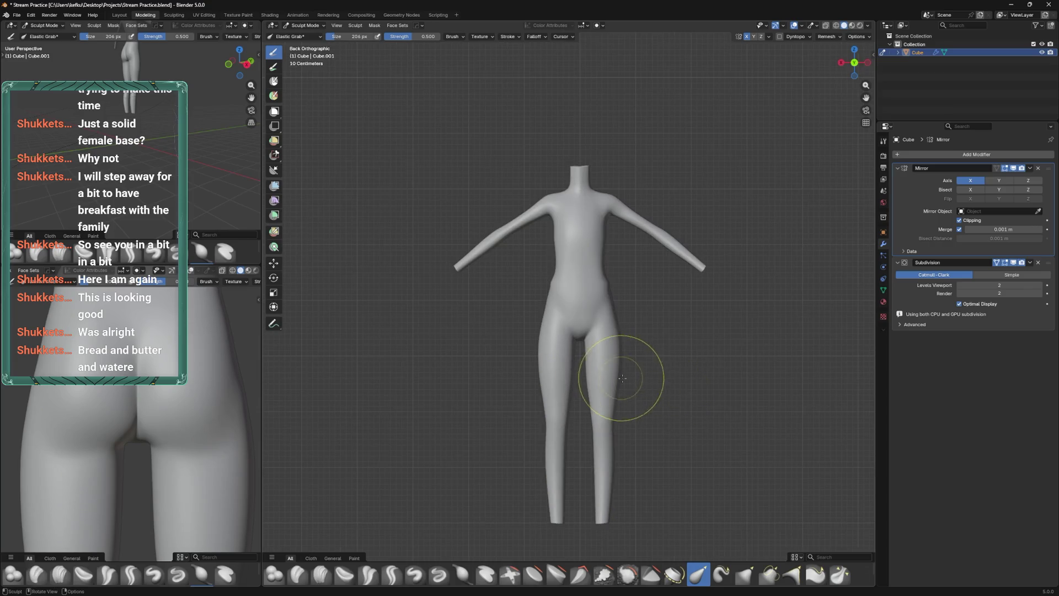
key("KP_3")
key("ctrl+KP_1")
left_click_drag(598, 348, 622, 324)
key("Tab")
scroll("up", 3)
key("ctrl+s")
left_click_drag(552, 348, 518, 365)
left_click(512, 348)
Dissolve the old hip edge loop and cut a new loop around the hip
key("x")
left_click(550, 365)
key("ctrl+r")
left_click(545, 367)
left_click(518, 364)
Switch to vertex selection, check the new hip loop from angled and side views, and save
key("1")
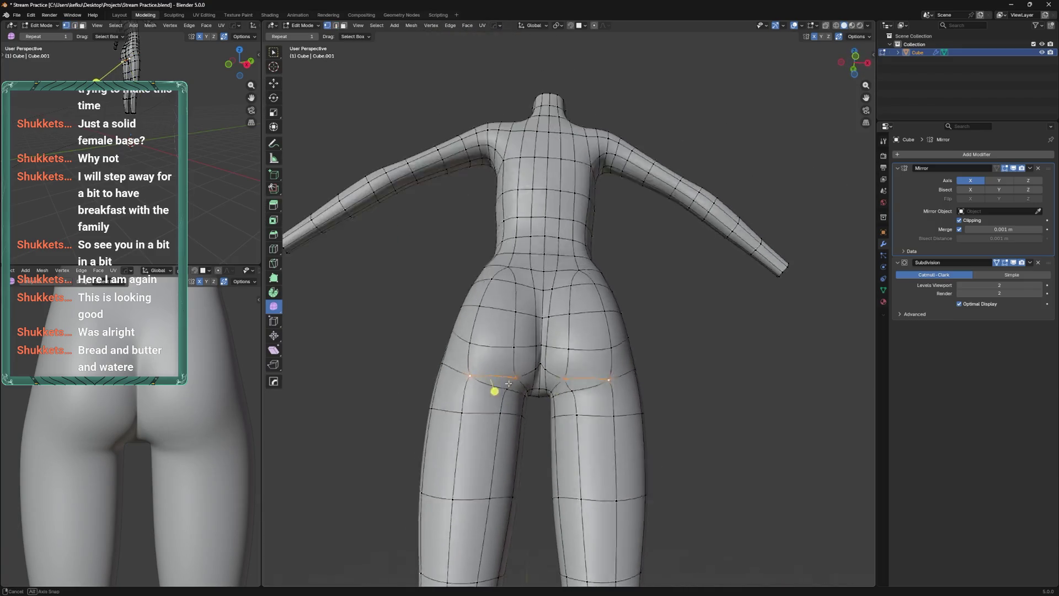
key("ctrl+Tab")
left_click_drag(494, 419, 568, 432)
key("Tab")
left_click_drag(465, 402, 503, 322)
key("ctrl+s")
Dissolve the selected hip edge
right_click(552, 376)
key("Escape")
key("x")
left_click(542, 390)
Move and edge-slide the hip and under-buttock vertices into a cleaner crease
left_click_drag(490, 326, 502, 292)
left_click_drag(501, 292, 557, 298)
left_click_drag(556, 298, 560, 300)
left_click_drag(560, 301, 571, 382)
key("g")
left_click(556, 342)
key("g")
key("g")
left_click(594, 293)
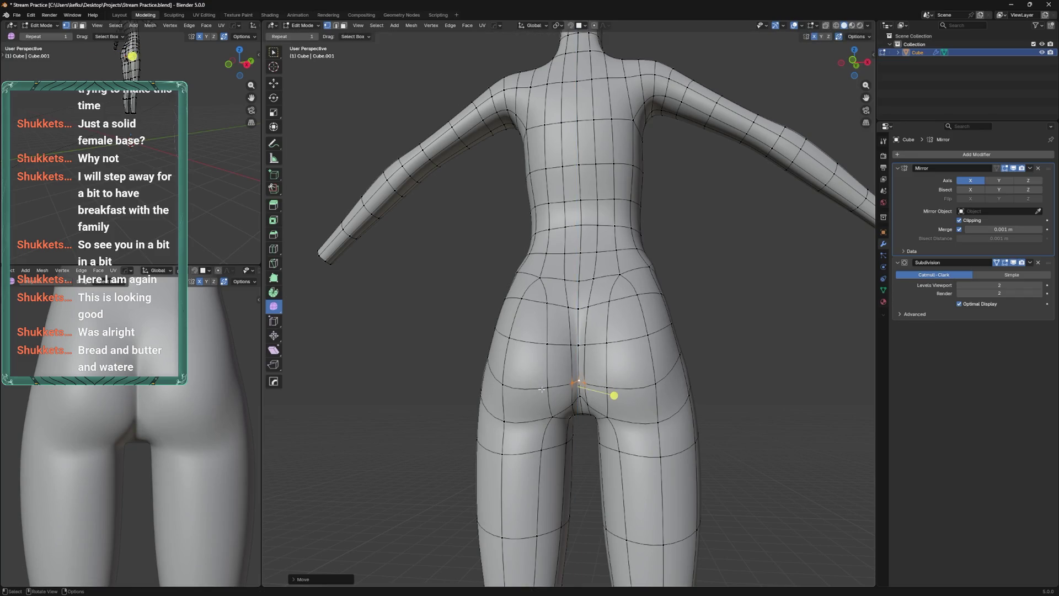
Slide the left gluteal-fold vertex along its edge, check it from below, and save
left_click(503, 386)
key("ctrl+Tab")
left_click_drag(552, 403, 557, 394)
key("Tab")
key("g")
key("g")
left_click(509, 419)
scroll("down", 3)
left_click_drag(554, 370, 591, 347)
key("ctrl+s")
key("ctrl+s")
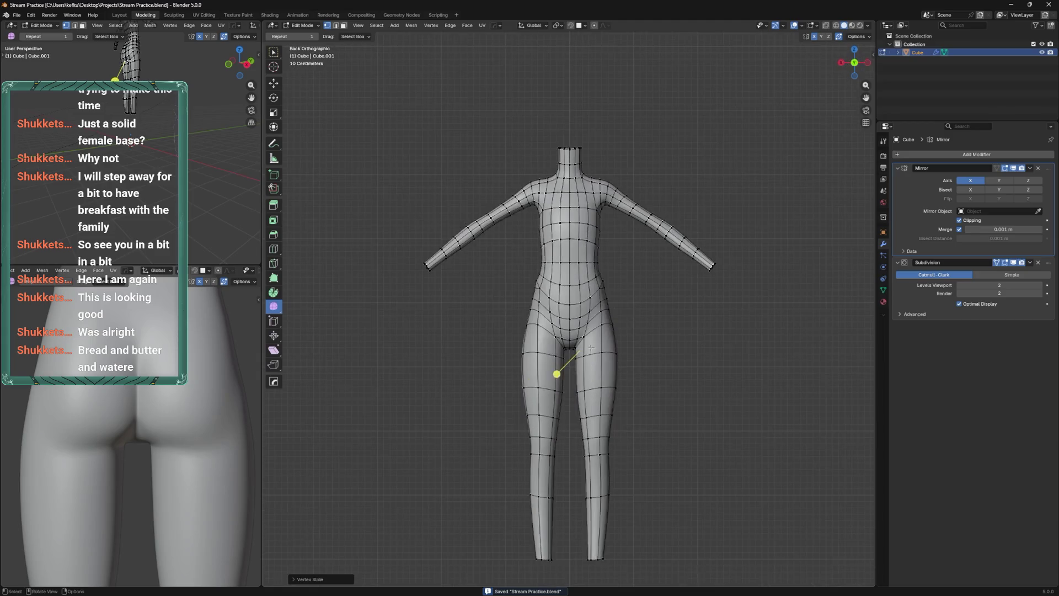
Return the body to sculpt mode with Elastic Grab
key("ctrl+Tab")
key("Tab")
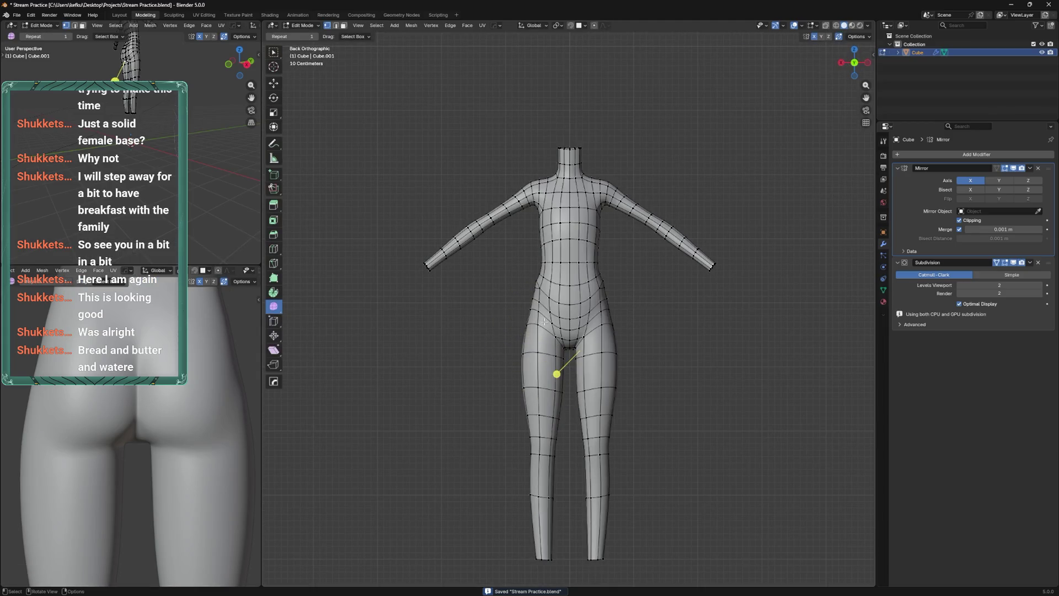
scroll("up", 3)
key("Tab")
Reshape the hip curve from behind with Elastic Grab, using a 123 px brush
left_click_drag(550, 333, 603, 309)
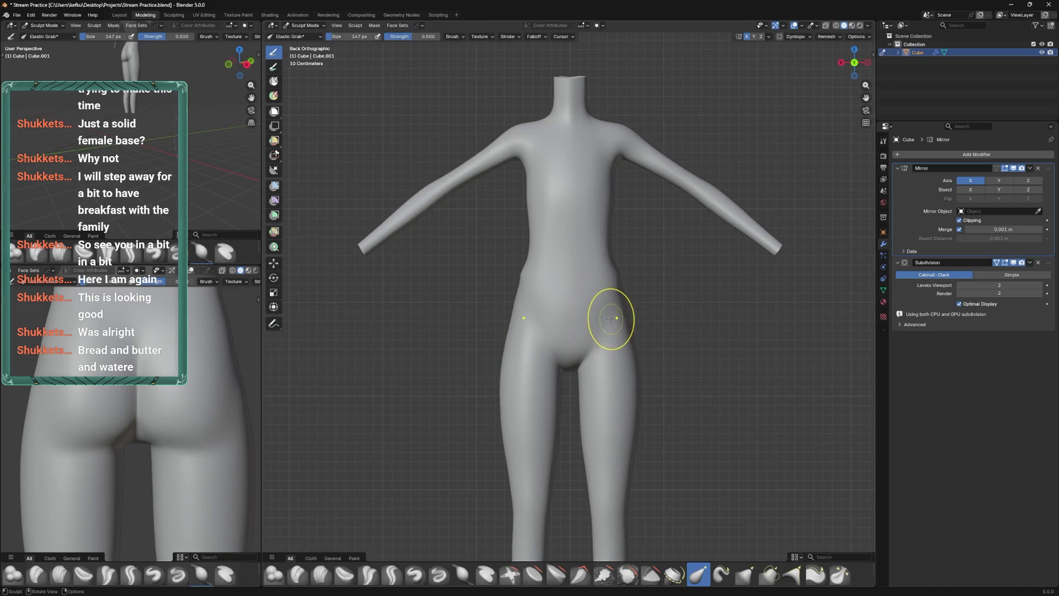
key("Tab")
key("Tab")
left_click_drag(650, 310, 601, 314)
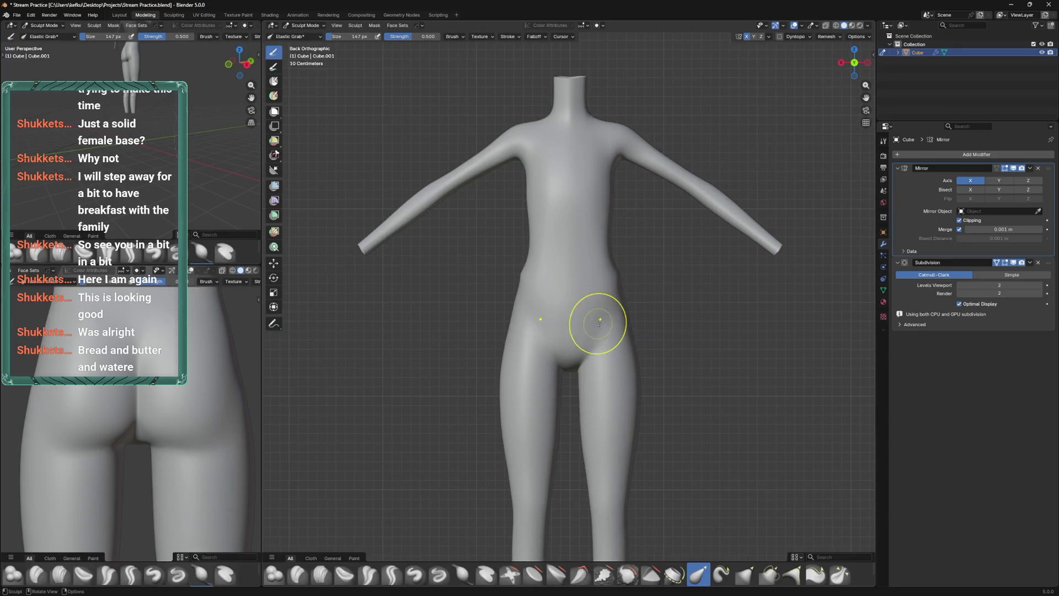
key("f")
left_click(586, 327)
key("Tab")
key("Tab")
Show the wireframe overlay and sculpt hips and buttocks with a 186 px brush
right_click(551, 301)
left_click(635, 375)
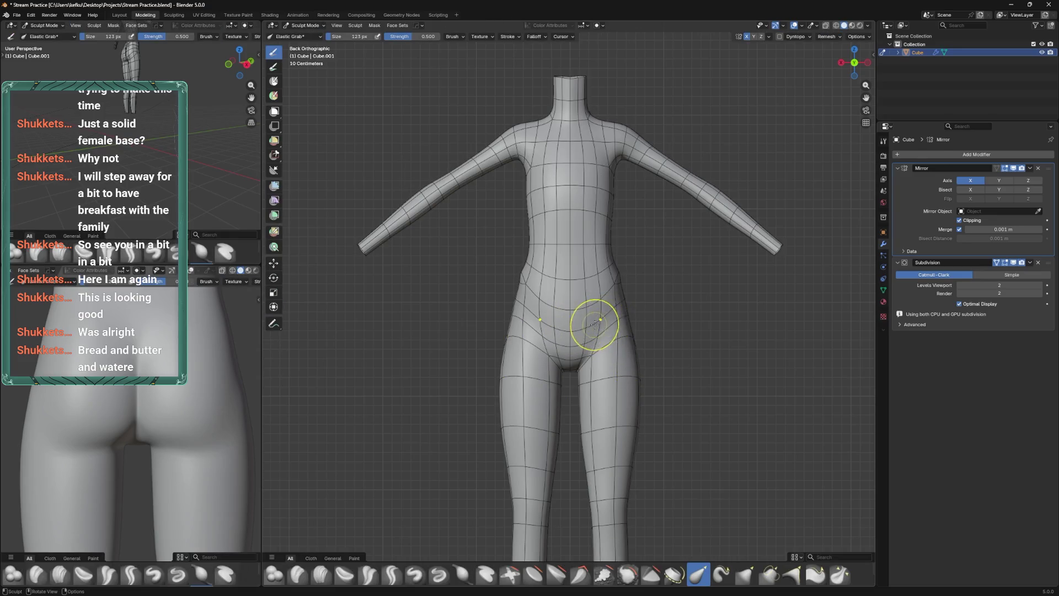
left_click_drag(603, 316, 539, 326)
key("f")
left_click(540, 291)
left_click(526, 304)
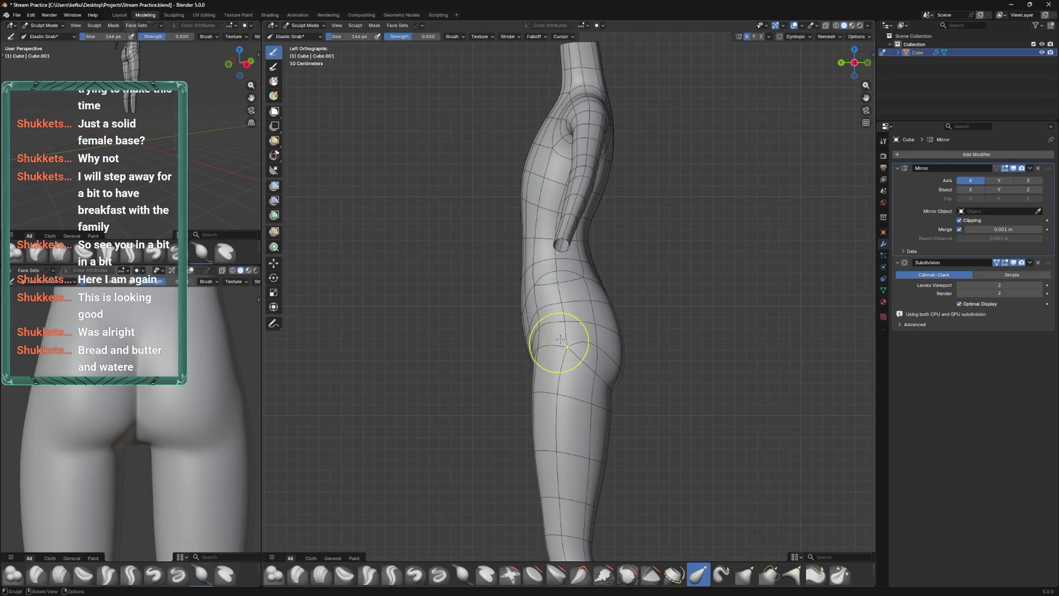
key("f")
left_click(591, 419)
left_click_drag(591, 419, 551, 329)
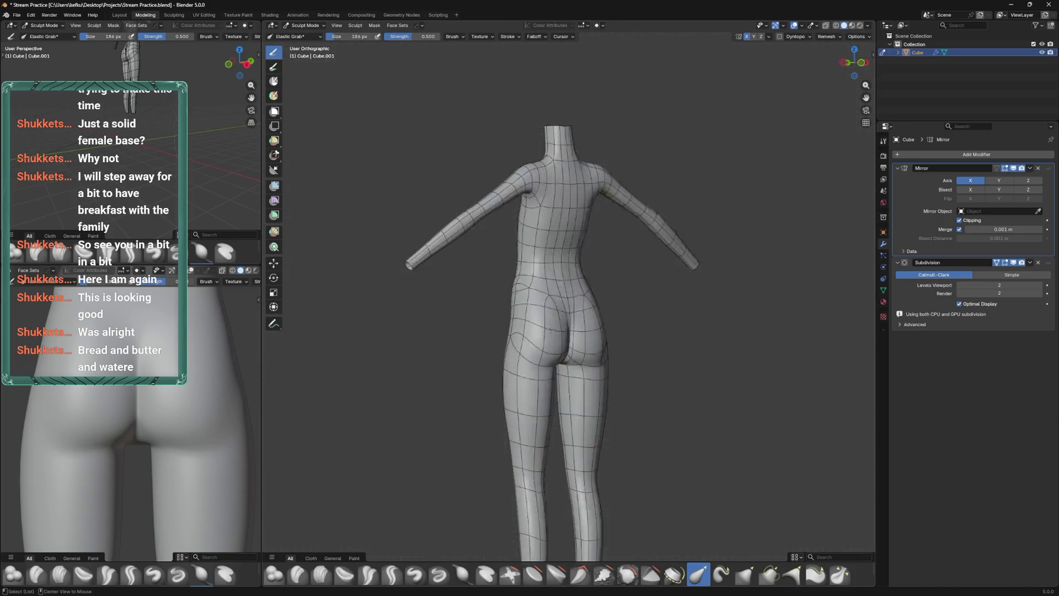
Return to object mode, check front and back views, and save Stream Practice.blend
key("ctrl+Tab")
key("KP_1")
scroll("up", 3)
key("ctrl+s")
key("ctrl+KP_1")
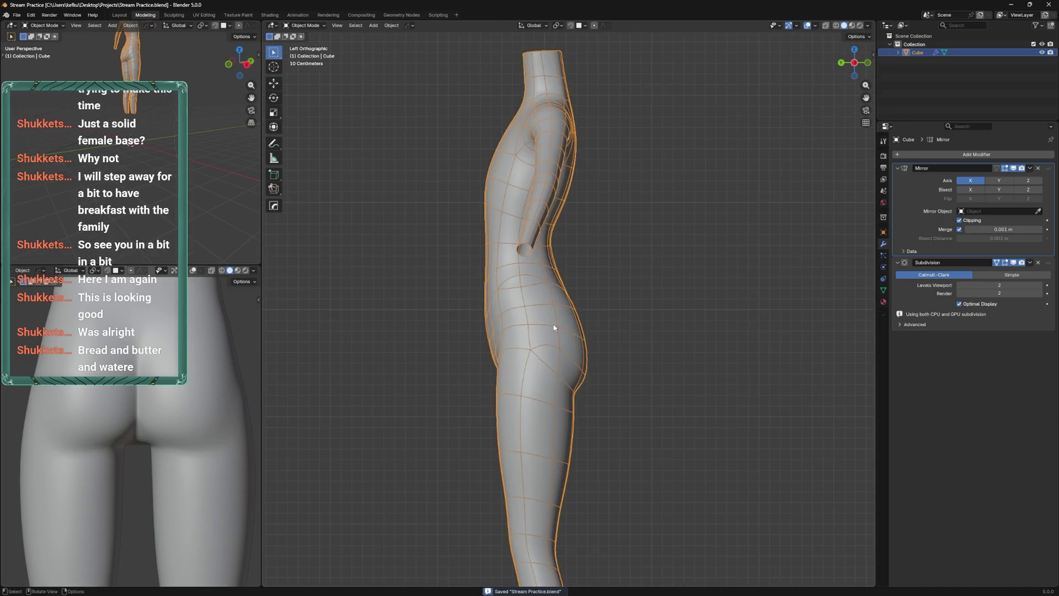
Enter edit mode on the body, cancel a trial waist-loop bevel, and save
scroll("up", 3)
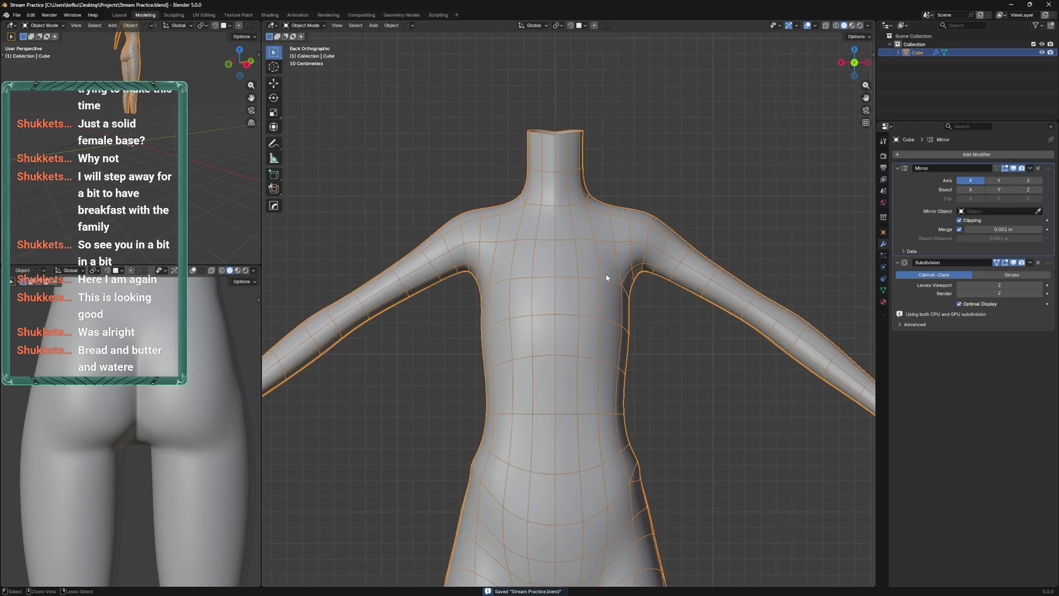
key("Tab")
scroll("down", 3)
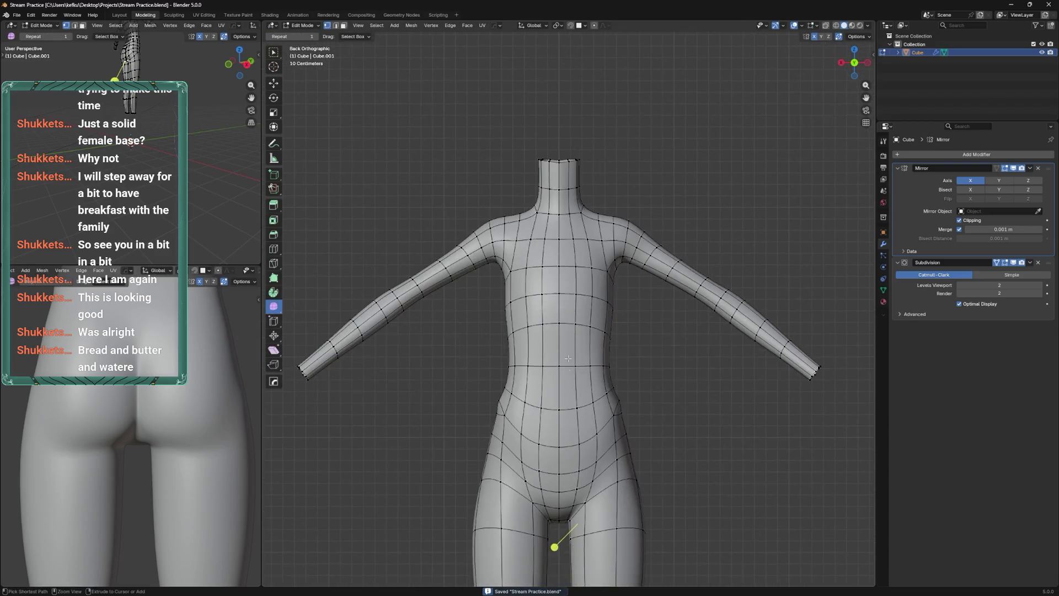
scroll("up", 3)
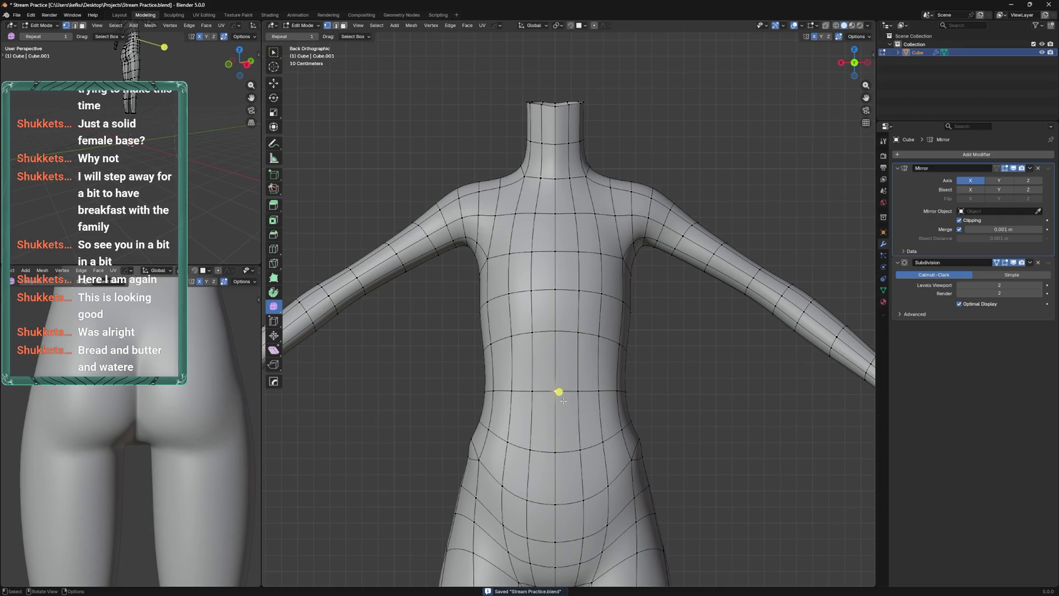
key("ctrl+b")
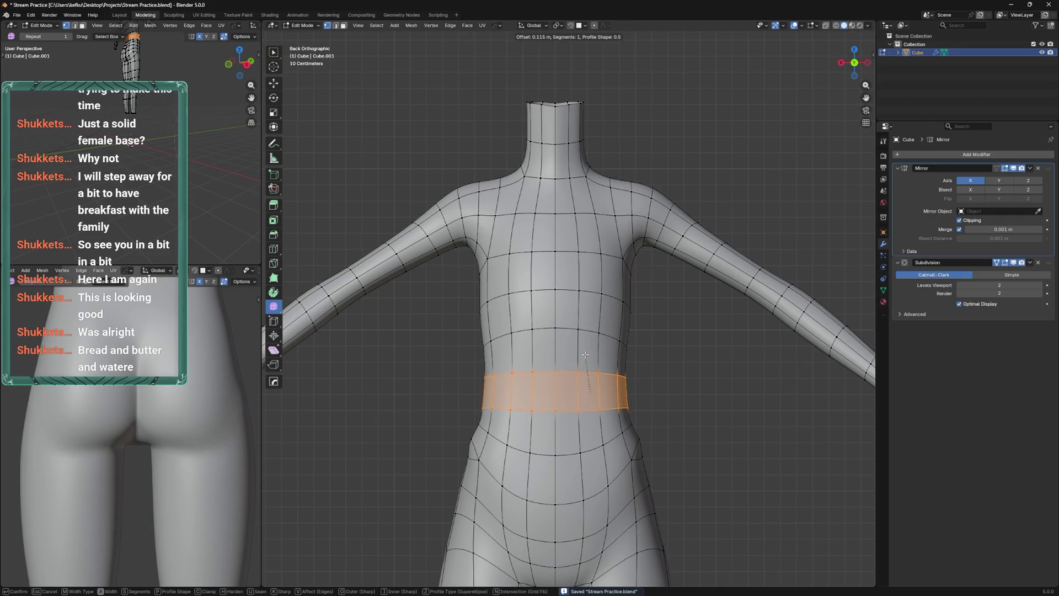
key("Escape")
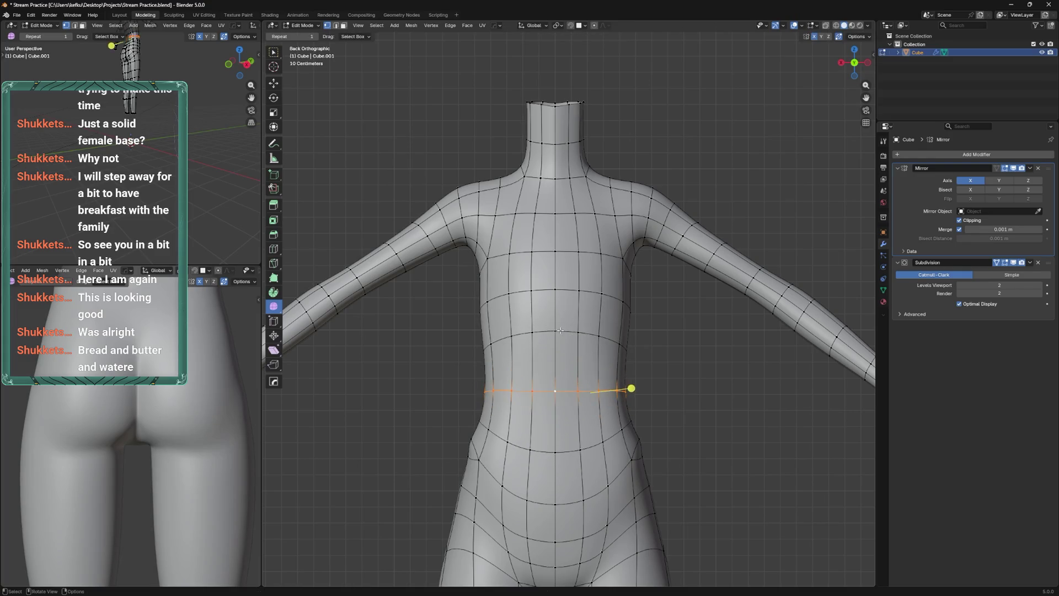
key("ctrl+s")
Vertex-slide the chest vertices and move the waist vertex pair down to the lower loop
scroll("up", 3)
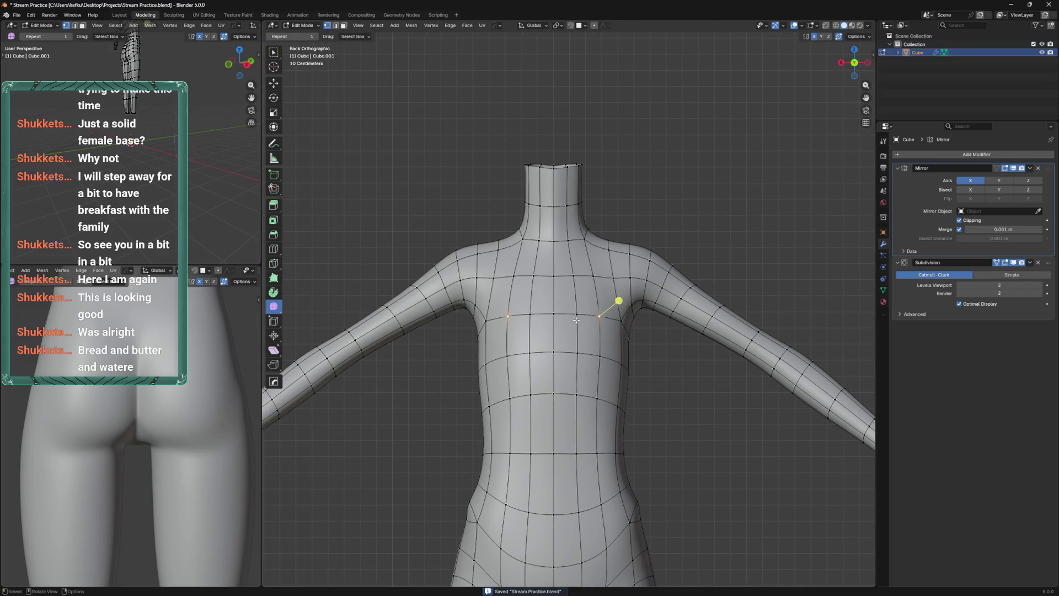
left_click(580, 350)
key("shift+v")
left_click(571, 348)
key("shift+v")
left_click(589, 370)
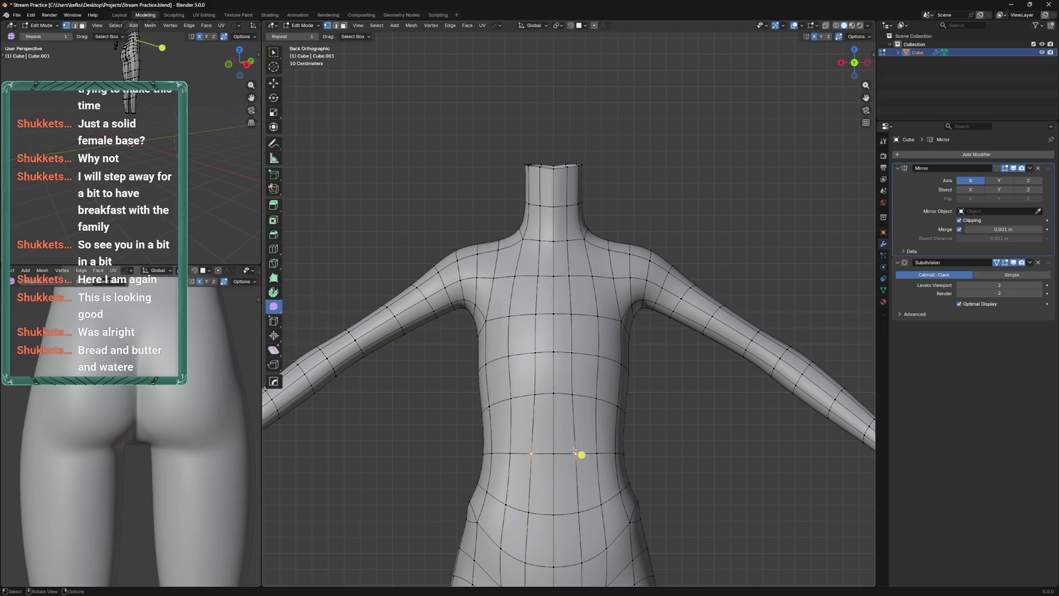
Select a 2x2 block of chest faces, then Elastic Grab the shoulder shape in sculpt mode
left_click(583, 295)
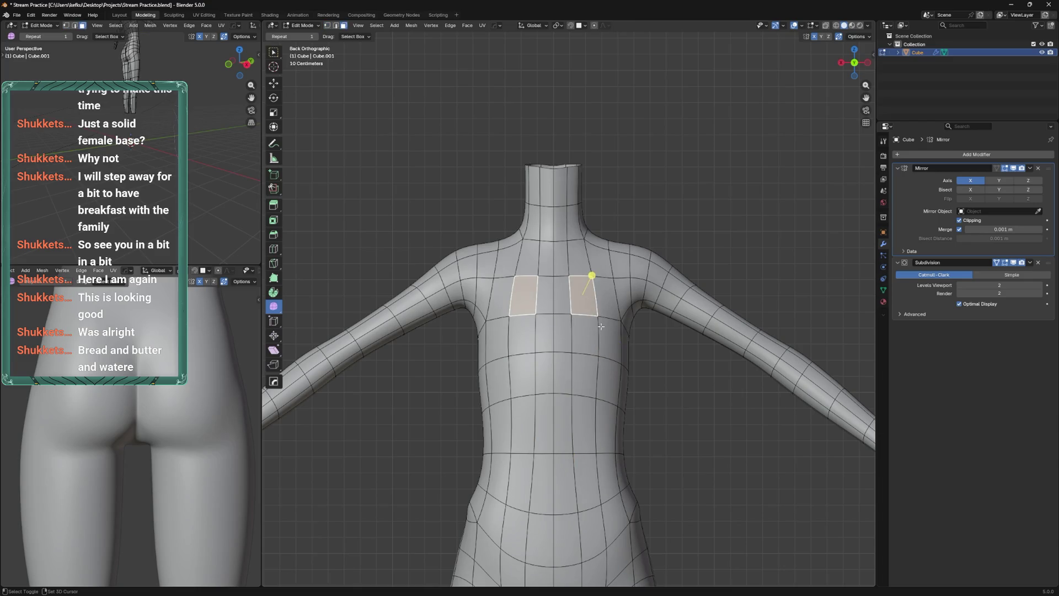
left_click(607, 303)
left_click(612, 310)
left_click_drag(629, 299, 566, 315)
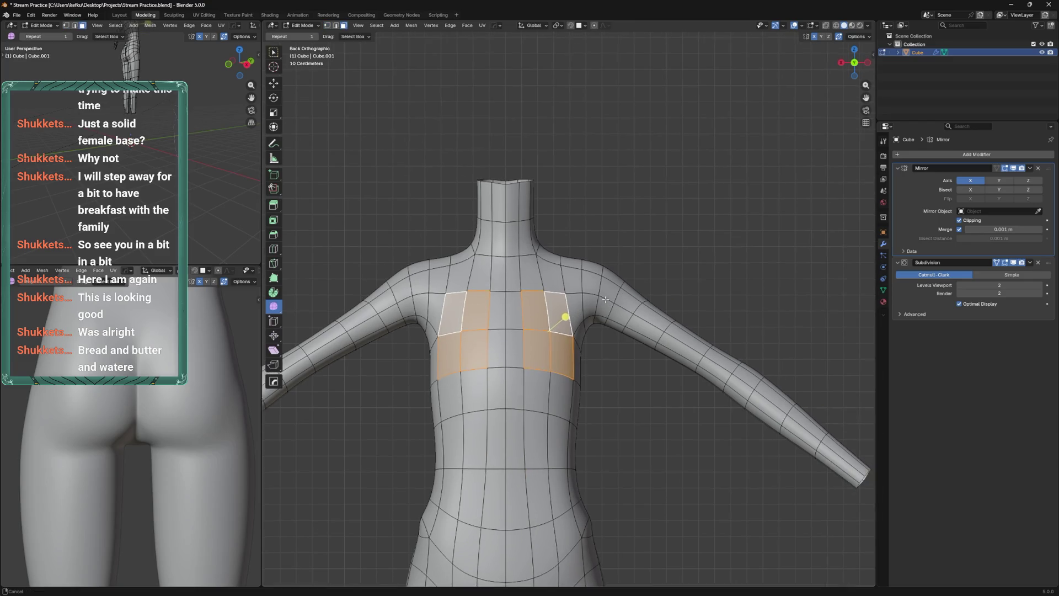
key("ctrl+Tab")
left_click_drag(636, 300, 722, 389)
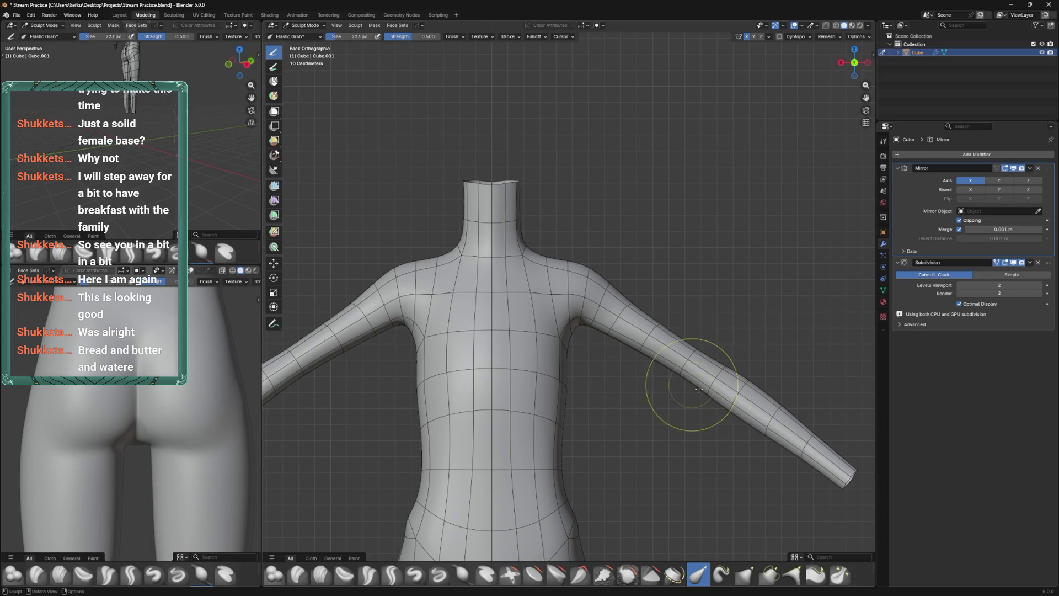
Sculpt the arm with a 166 px brush, then return to edit mode and save
key("f")
left_click(776, 430)
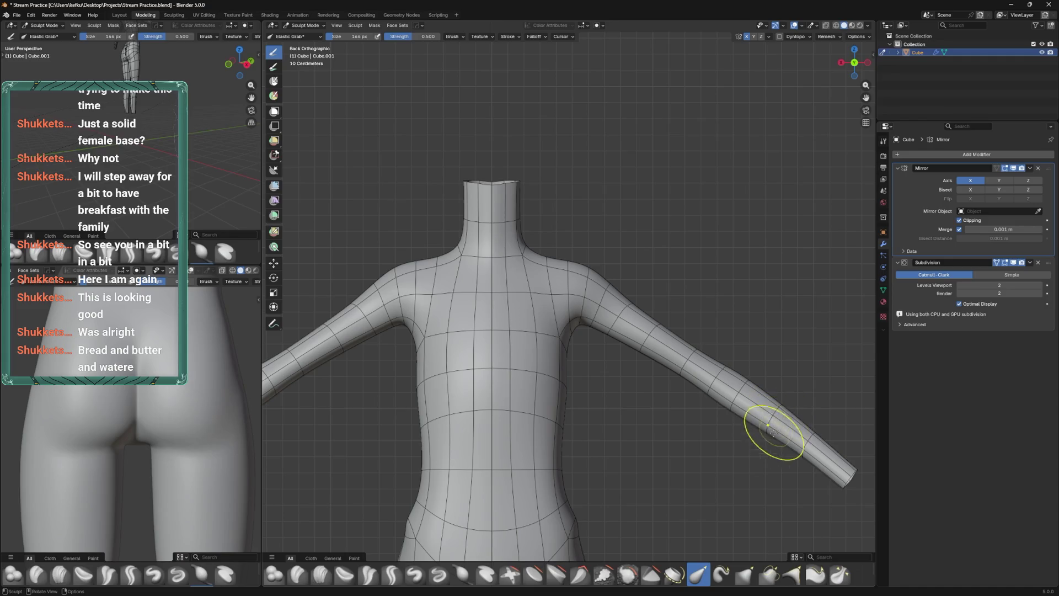
key("Tab")
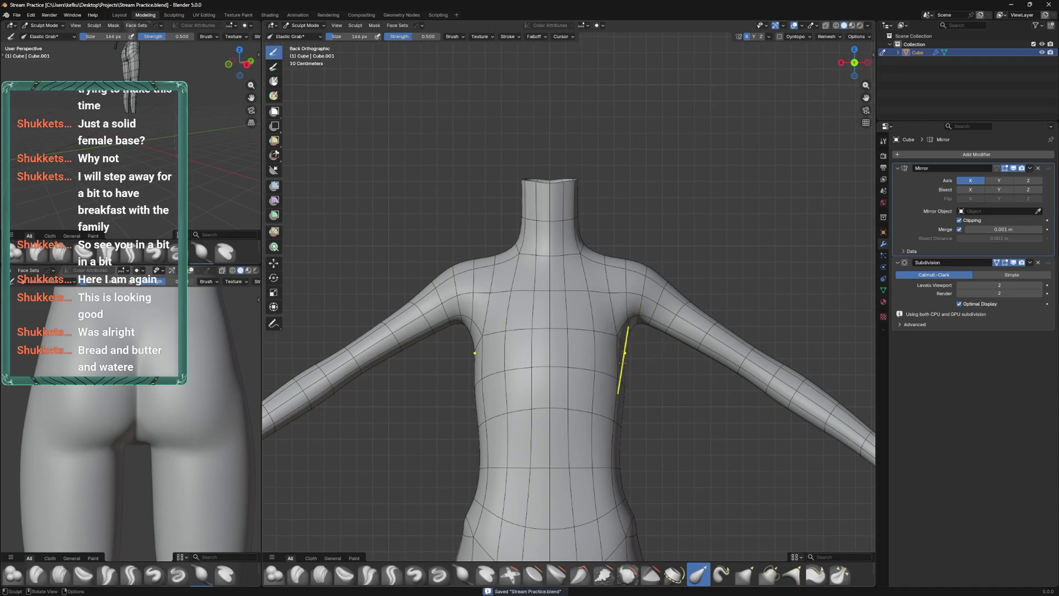
key("ctrl+s")
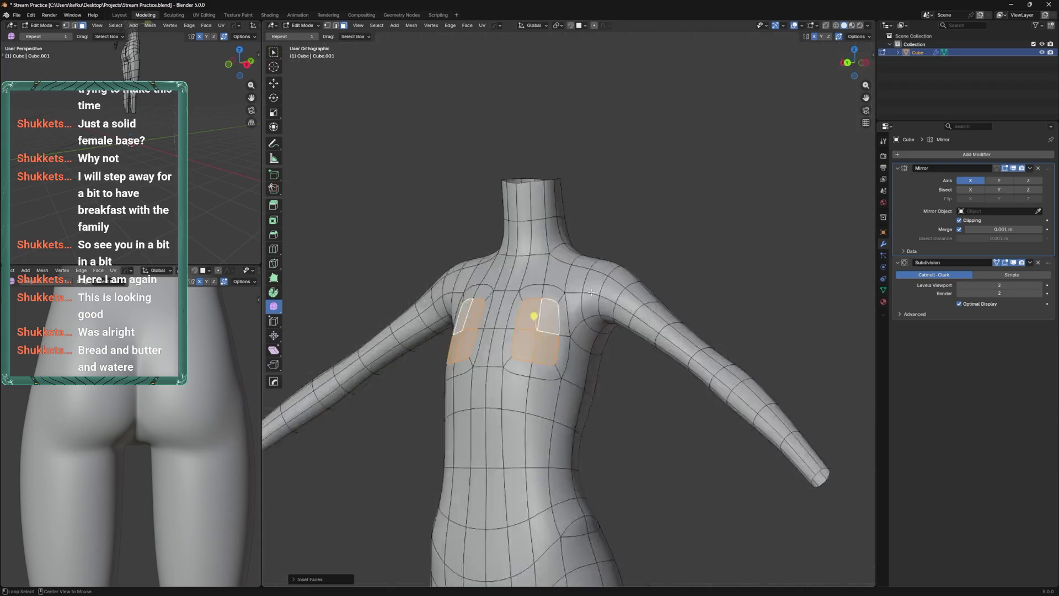
In side view, pull the chest faces forward along Y to form the breasts
key("ctrl+KP_3")
key("g")
key("y")
left_click(595, 310)
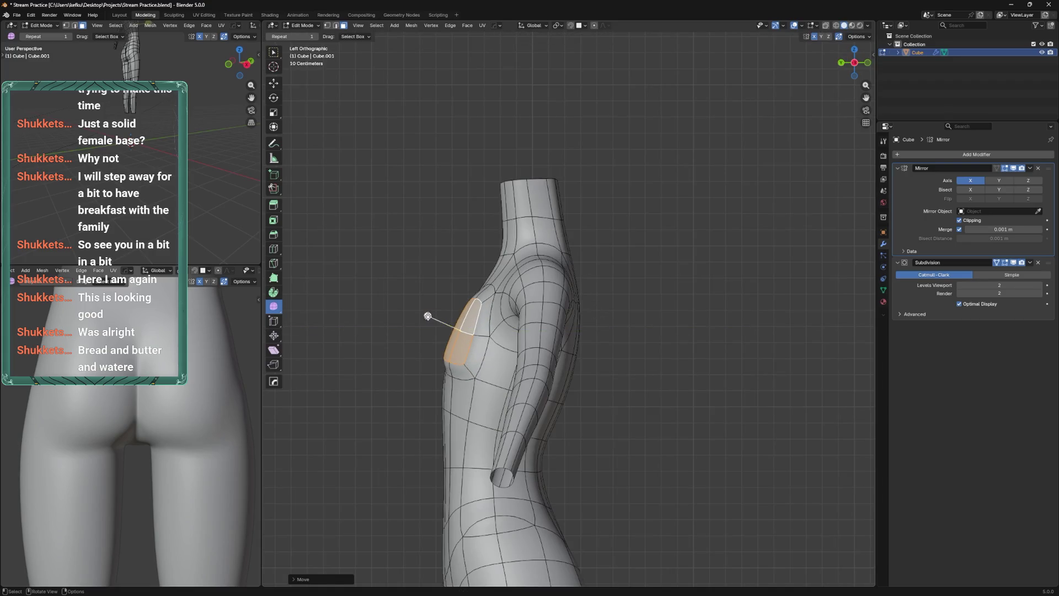
key("y")
key("y")
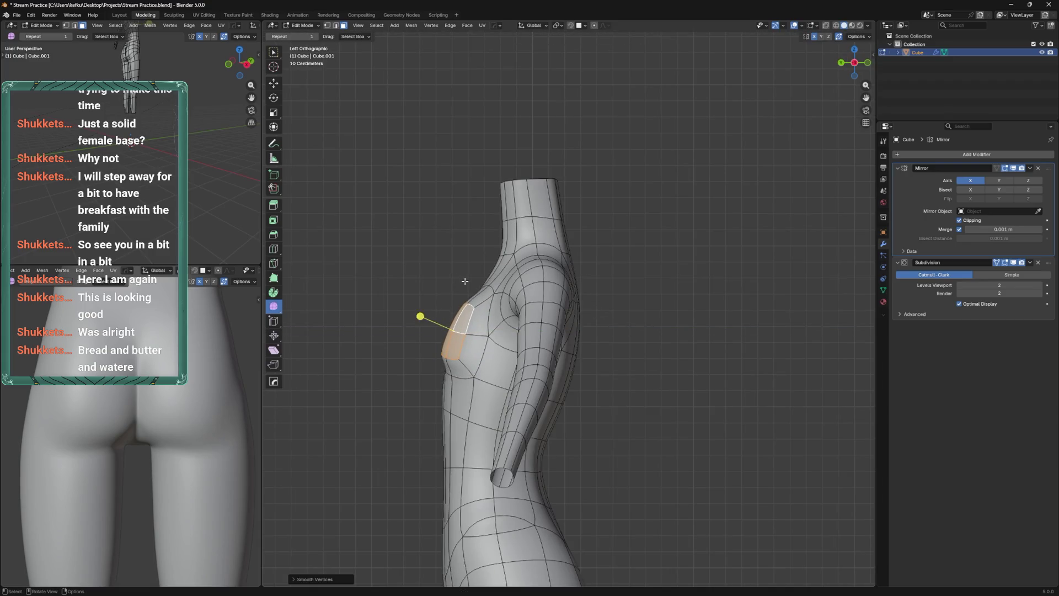
key("ctrl+KP_1")
Vertex-slide the chest vertices and the under-chest vertex slightly downward
key("1")
key("shift+v")
left_click(598, 387)
key("shift+v")
left_click(578, 371)
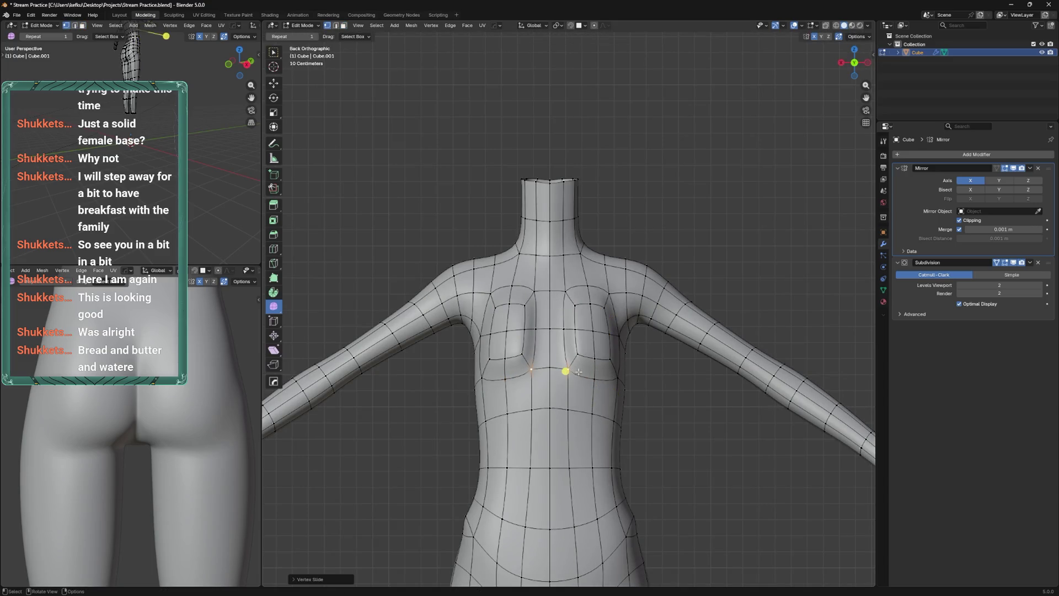
Sculpt the buttock profile from side and rear views, saving along the way
key("ctrl+Tab")
key("ctrl+s")
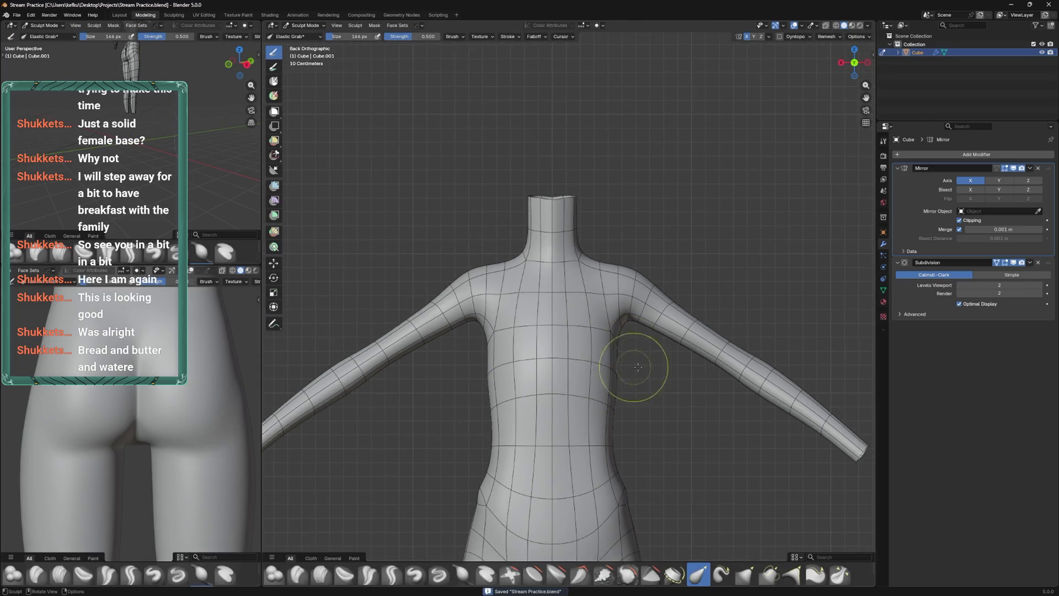
key("ctrl+KP_3")
left_click_drag(572, 430, 659, 299)
key("bracketright")
key("bracketright")
key("bracketright")
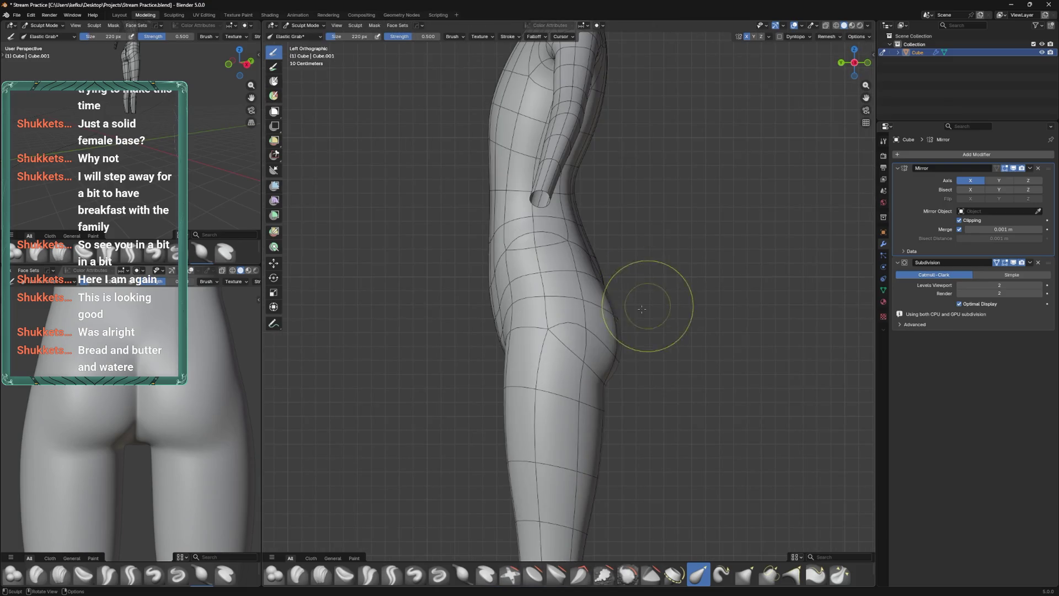
left_click_drag(642, 292, 560, 312)
Return to edit mode and select the edge loop across the lower back
key("Tab")
key("ctrl+s")
left_click(596, 326)
Slide the lower back loop into place and add the waist faces above to the selection
key("g")
key("g")
left_click(596, 325)
left_click_drag(642, 298, 604, 308)
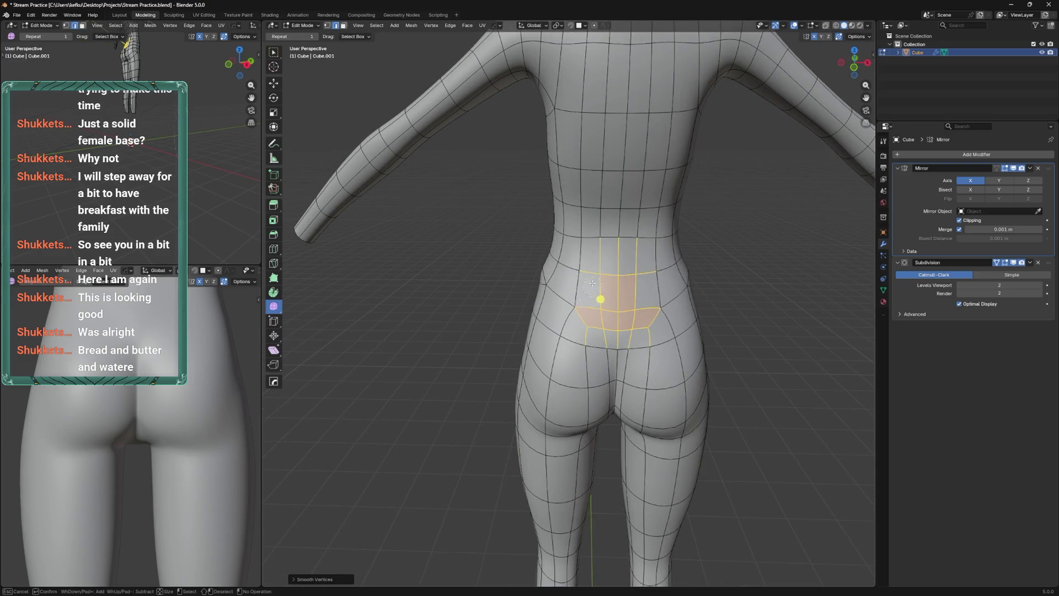
left_click_drag(592, 283, 636, 266)
key("Escape")
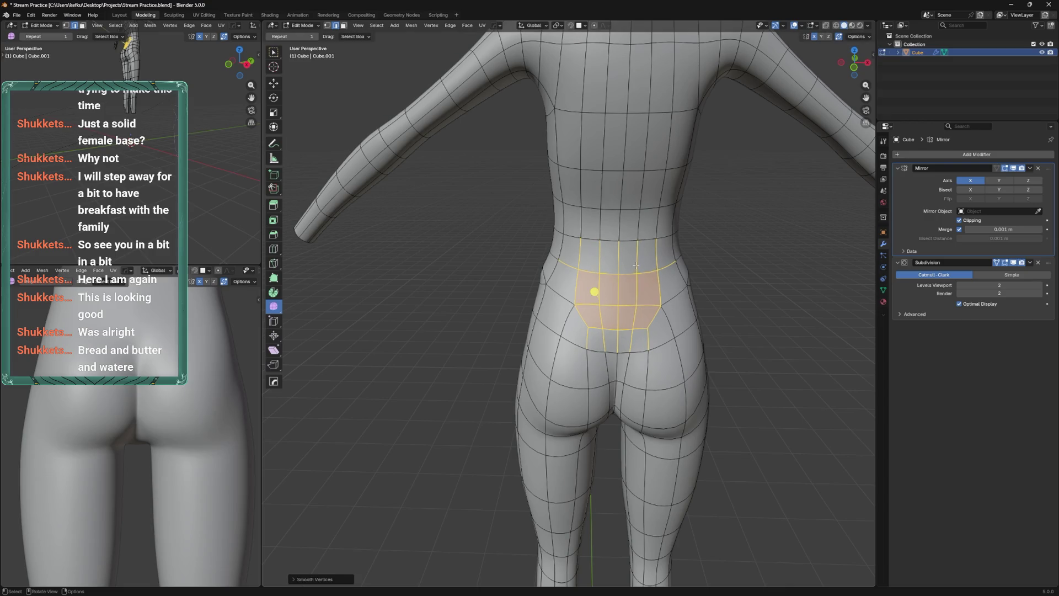
Check the lower back from the side, then vertex-slide the hip vertex pair onto the waist row
key("ctrl+Tab")
left_click_drag(640, 268, 621, 263)
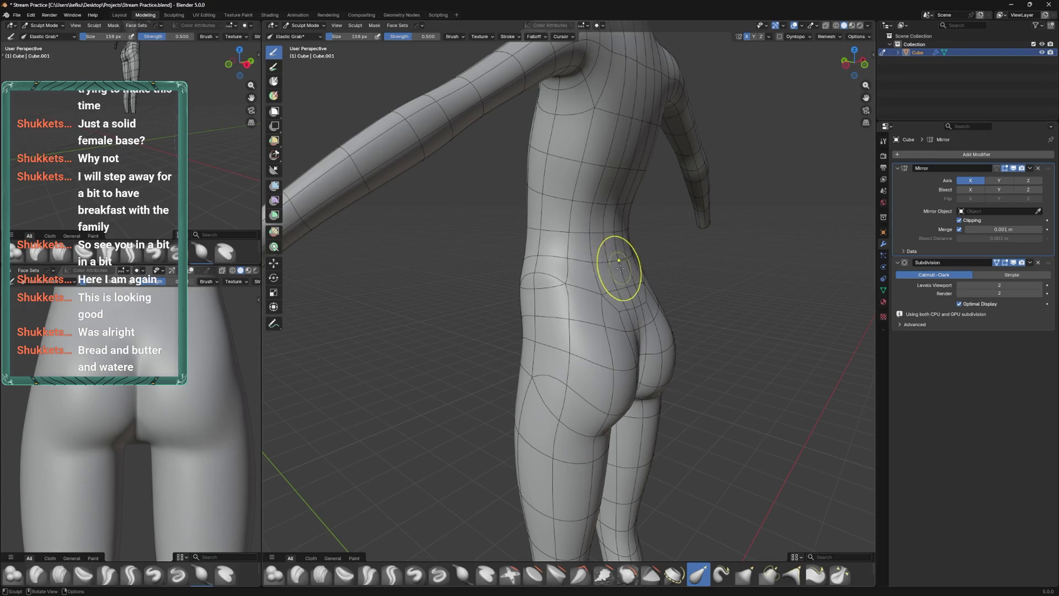
key("Tab")
left_click_drag(632, 297, 598, 325)
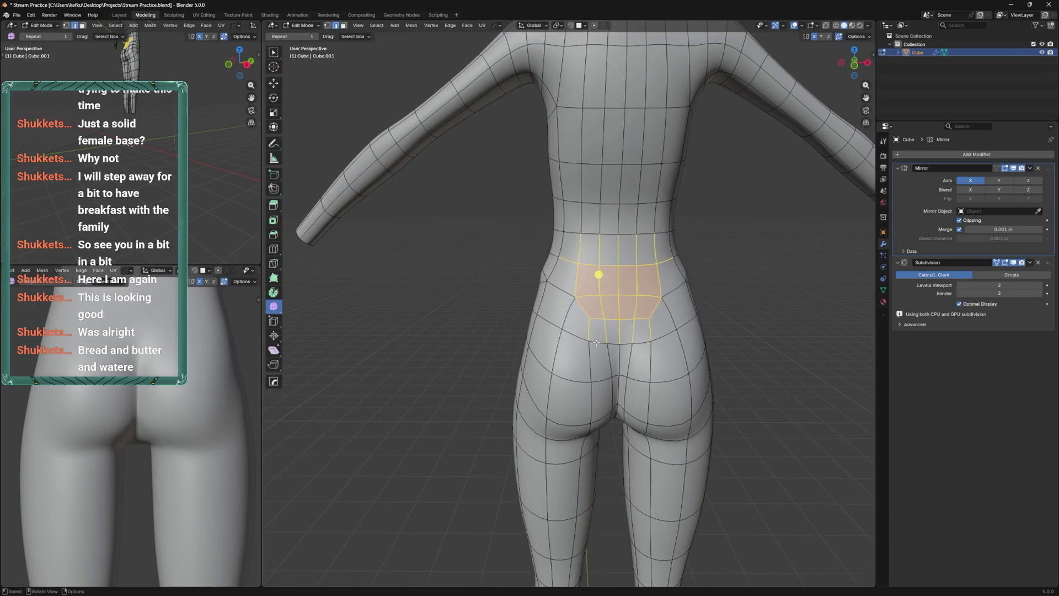
left_click(598, 325)
key("shift+v")
left_click(607, 226)
Vertex-slide further hip-row vertices and select the lower hip vertex pair
key("shift+v")
left_click(613, 207)
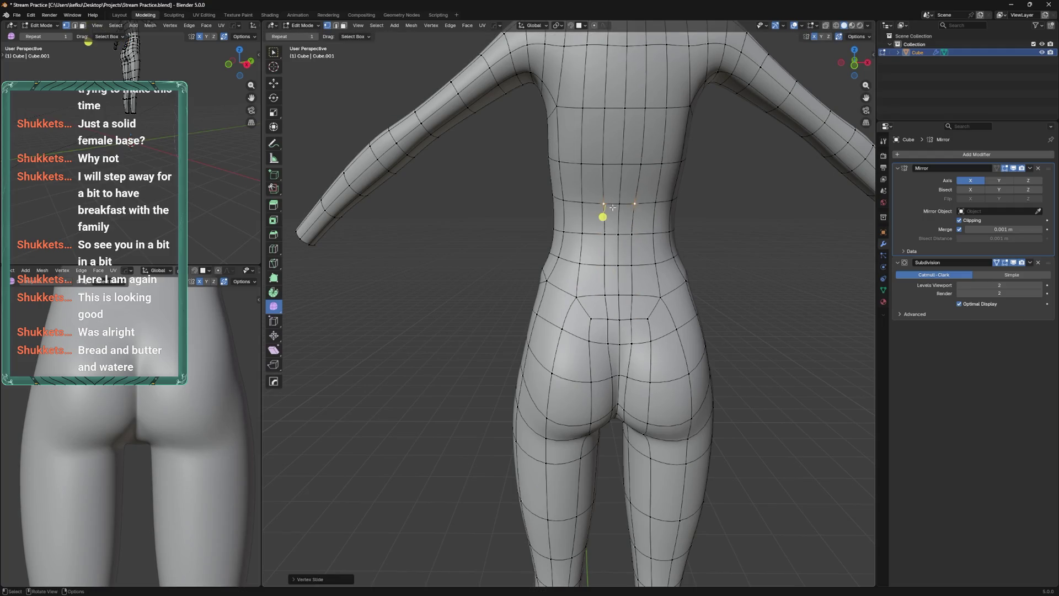
left_click_drag(613, 207, 610, 287)
left_click(590, 398)
key("shift+v")
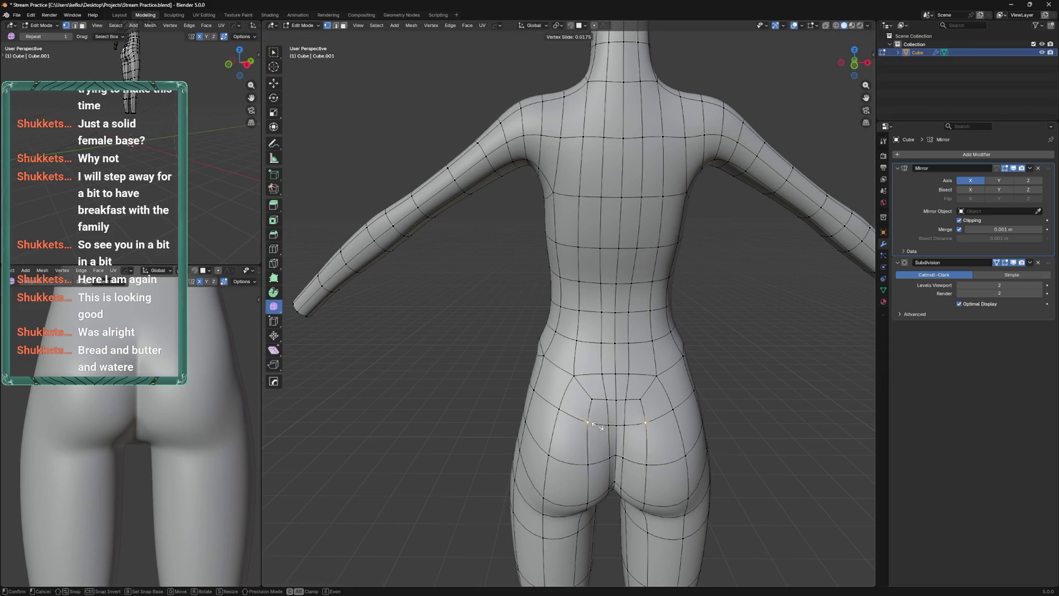
left_click(594, 420)
left_click(611, 428)
left_click(614, 429)
left_click(590, 463)
Move the lower hip vertices along the Y axis to adjust their depth
left_click_drag(627, 480, 622, 243)
key("Tab")
key("Tab")
key("g")
key("y")
left_click(622, 283)
left_click_drag(622, 284, 697, 421)
Turn on X-ray and sculpt the hip and thigh side profile with a 228 px brush
key("ctrl+Tab")
key("alt+z")
key("f")
left_click_drag(672, 446, 678, 350)
key("f")
left_click(622, 512)
left_click_drag(620, 479, 587, 467)
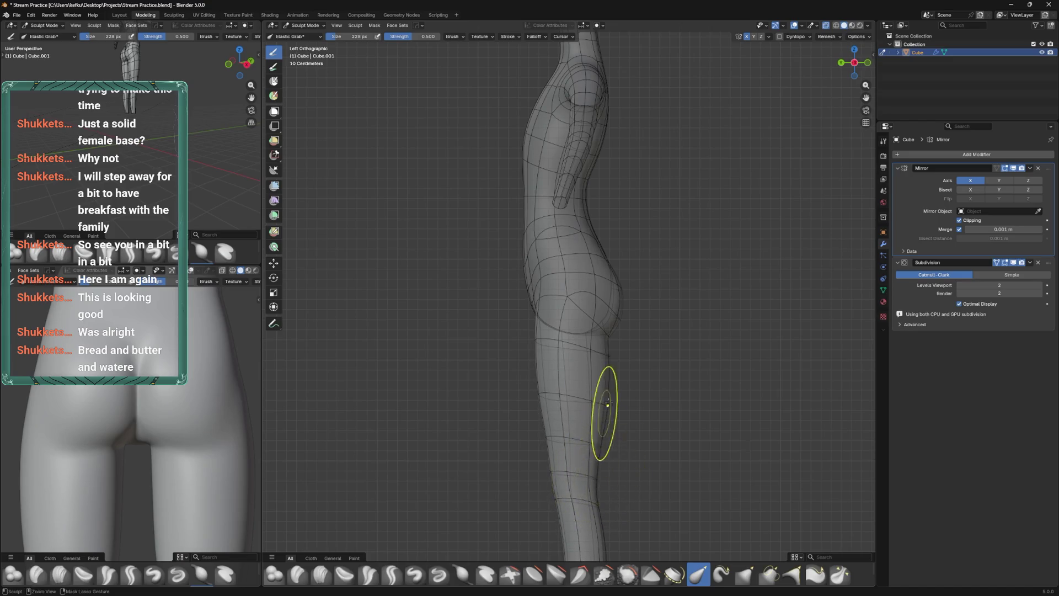
Drop to Object Mode and return to Edit Mode, framing the hips in a three-quarter back view
left_click_drag(607, 404, 595, 469)
key("ctrl+Tab")
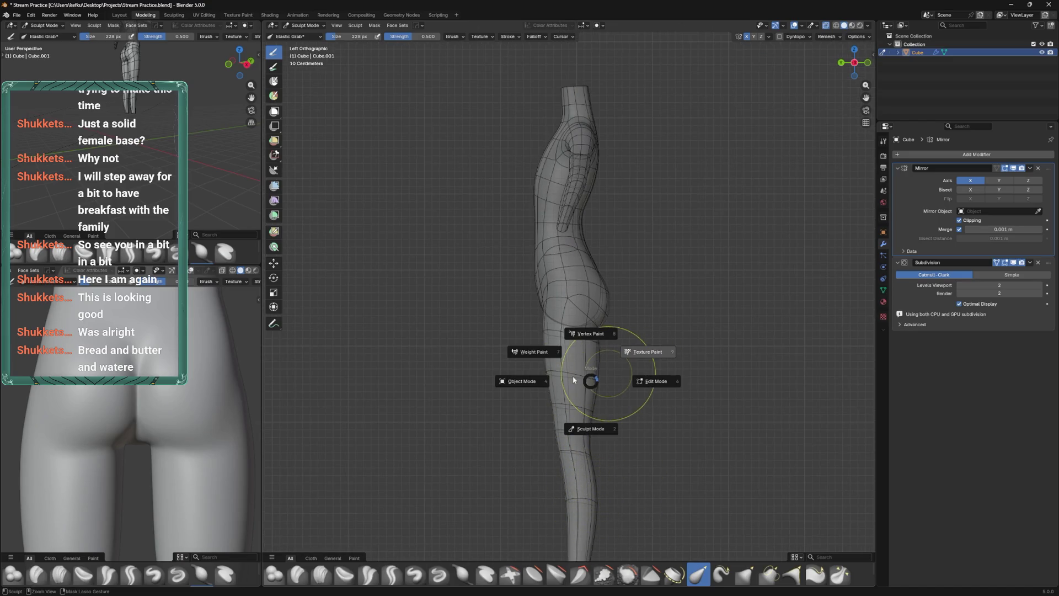
left_click(548, 371)
left_click_drag(607, 331, 598, 321)
scroll("up", 3)
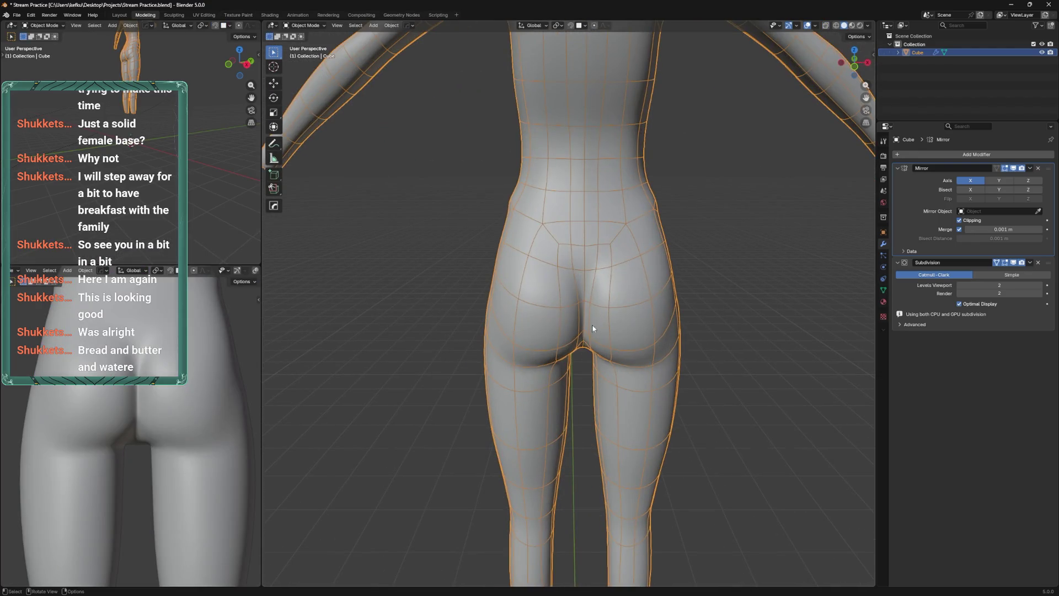
scroll("down", 3)
key("Tab")
scroll("up", 3)
left_click_drag(604, 220, 579, 351)
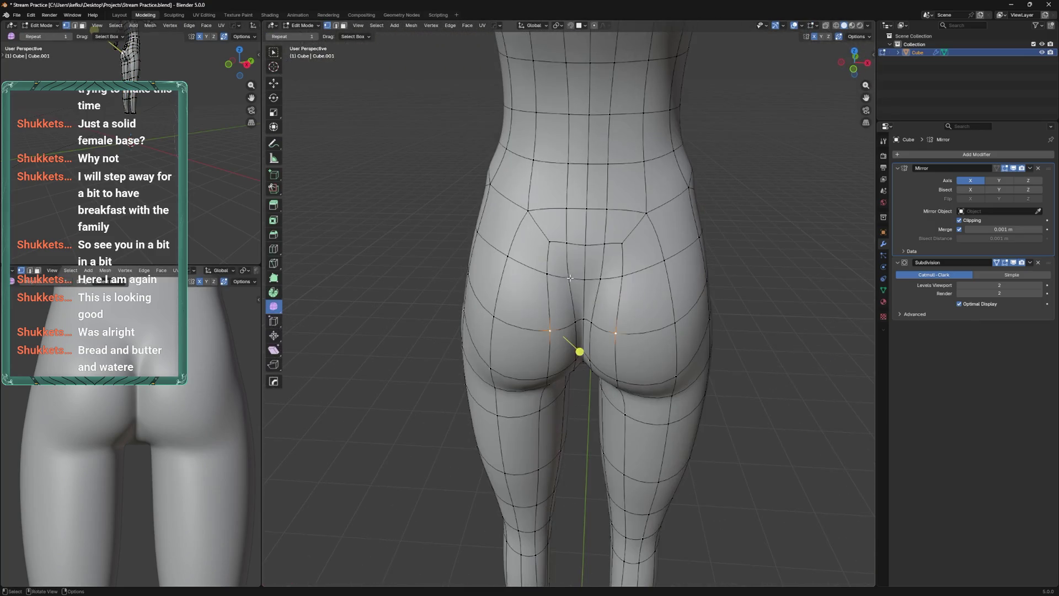
left_click_drag(571, 278, 574, 438)
Vertex-slide a waist vertex along its edge, then select a vertex on the buttock row
left_click(567, 328)
key("shift+v")
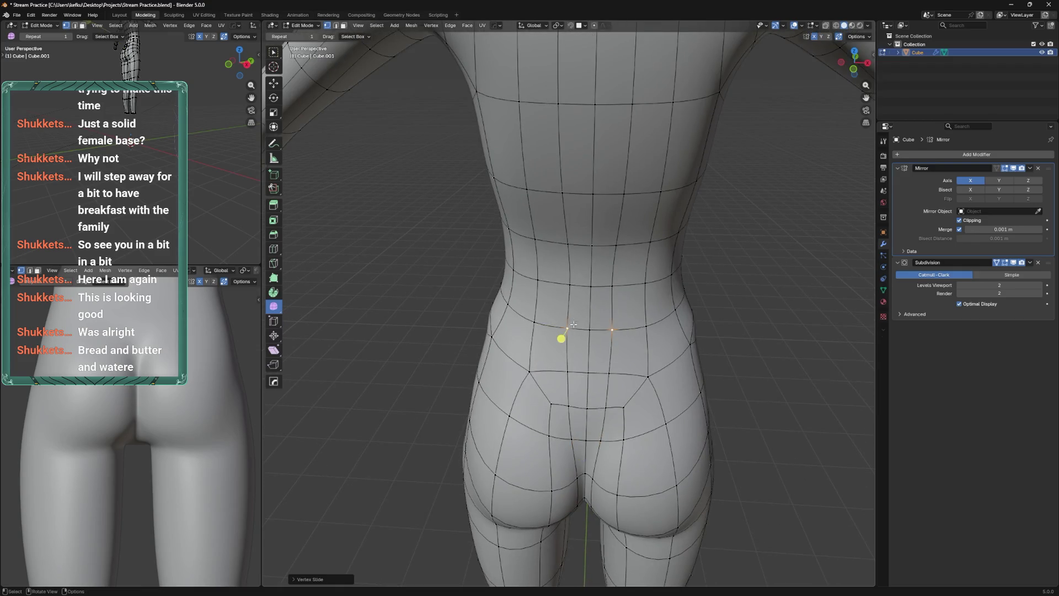
scroll("down", 3)
scroll("up", 3)
key("c")
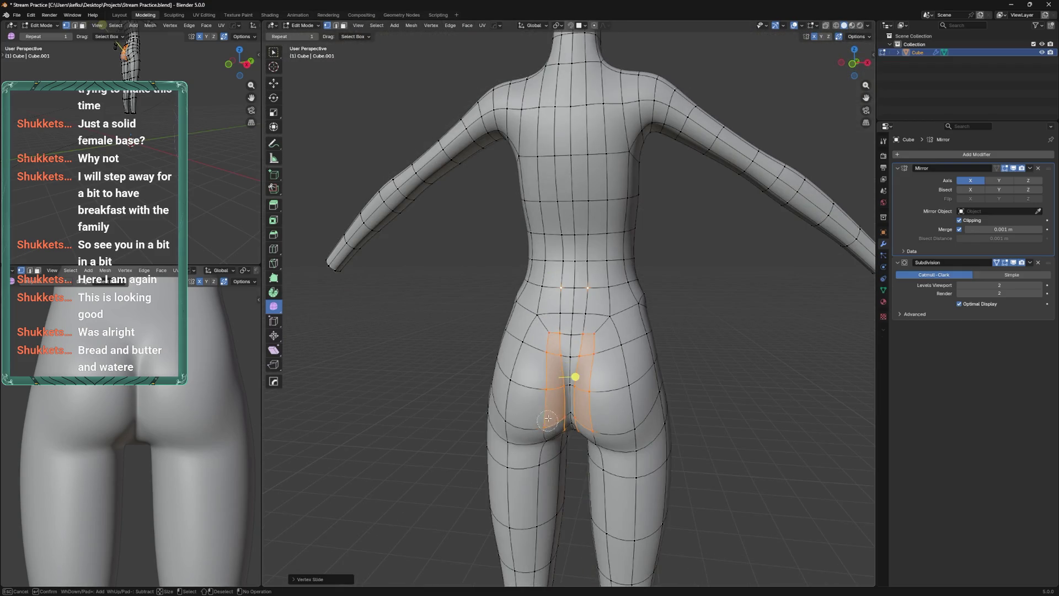
key("Escape")
left_click(569, 387)
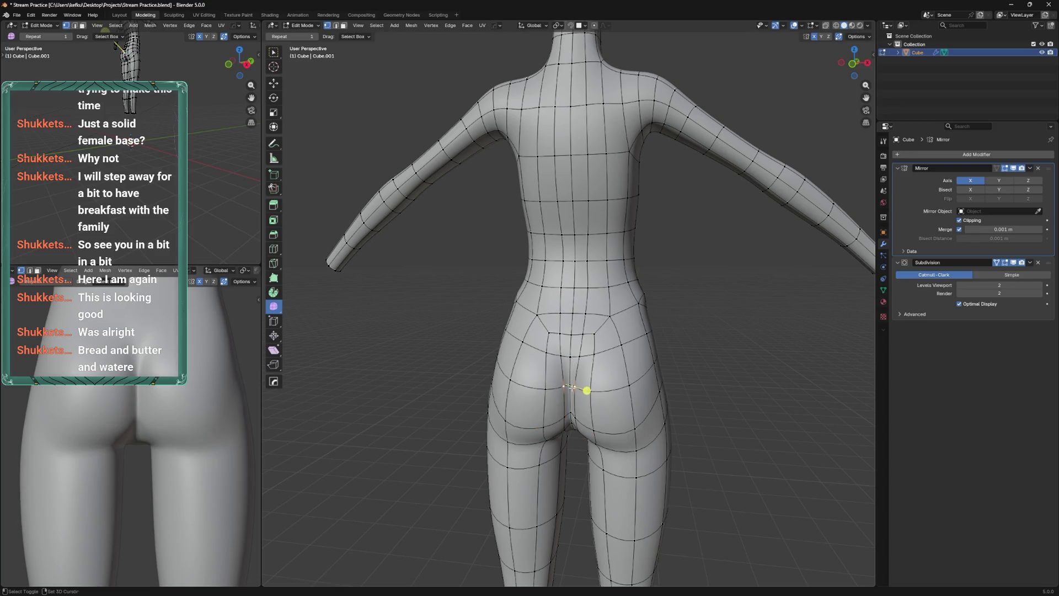
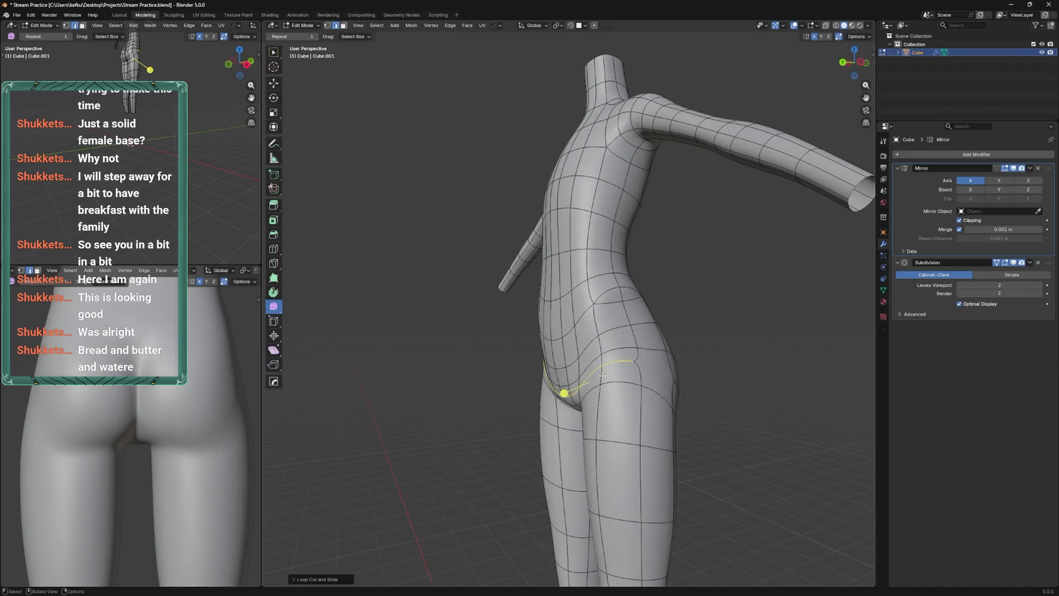
Slide the lower-belly edge loop upward and save the file
left_click_drag(667, 378, 633, 362)
key("ctrl+s")
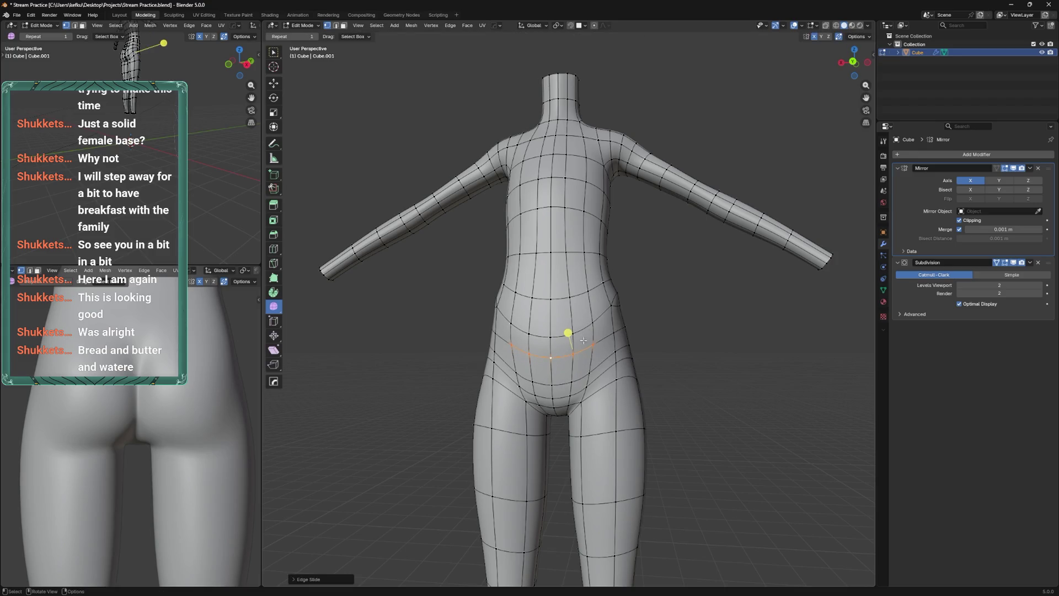
left_click_drag(559, 386, 583, 380)
left_click_drag(582, 381, 539, 379)
key("Escape")
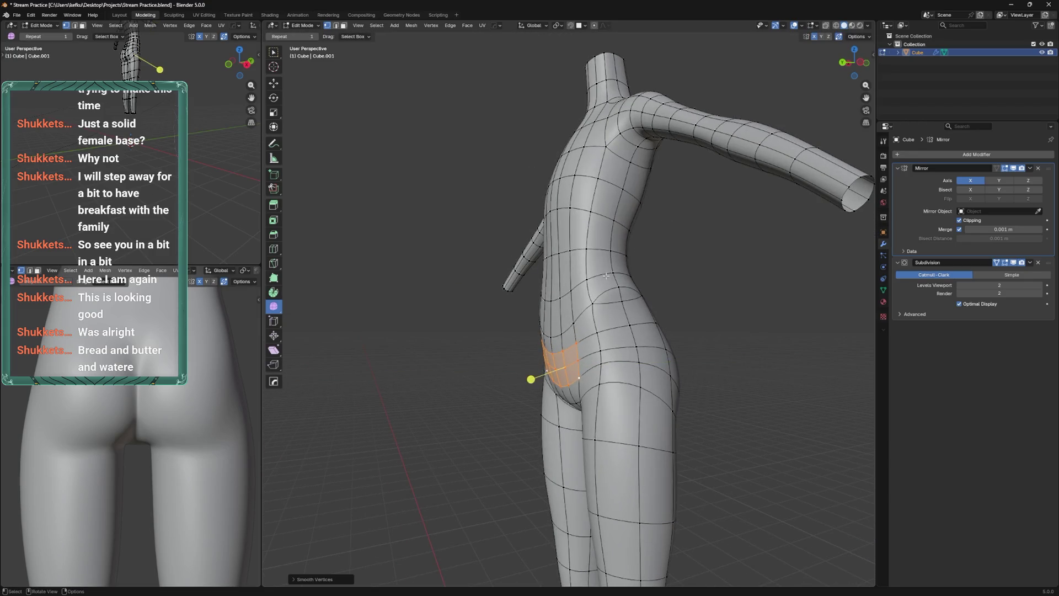
Preview the smoothed body, then slide a hip vertex along its edge and save
key("Tab")
left_click_drag(543, 370, 619, 347)
key("Tab")
left_click(562, 356)
left_click(608, 333)
key("g")
key("g")
left_click(618, 343)
key("ctrl+s")
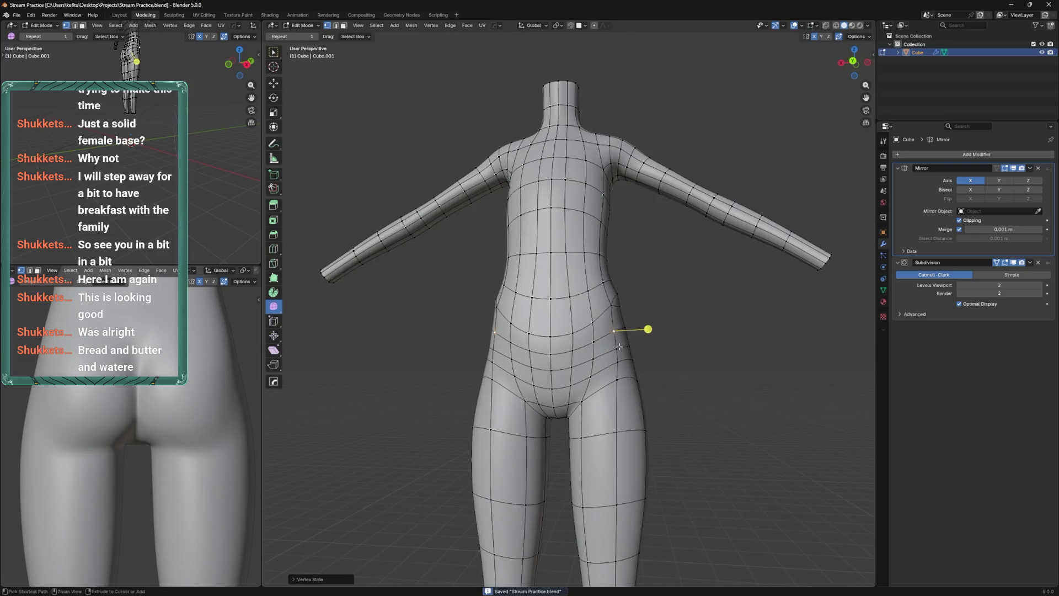
Slide two more hip vertices along their edges to even the side flow, then save
scroll("down", 3)
left_click_drag(639, 385, 712, 375)
left_click_drag(633, 377, 627, 368)
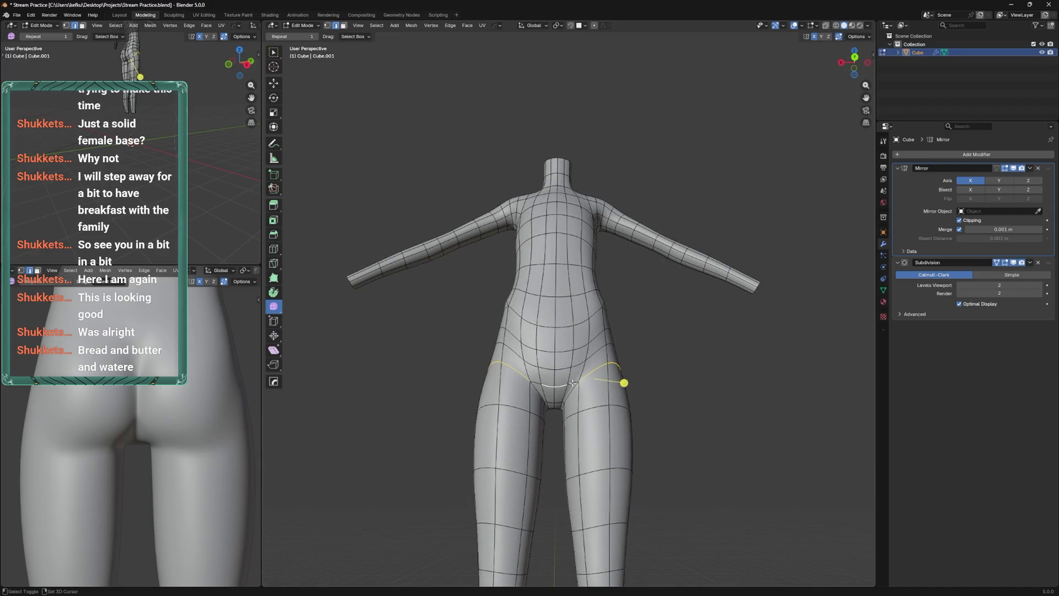
left_click(590, 358)
left_click_drag(590, 359, 552, 420)
left_click(631, 396)
key("g")
key("g")
left_click(629, 398)
key("g")
key("g")
left_click(576, 389)
right_click(623, 353)
key("ctrl+s")
Lower the selected crotch edge slightly, then switch to Sculpt Mode
scroll("up", 3)
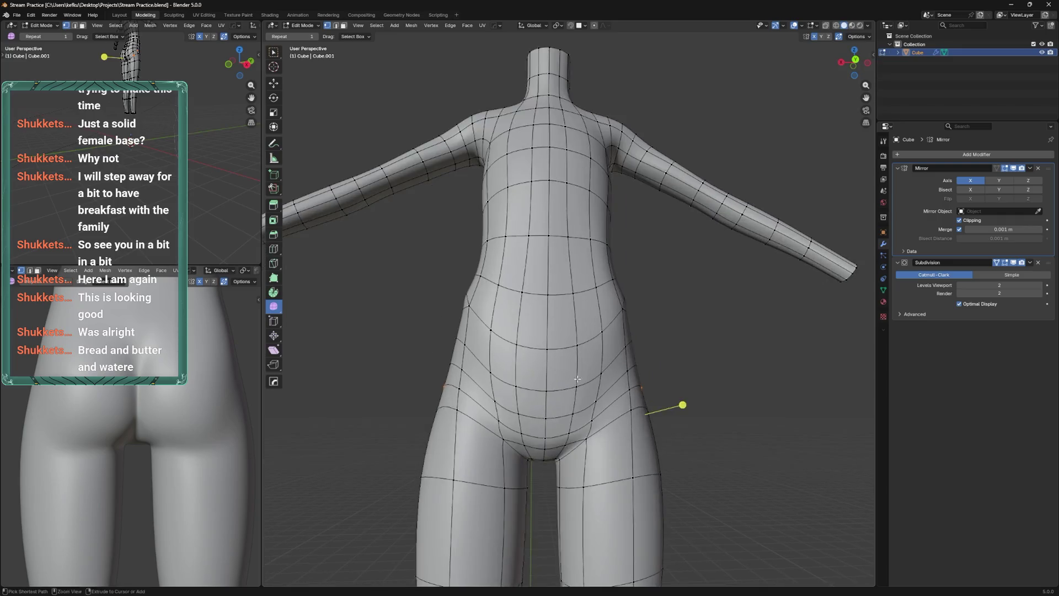
key("g")
left_click(557, 471)
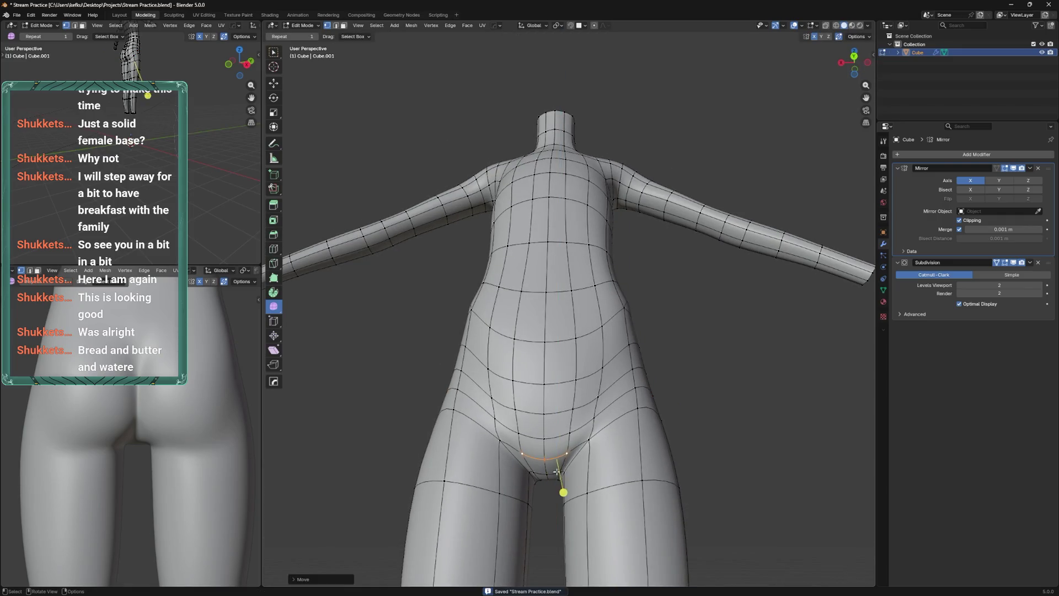
key("g")
left_click(547, 474)
left_click_drag(549, 474, 577, 306)
scroll("down", 3)
key("ctrl+Tab")
left_click(576, 346)
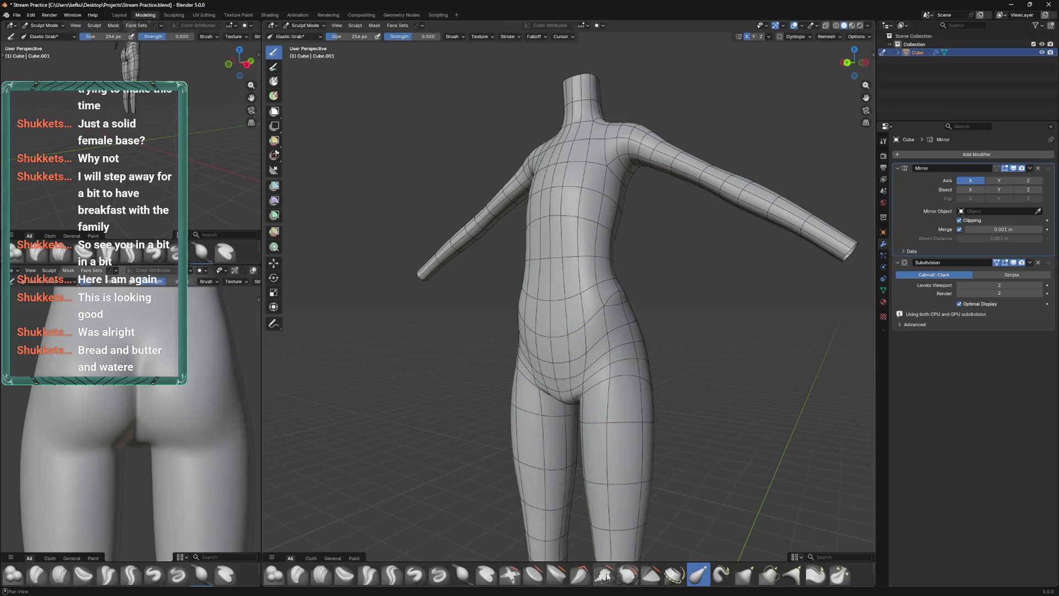
Choose the Relax Slide brush and set its size to 198 px
scroll("down", 3)
scroll("down", 3)
left_click(344, 576)
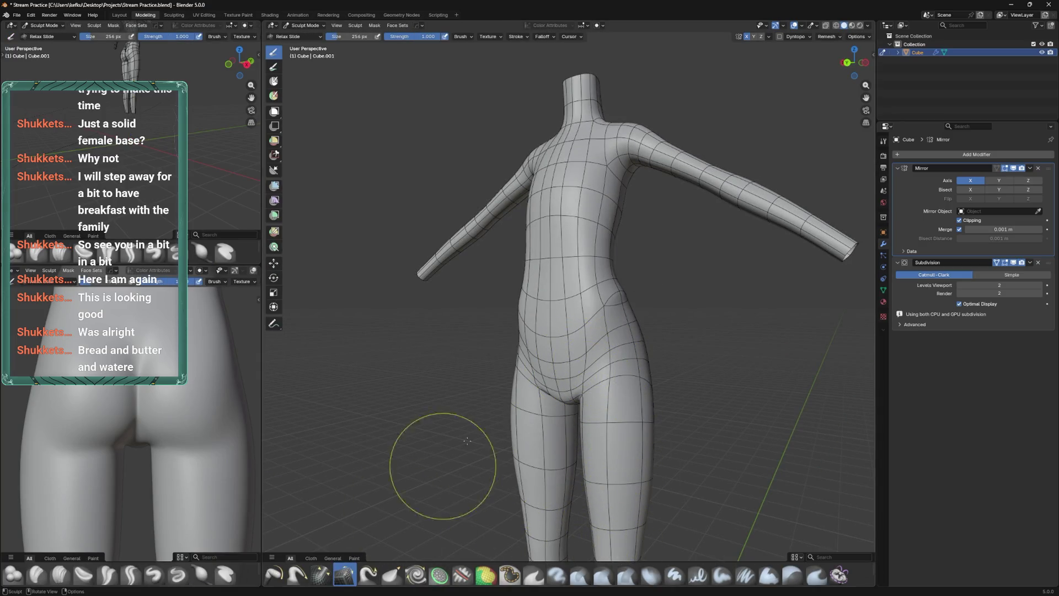
left_click_drag(425, 449, 549, 375)
key("f")
left_click(606, 362)
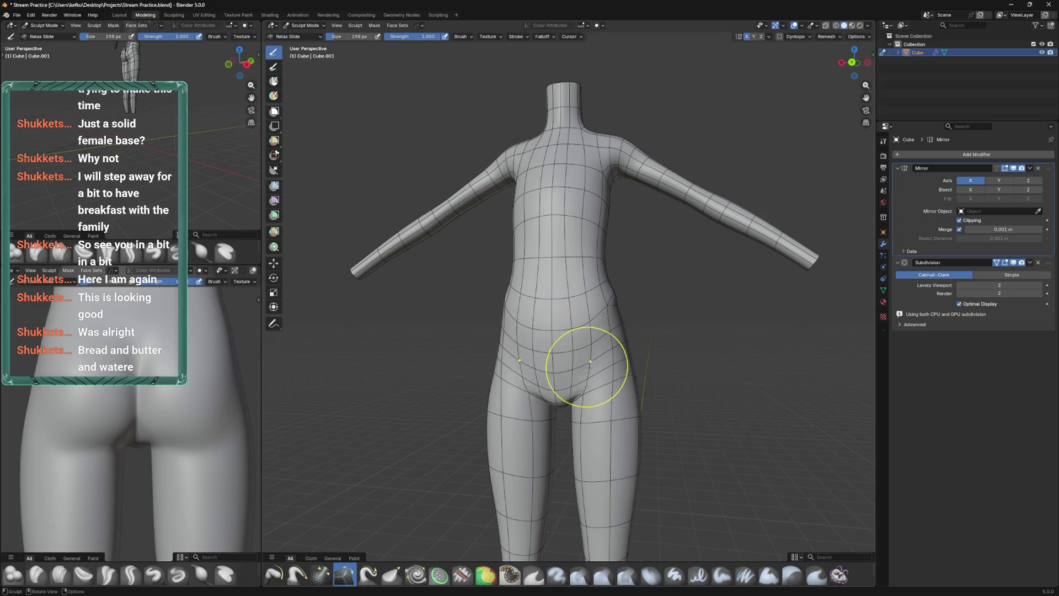
Relax the hips and lower belly from front, side and back views
scroll("down", 3)
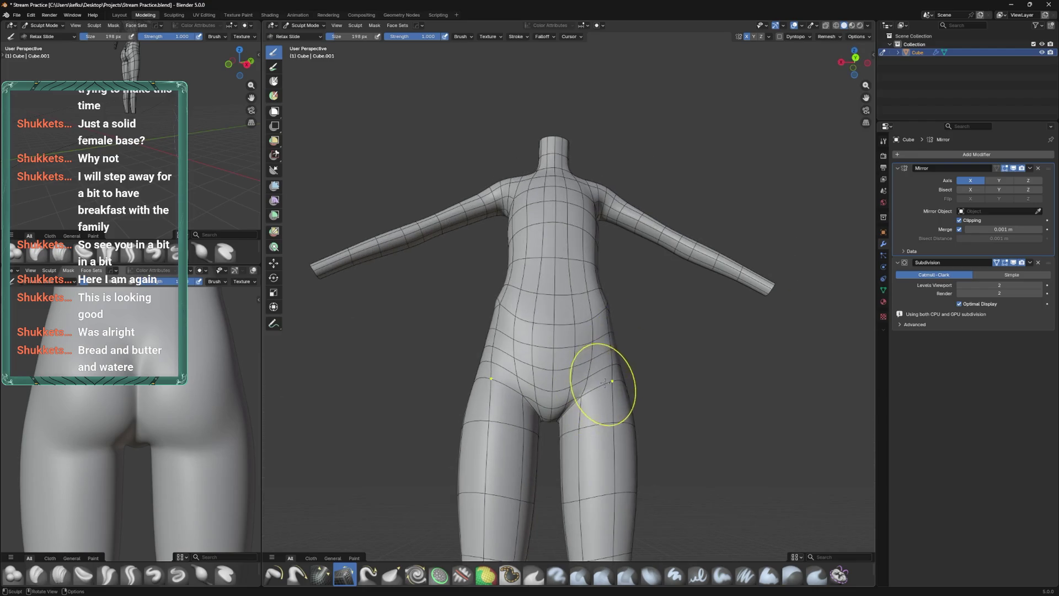
left_click_drag(611, 368, 634, 362)
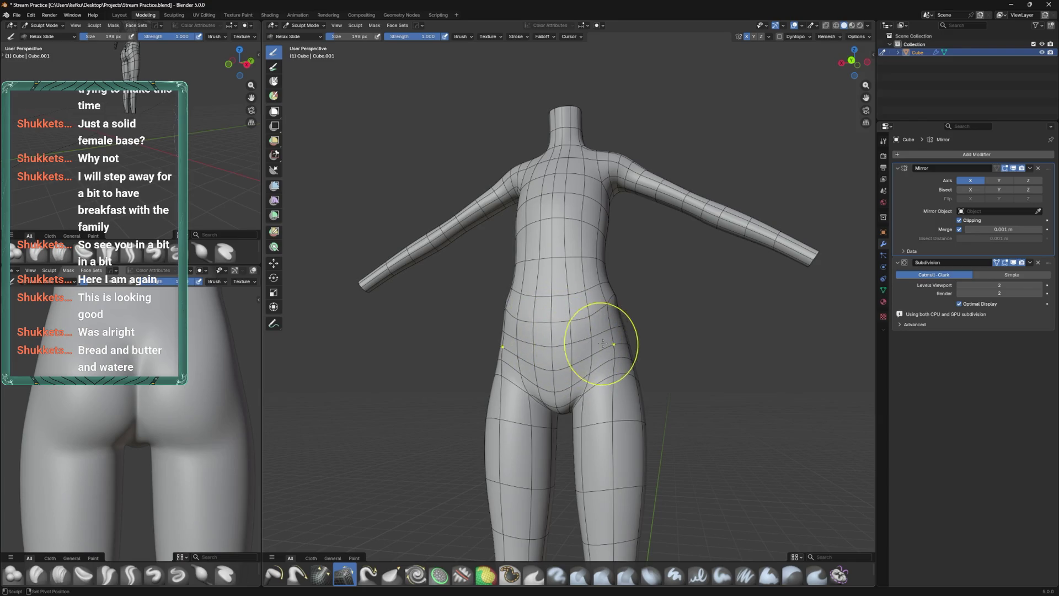
left_click_drag(603, 343, 530, 346)
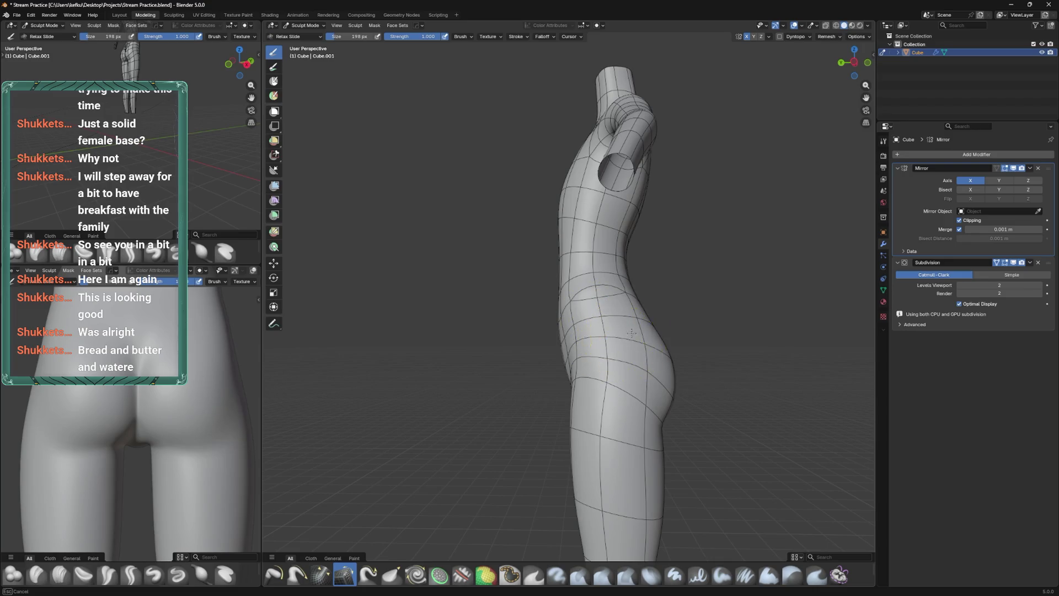
left_click_drag(624, 336, 658, 335)
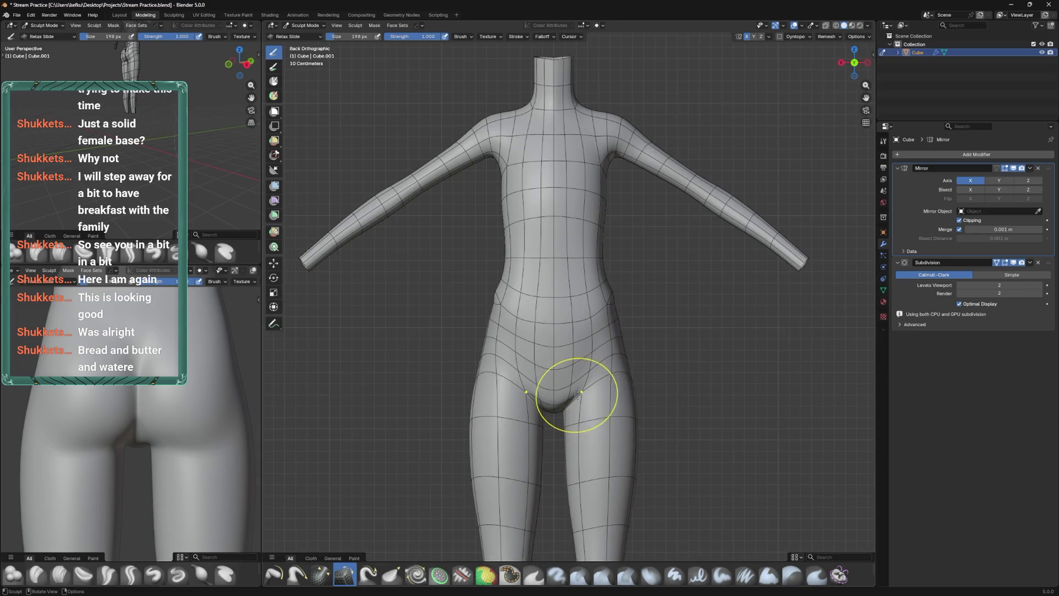
scroll("up", 3)
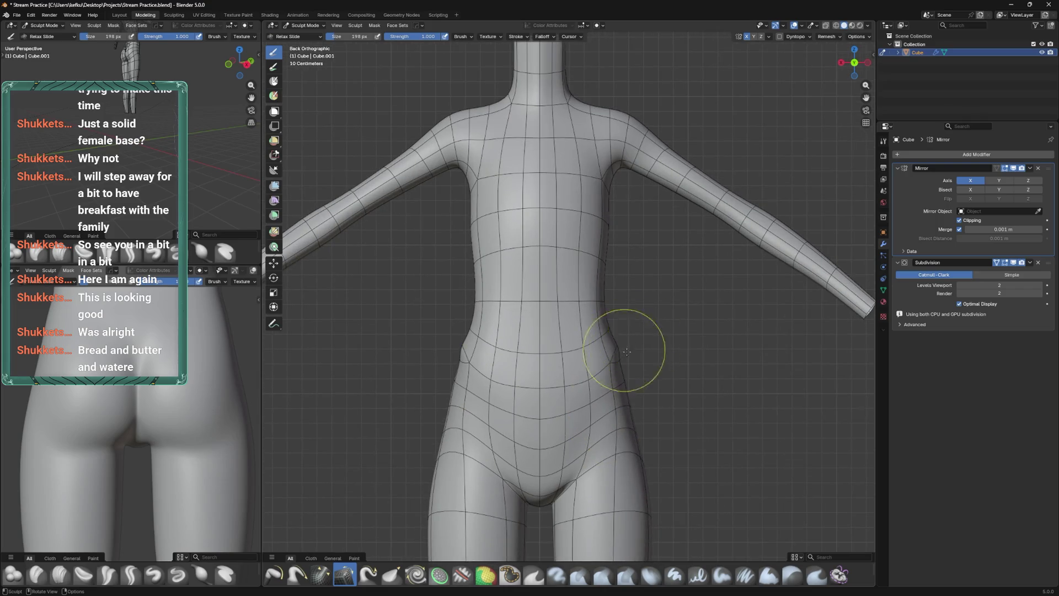
Return to Edit Mode, save the file, and begin a knife cut across the hip
key("Tab")
left_click_drag(653, 390, 593, 411)
key("ctrl+s")
key("k")
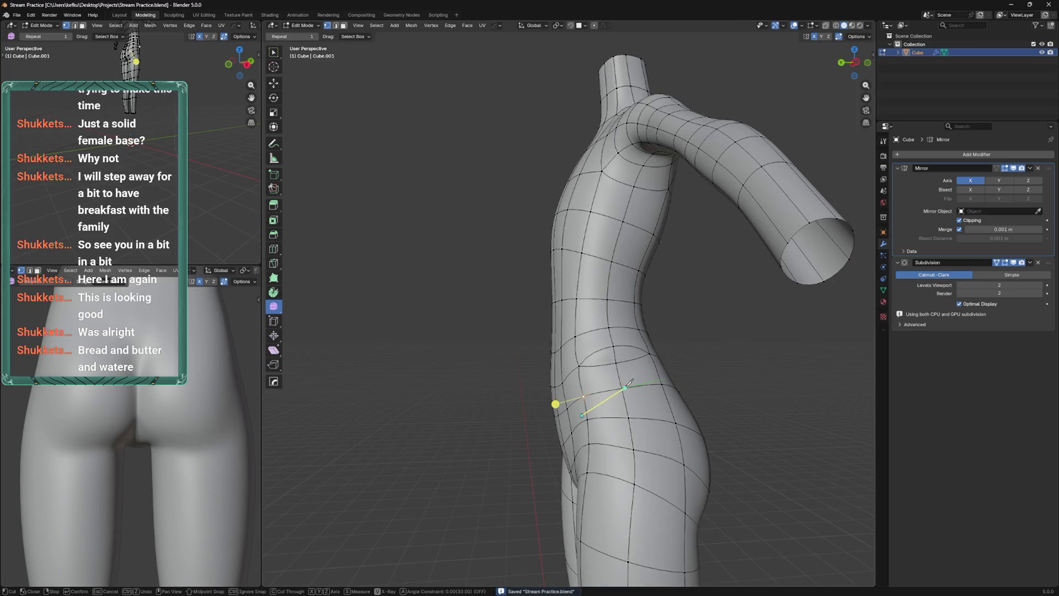
Commit the hip cut and dissolve the old hip edges
key("Return")
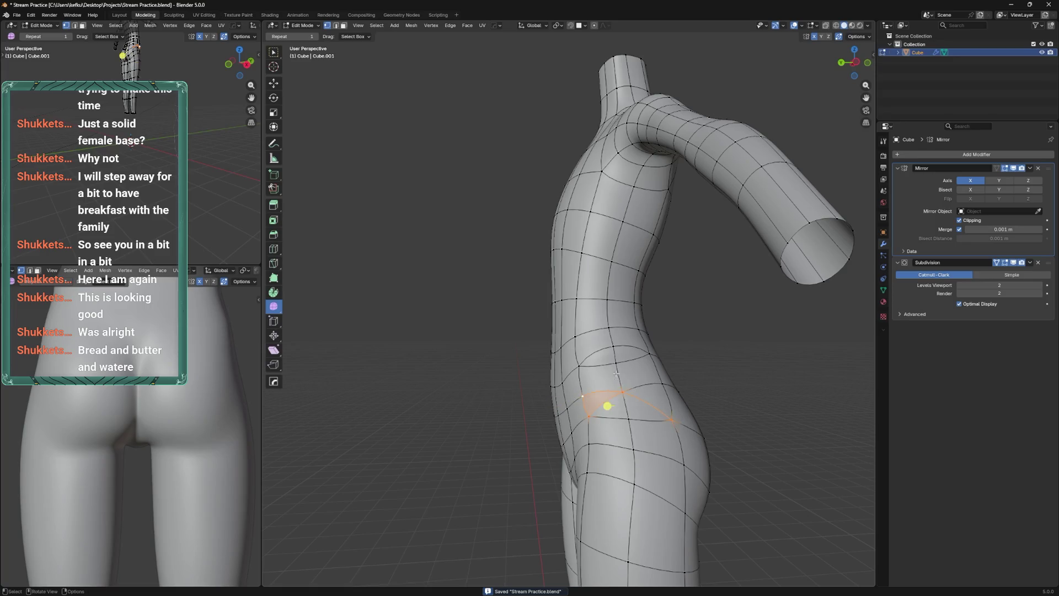
left_click_drag(603, 402, 639, 366)
key("x")
left_click(621, 352)
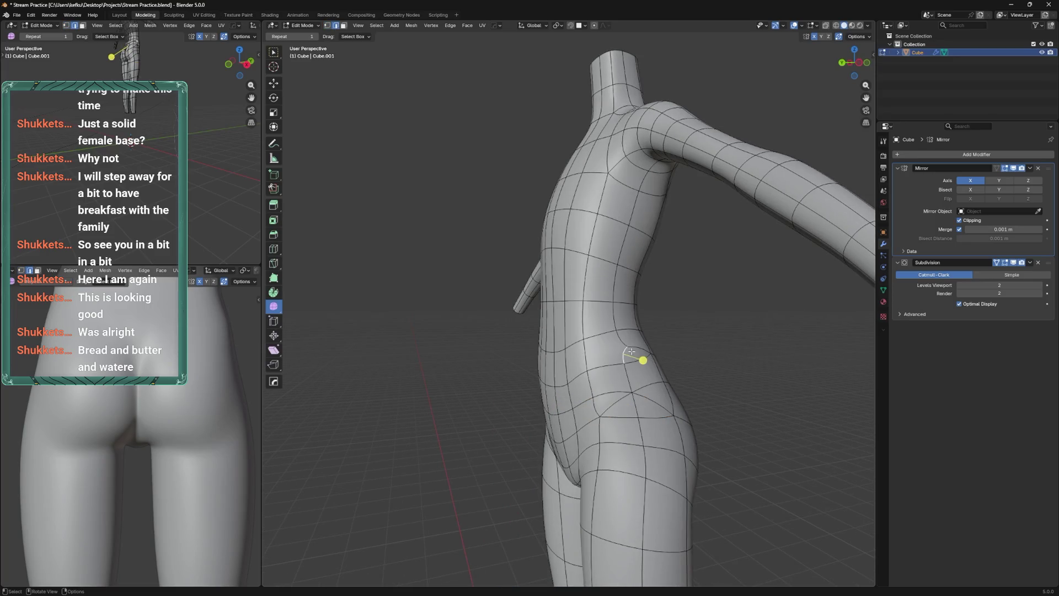
key("x")
key("Escape")
key("ctrl+KP_1")
Switch to Sculpt Mode and check the torso from back and side views
key("ctrl+Tab")
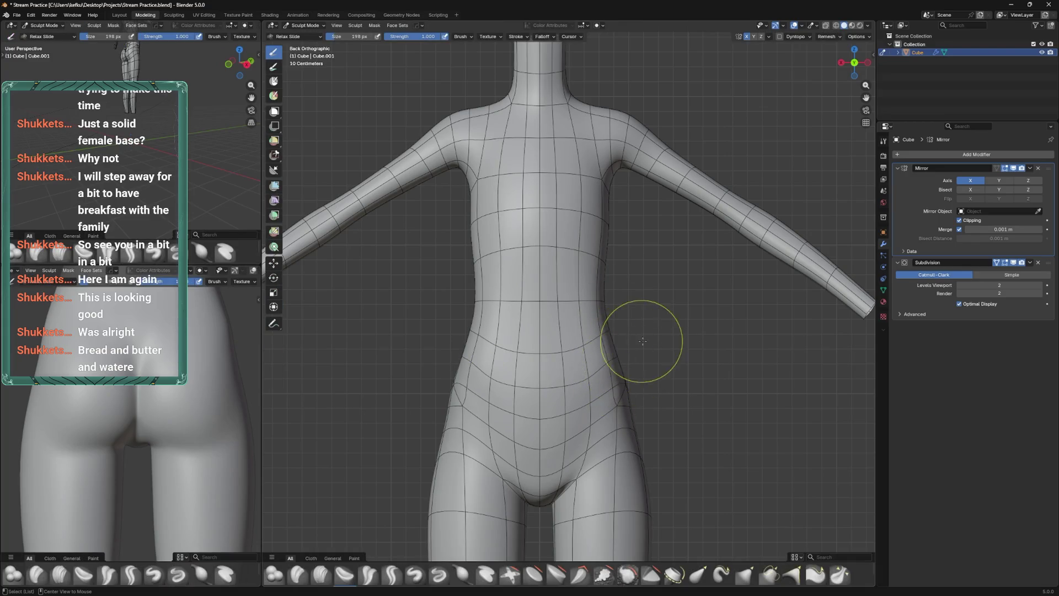
key("KP_1")
left_click_drag(518, 353, 610, 359)
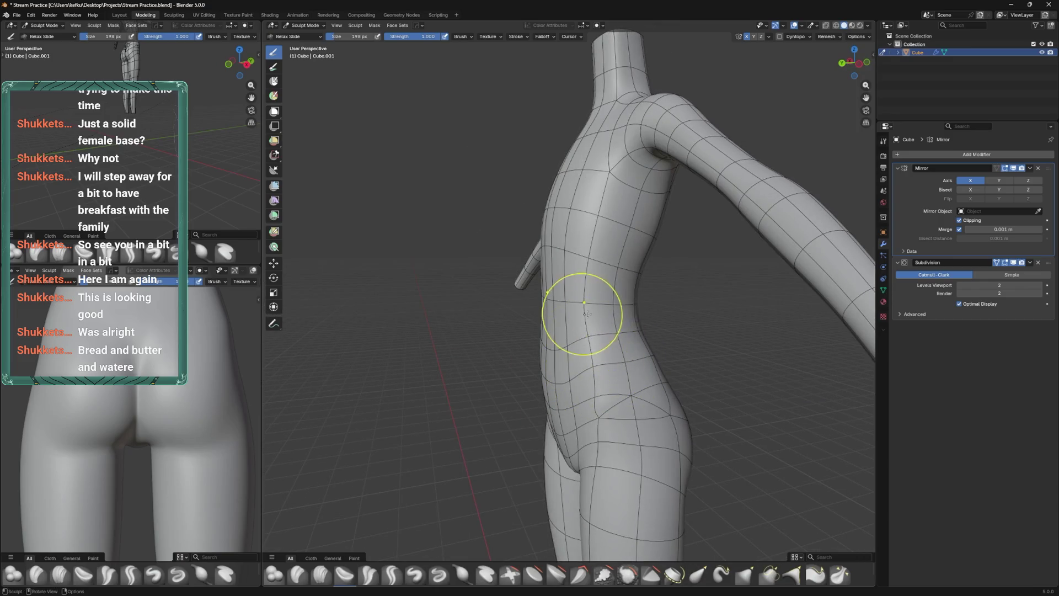
left_click_drag(618, 320, 594, 312)
left_click_drag(620, 351, 599, 354)
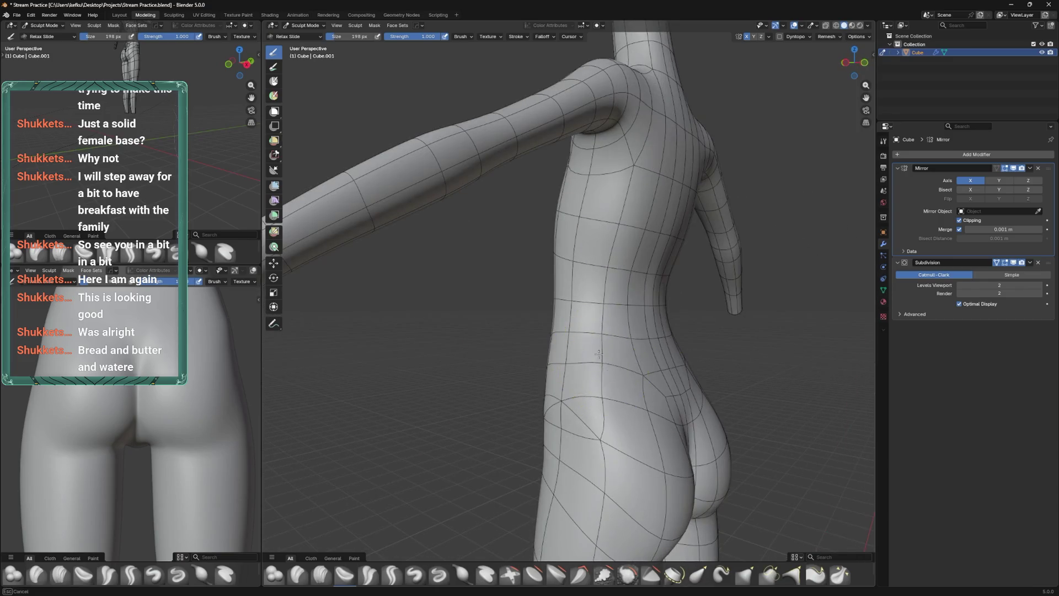
left_click_drag(603, 315, 632, 397)
Dissolve more hip edges, knife a new edge across the hip, and return to sculpting
key("Tab")
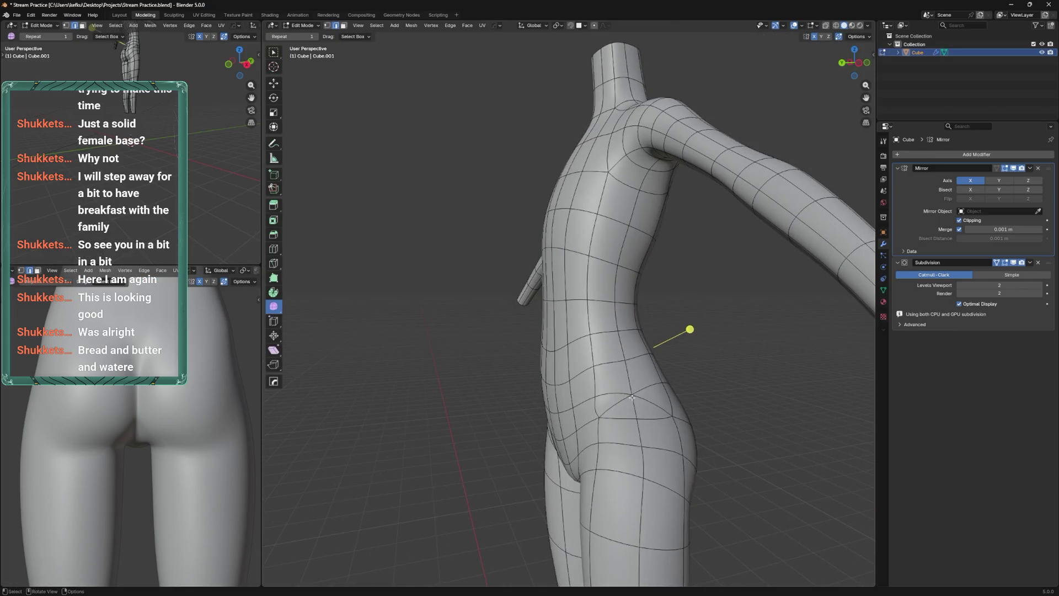
key("x")
left_click(621, 408)
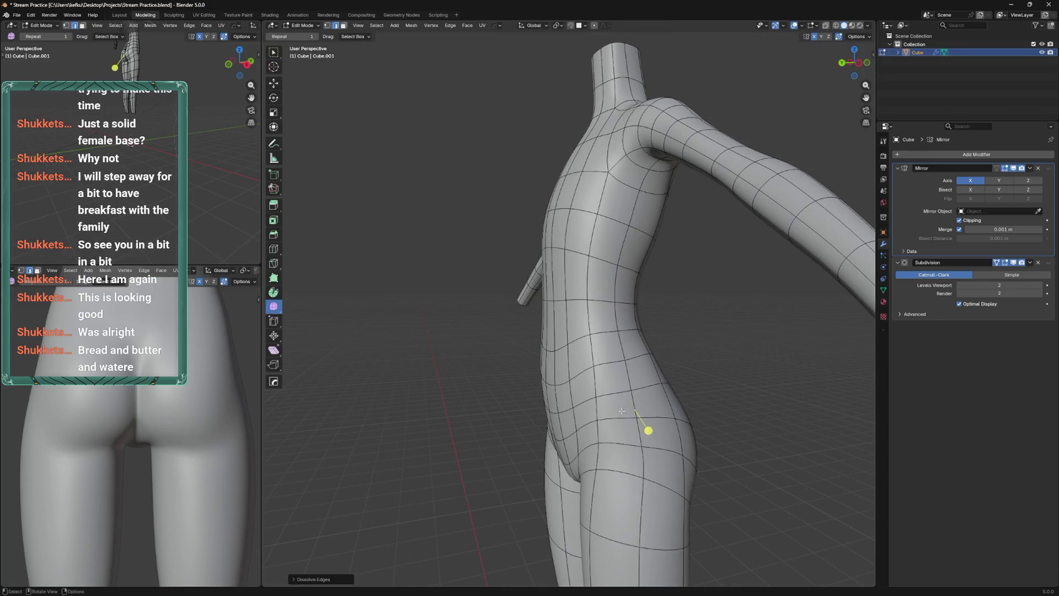
key("k")
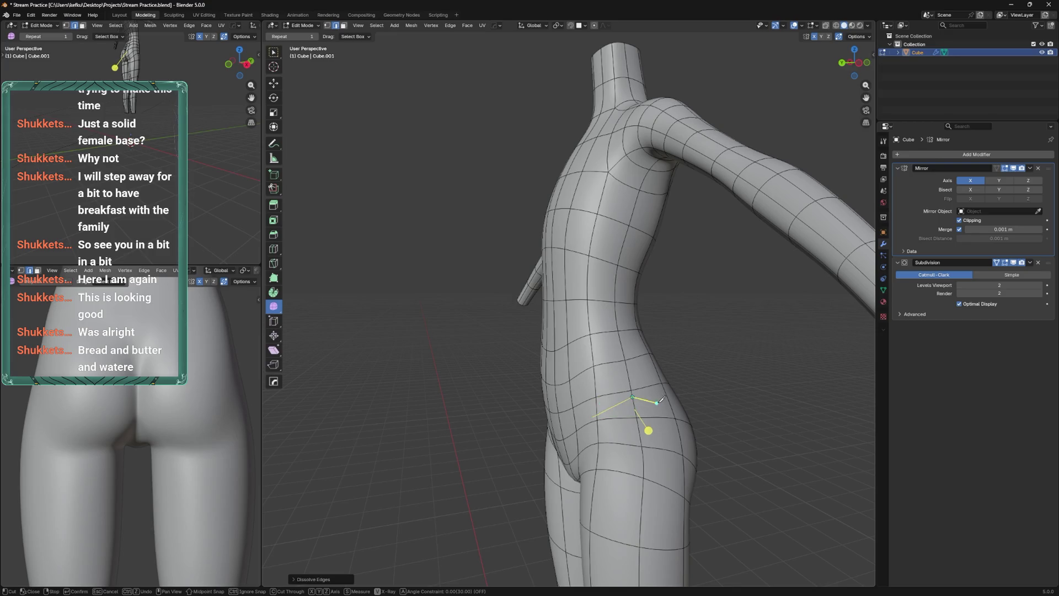
key("Return")
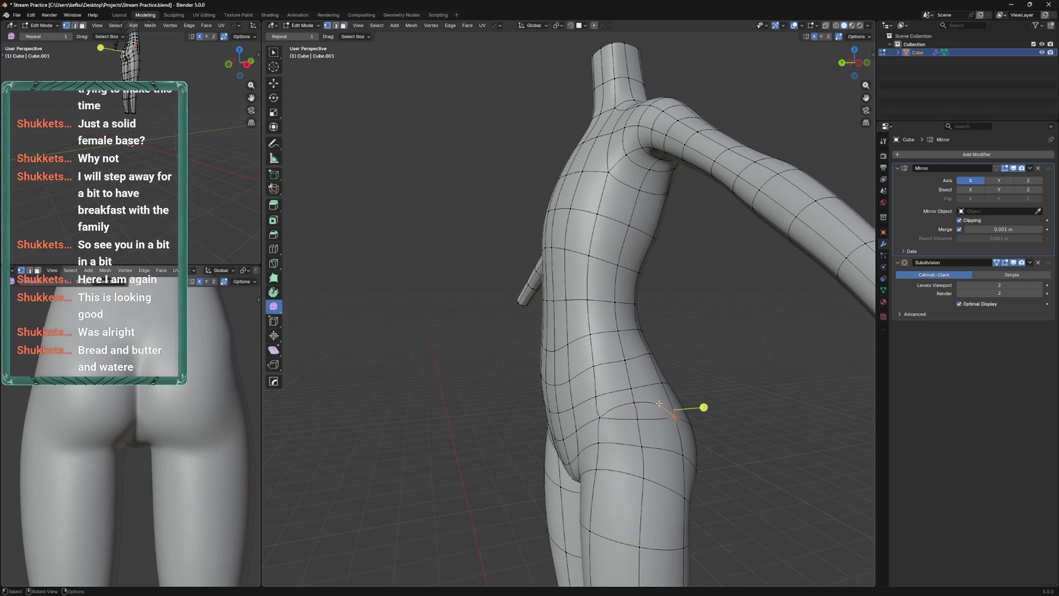
key("ctrl+KP_1")
key("Tab")
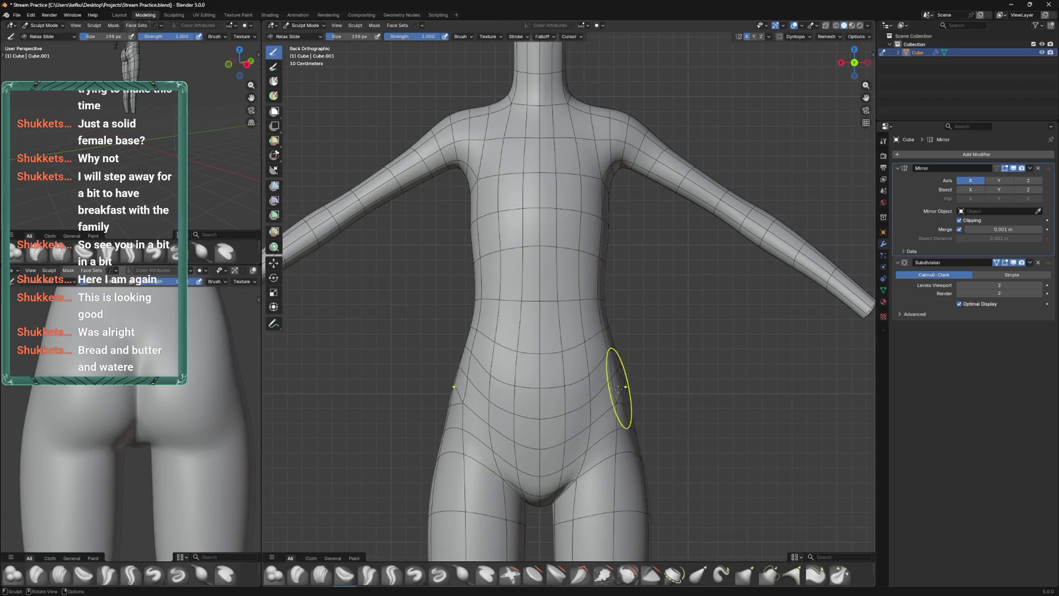
Relax the reworked hip with Relax Slide from front and back views
key("KP_1")
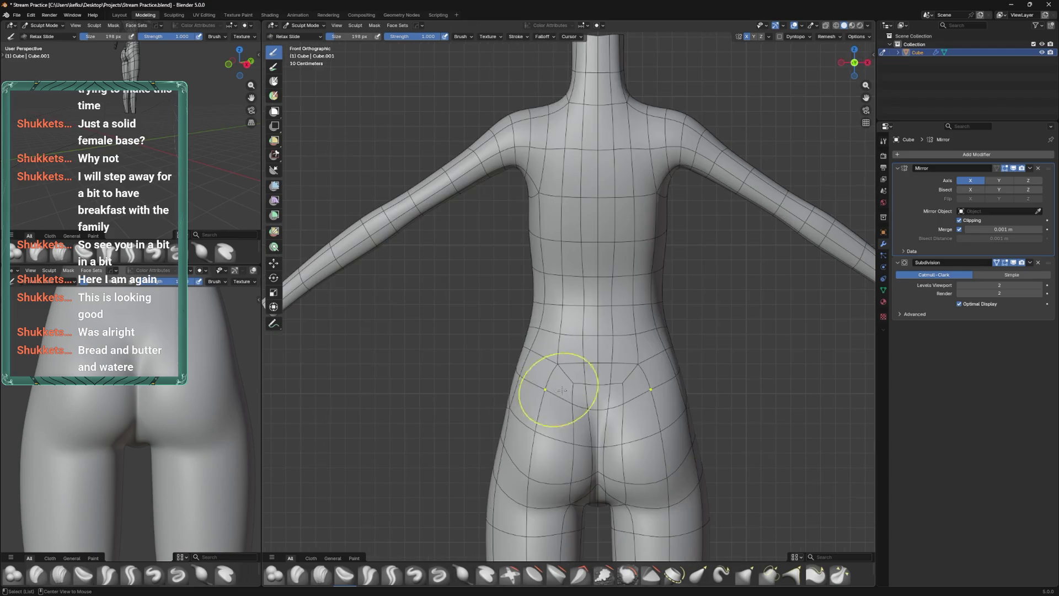
left_click_drag(520, 379, 573, 387)
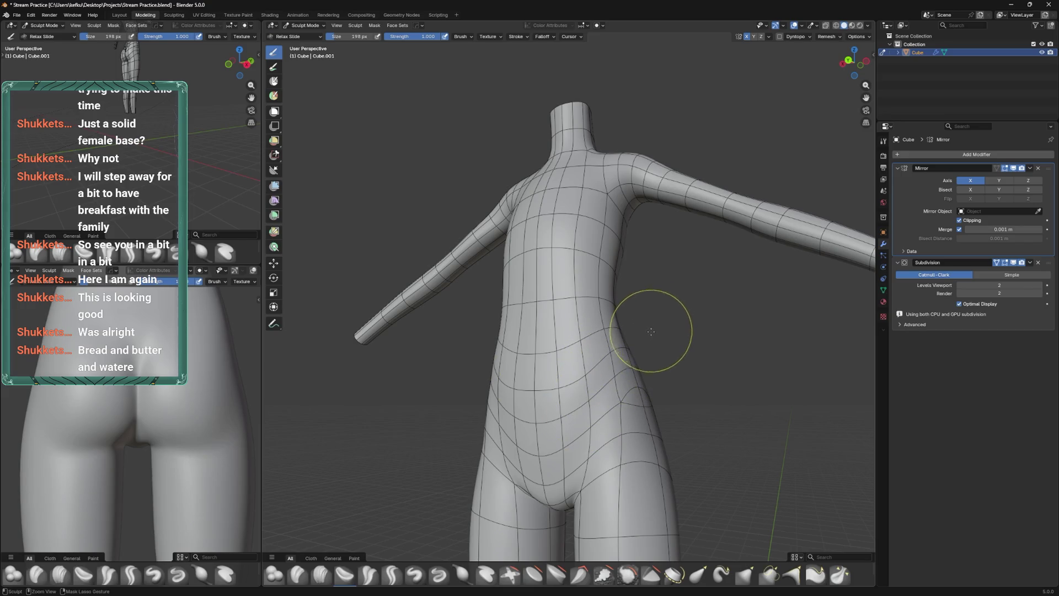
left_click_drag(639, 319, 610, 355)
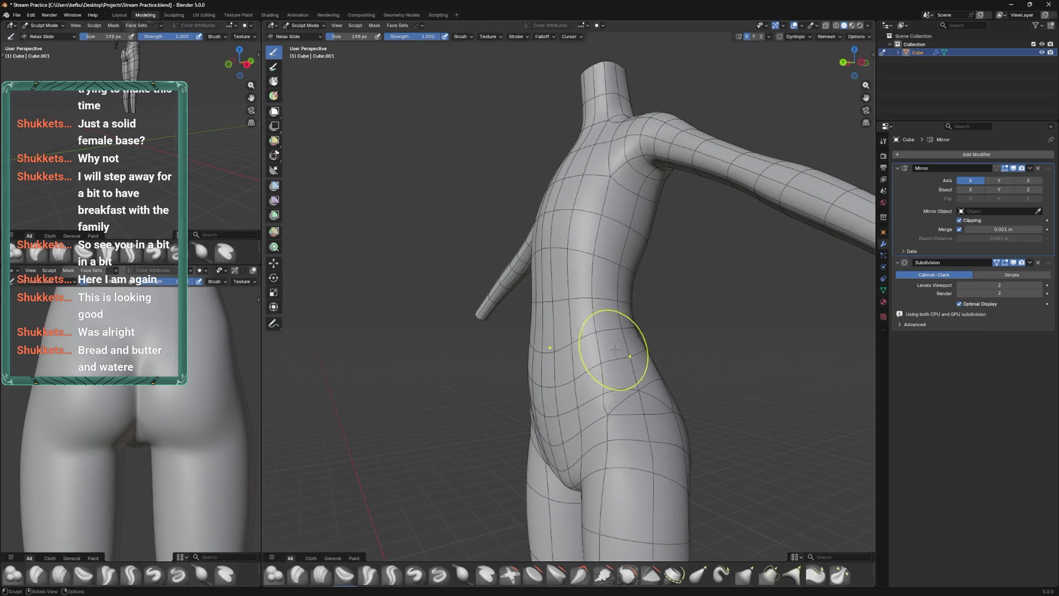
key("Tab")
key("Tab")
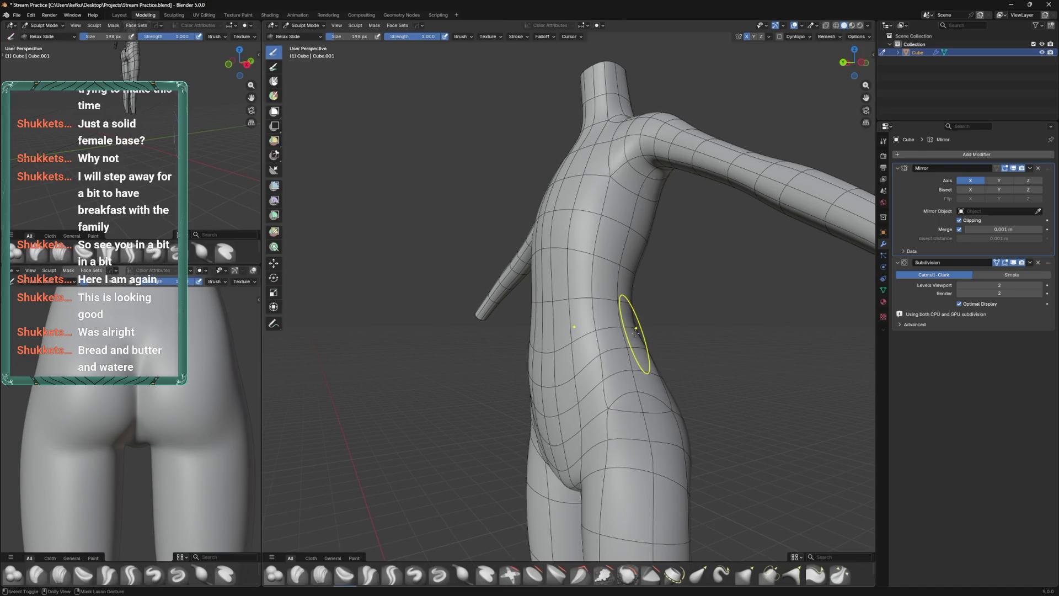
left_click_drag(677, 331, 640, 347)
key("Tab")
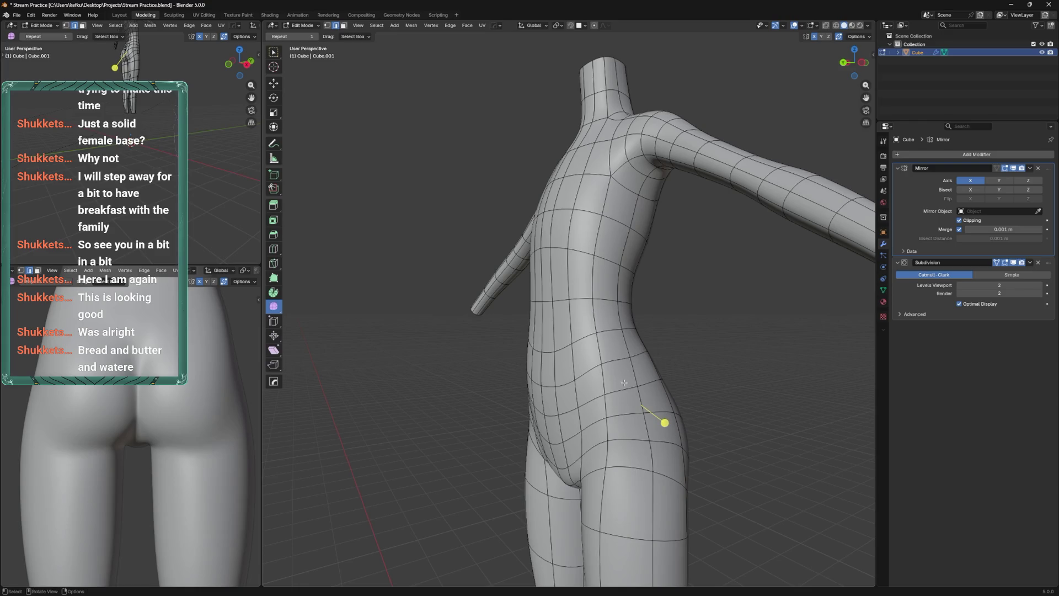
Slide a hip vertex along its edge and knife a new cut across the hip
key("shift+v")
left_click(623, 373)
key("k")
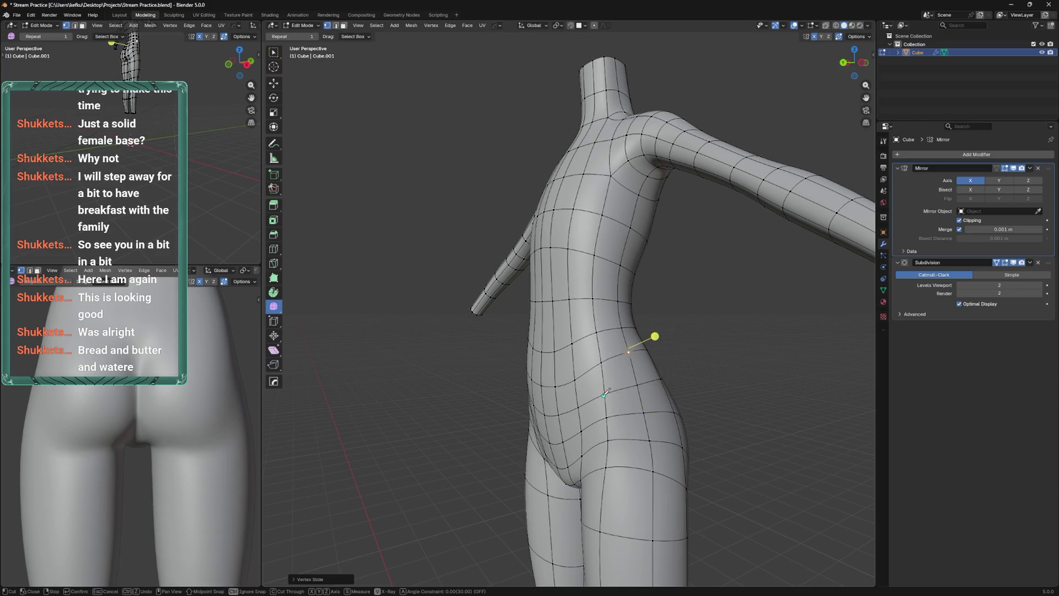
left_click_drag(652, 360, 643, 373)
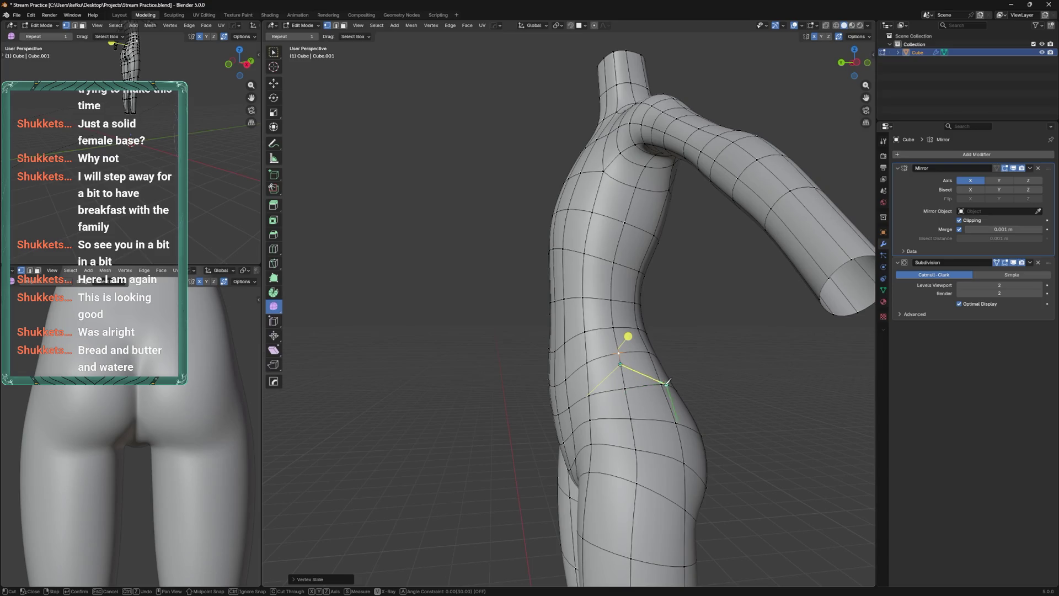
left_click(666, 382)
key("Return")
key("alt+Tab")
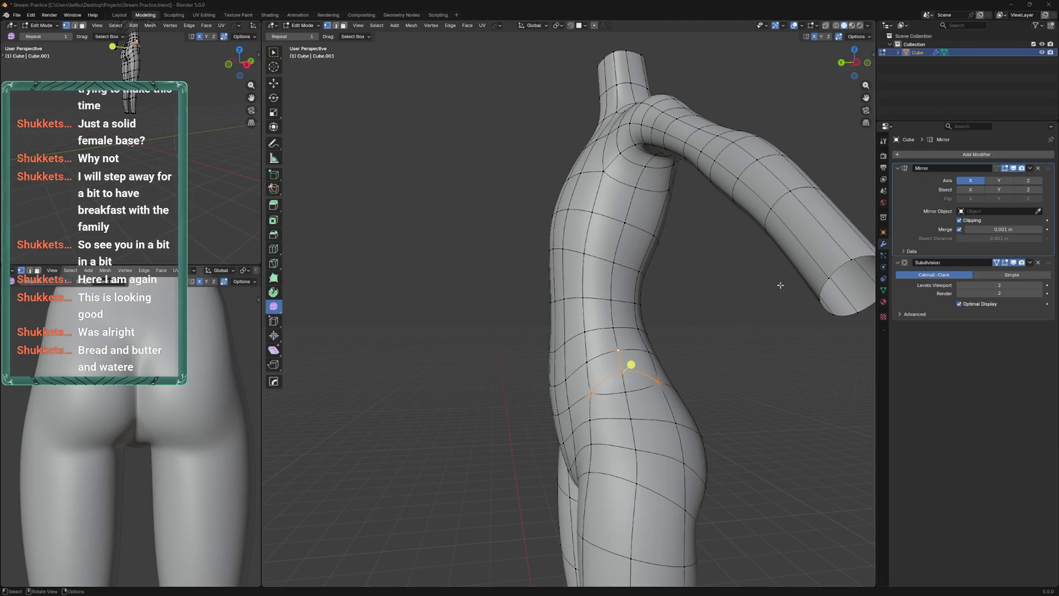
Reposition the hip vertices to smooth the side flow
left_click(523, 344)
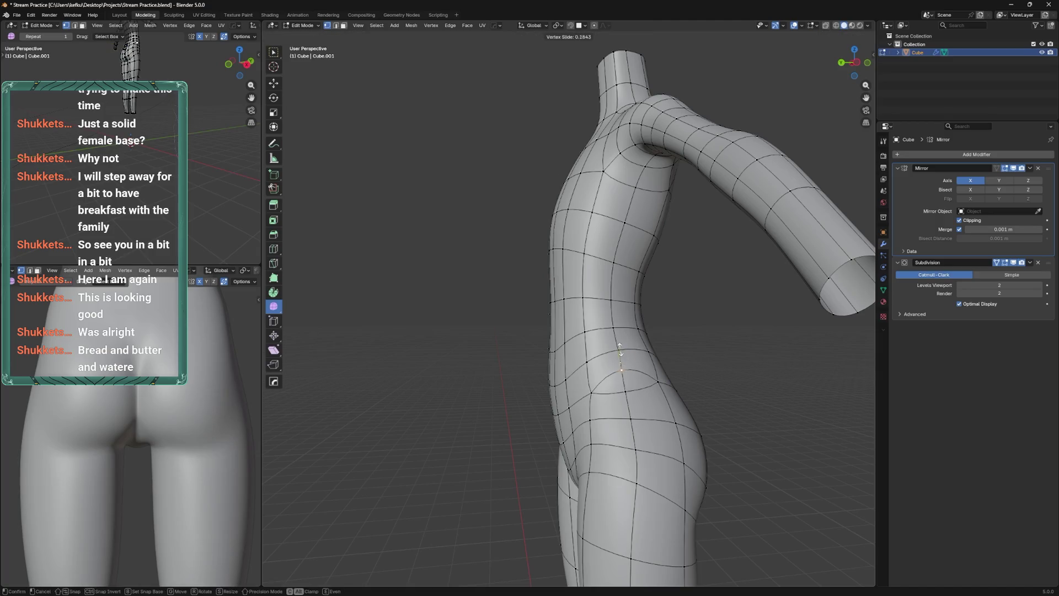
left_click(627, 359)
key("ctrl+KP_1")
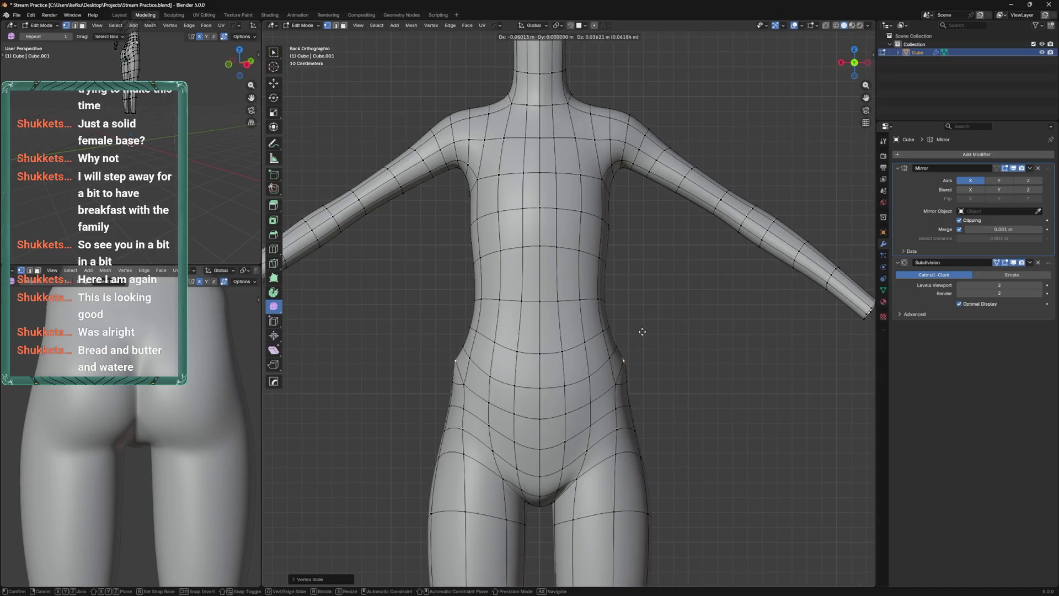
key("ctrl+Tab")
key("Tab")
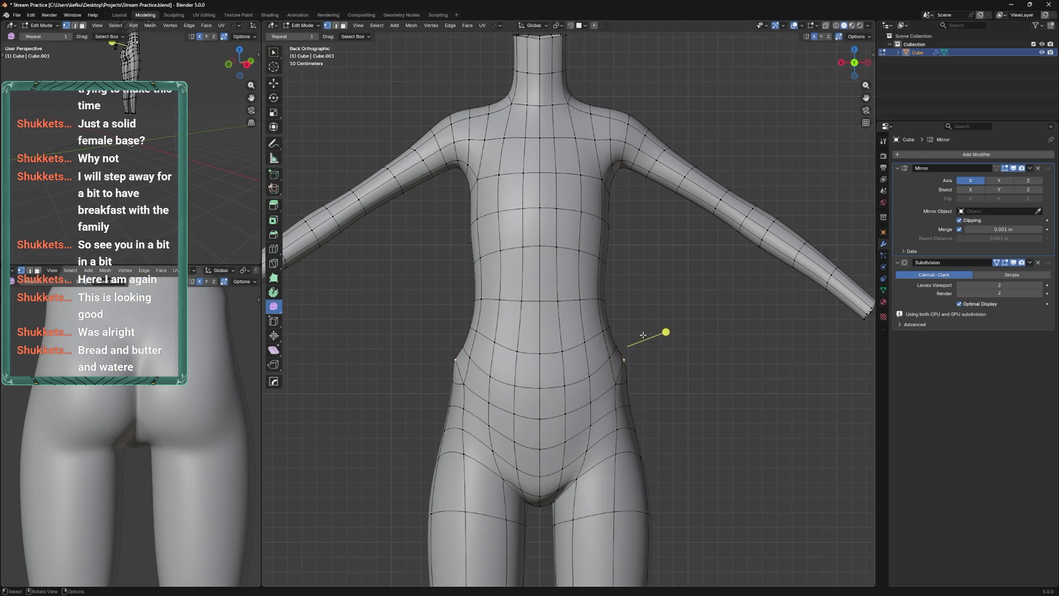
key("g")
left_click(640, 338)
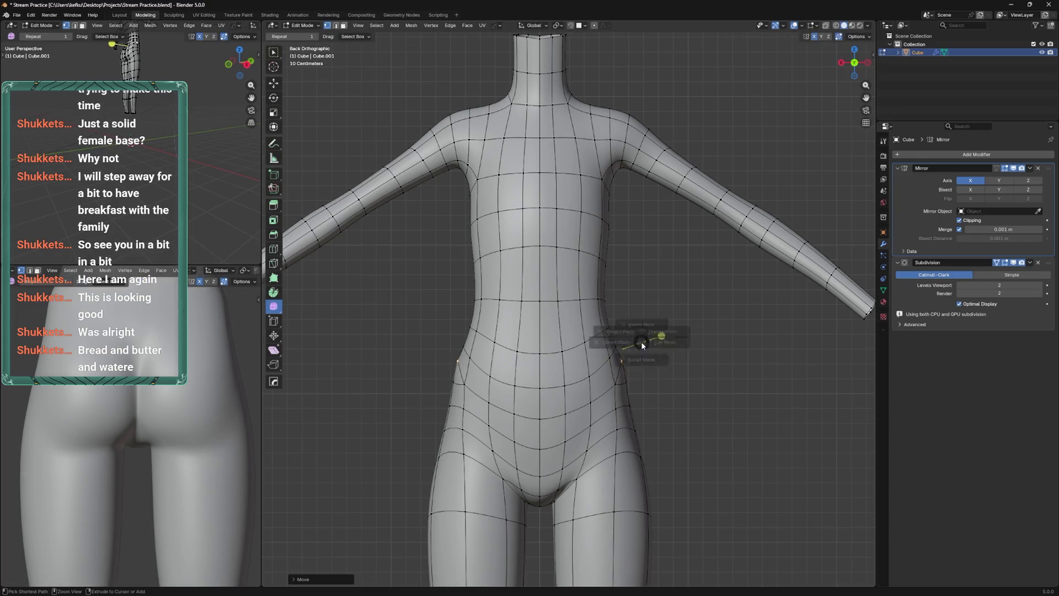
Return to Object Mode, save the file, and reselect the body mesh
key("Tab")
scroll("down", 3)
key("alt+a")
key("ctrl+s")
left_click(619, 333)
left_click_drag(619, 333, 605, 360)
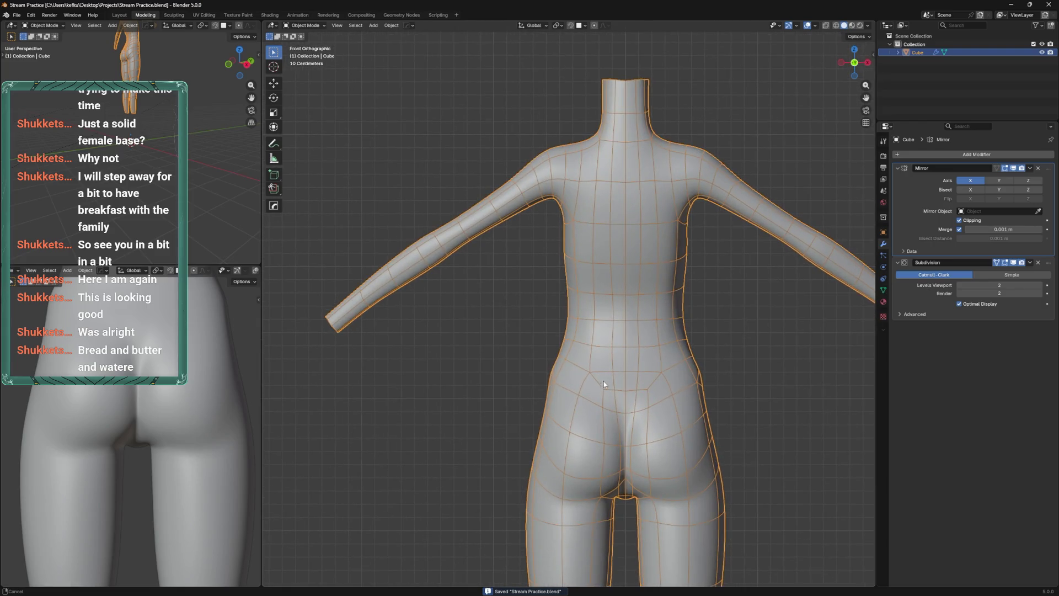
Slide the mirrored hip vertices along their edges, checking from the side
key("Tab")
left_click(580, 368)
key("g")
key("g")
left_click(589, 365)
key("Tab")
left_click_drag(579, 387, 592, 389)
key("Tab")
key("g")
key("g")
left_click(614, 390)
Reposition another hip vertex and slide one higher up the hip
key("g")
key("Escape")
key("g")
left_click(625, 417)
left_click(628, 381)
key("g")
key("g")
left_click(618, 428)
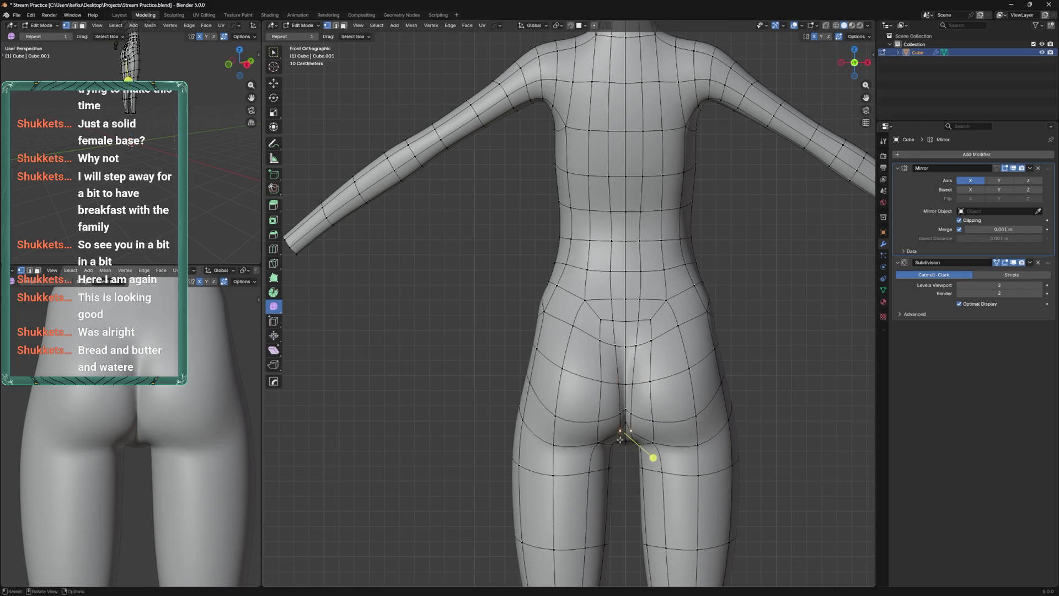
Slide the vertex below the buttocks along its edge and save the file
key("Tab")
left_click_drag(621, 442, 666, 307)
key("Tab")
key("g")
key("g")
key("ctrl+s")
scroll("down", 3)
left_click(666, 307)
scroll("down", 3)
key("shift+a")
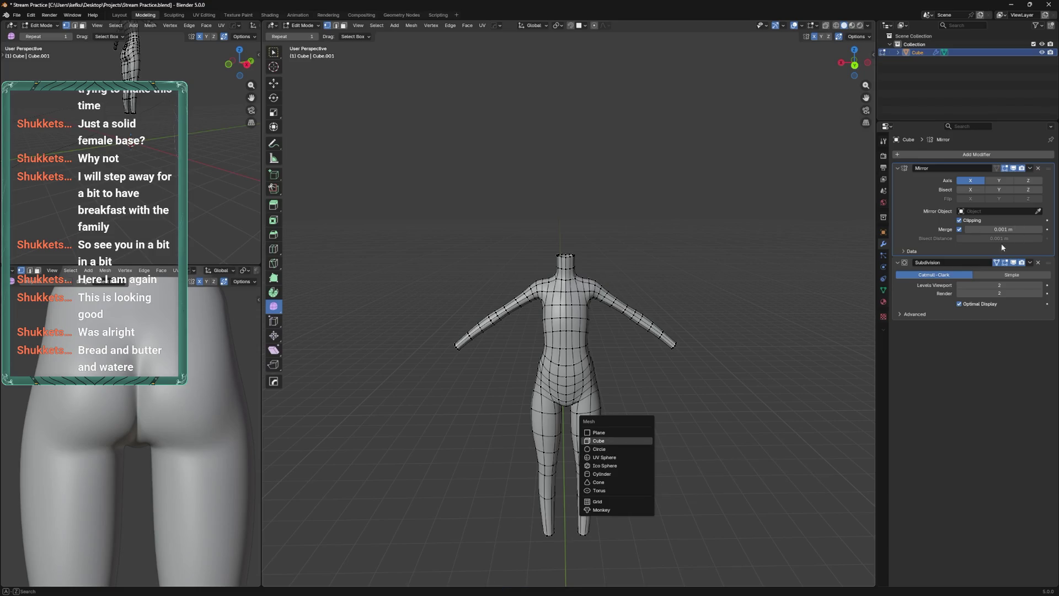
Add a UV sphere to the mesh
key("Escape")
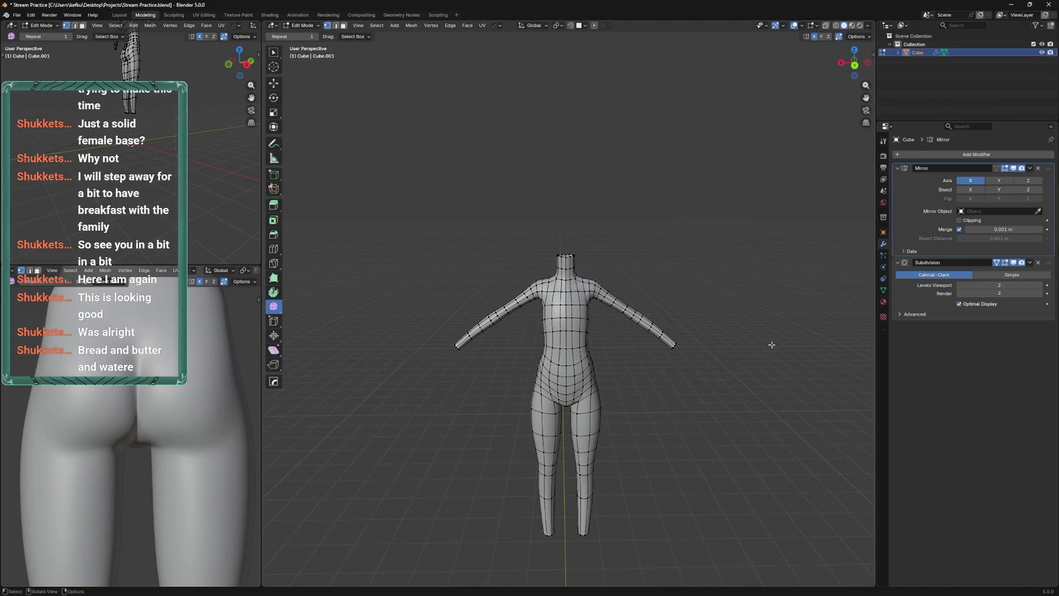
key("shift+a")
mouse_move(680, 428)
left_click(641, 446)
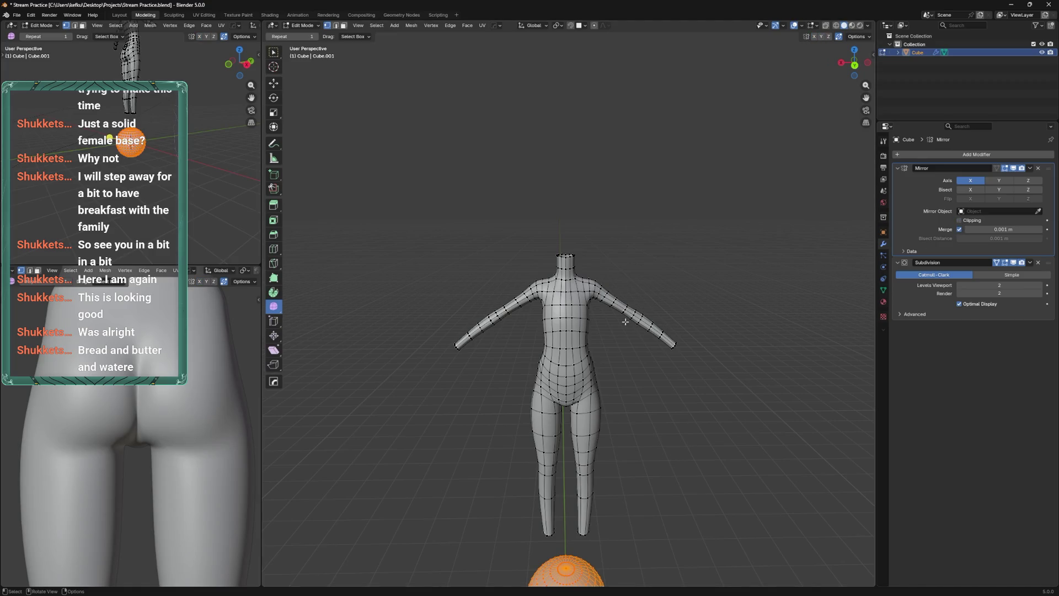
Move the sphere in front of the body and up to the chest in Left view
key("g")
left_click(690, 380)
key("ctrl+KP_3")
key("g")
left_click(635, 269)
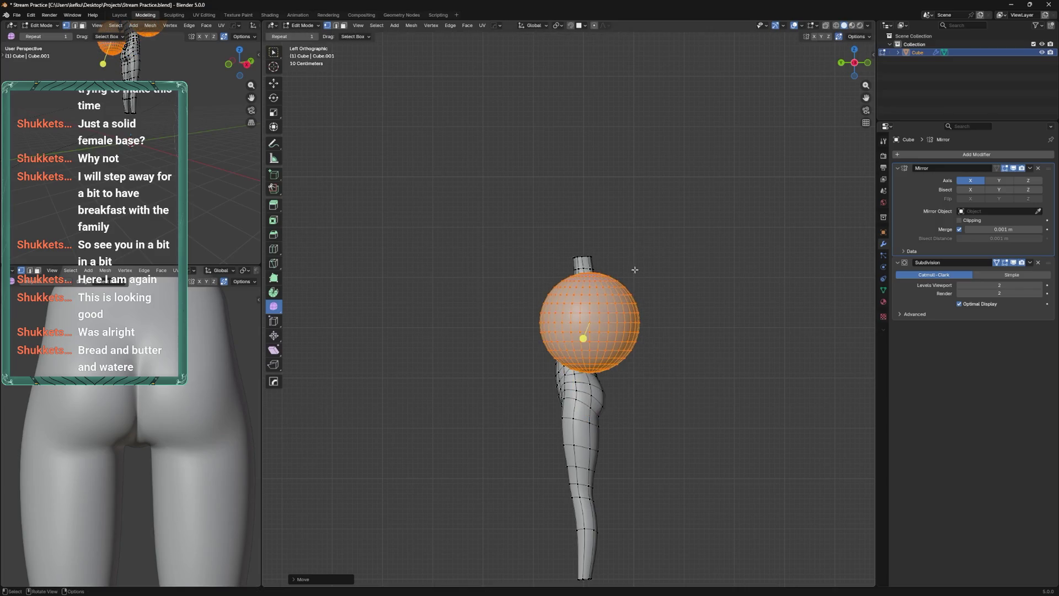
scroll("up", 3)
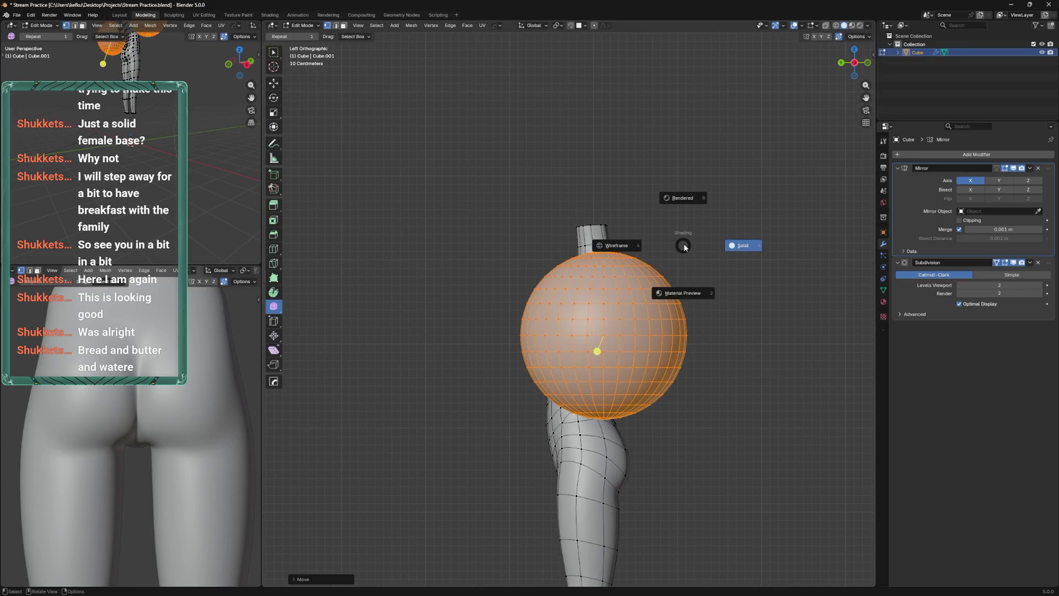
key("x")
key("Escape")
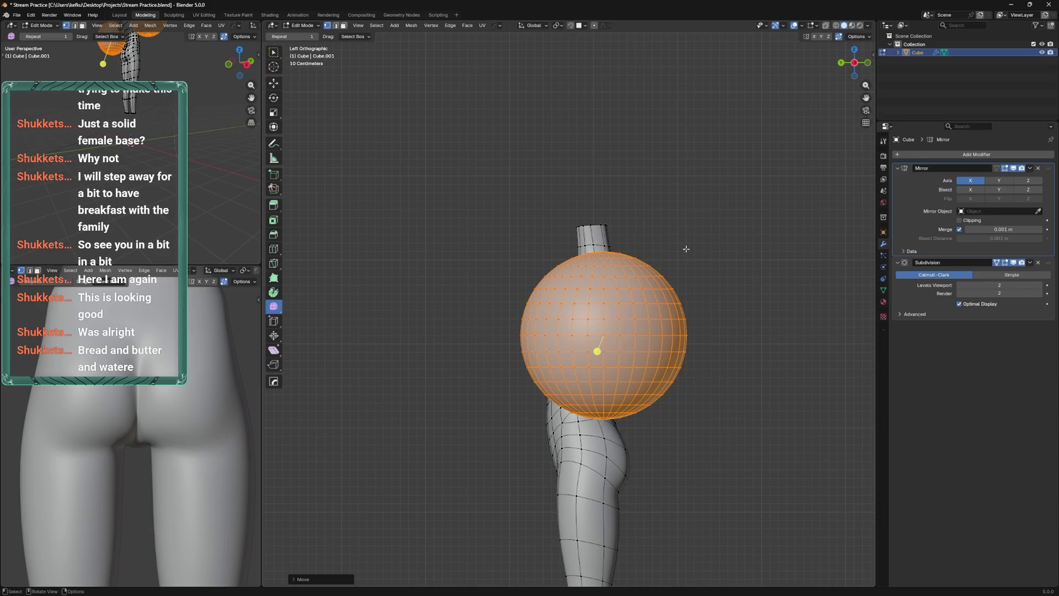
Un-Subdivide the chest sphere from Quick Favorites, raising Iterations to 4
key("q")
mouse_move(687, 249)
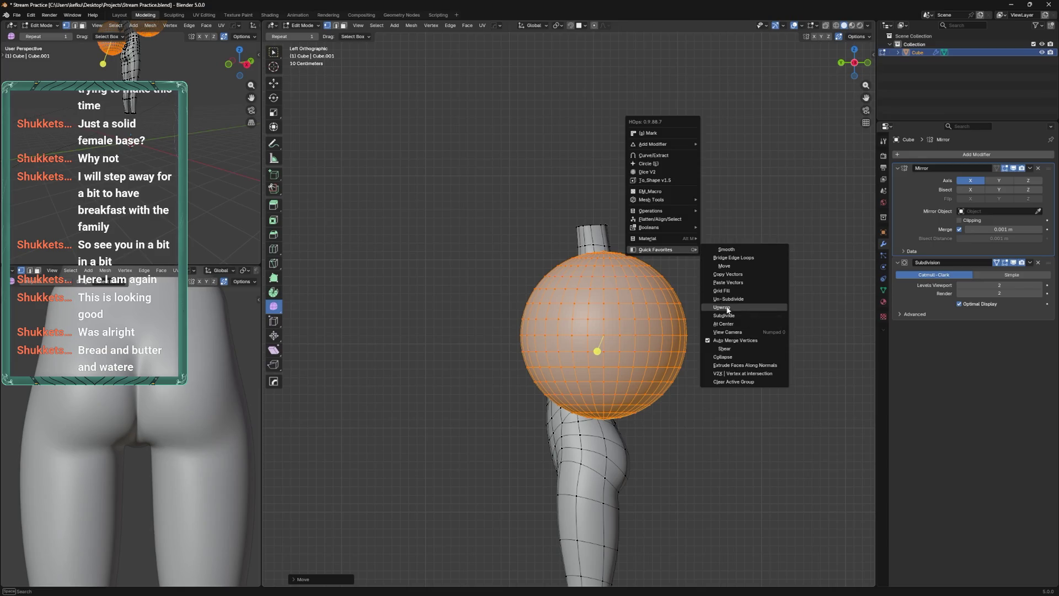
left_click(728, 299)
left_click_drag(679, 300, 737, 310)
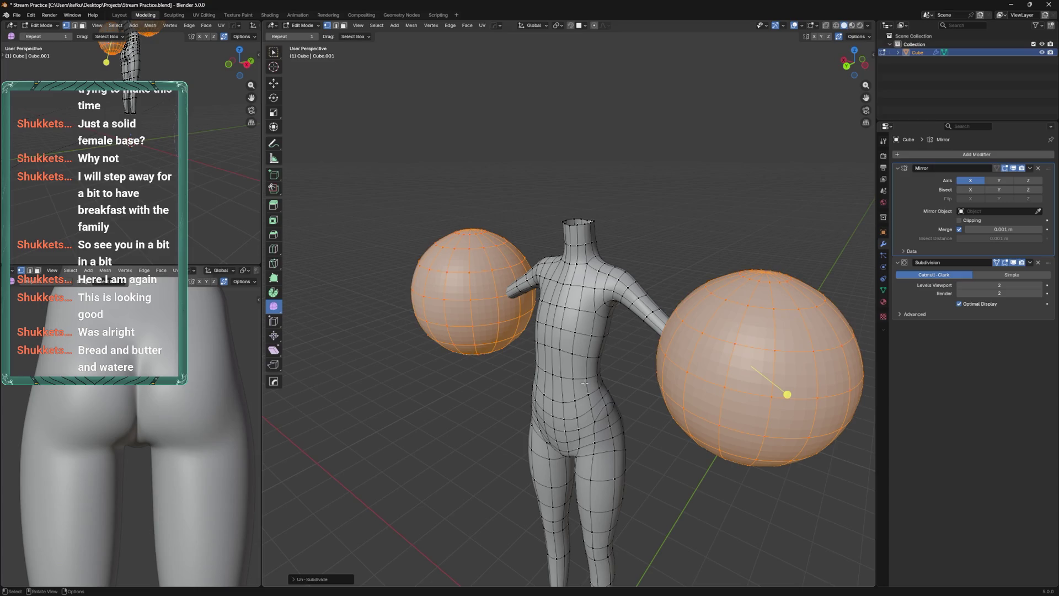
left_click(335, 580)
left_click(398, 577)
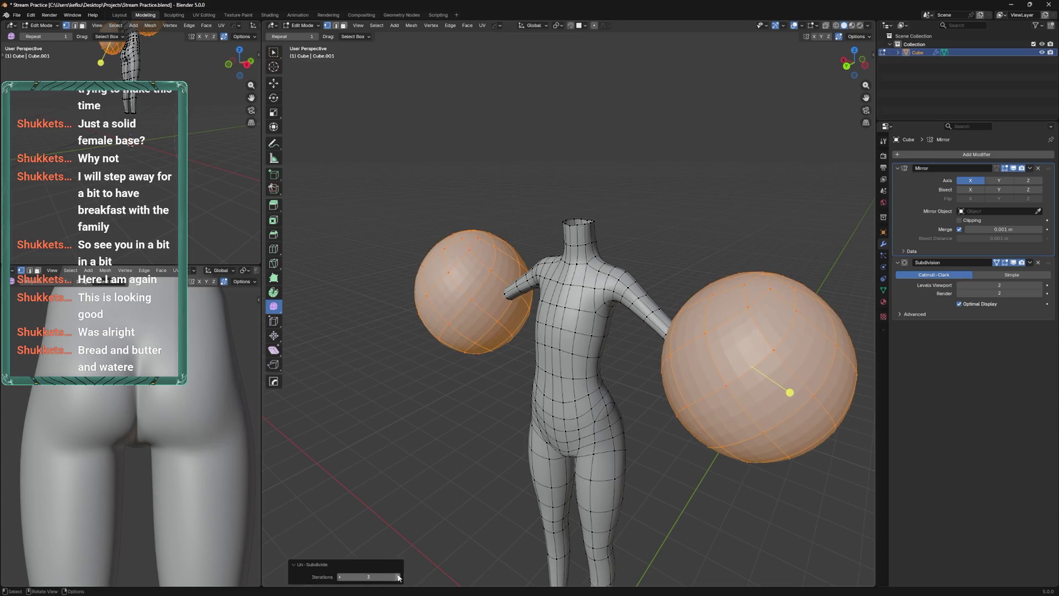
left_click(399, 577)
left_click_drag(663, 346, 655, 265)
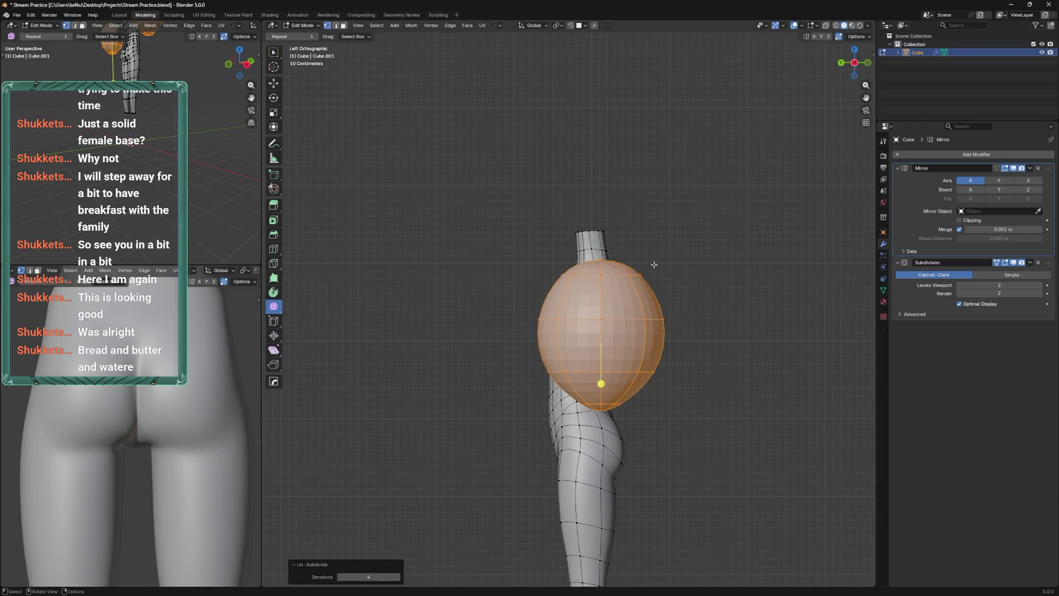
Move the sphere beside the torso and delete its lower vertices in X-ray, leaving a dome
key("g")
left_click(555, 298)
key("g")
left_click(522, 309)
left_click_drag(522, 309, 541, 309)
key("alt+z")
key("b")
left_click_drag(457, 373, 511, 410)
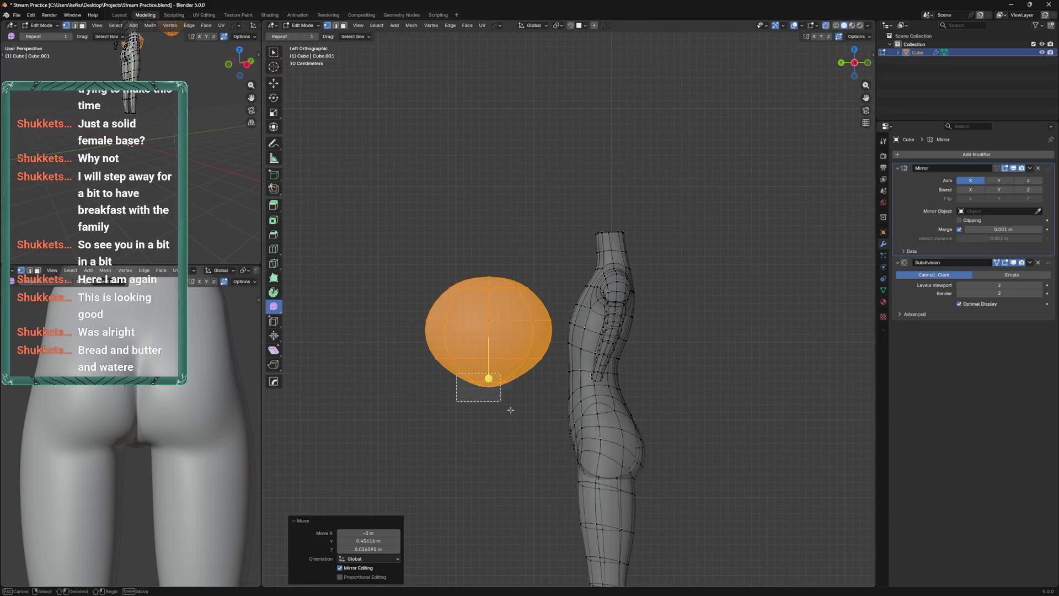
key("x")
left_click(507, 352)
Rotate the half-sphere about 88° and scale it down to 0.433
key("a")
key("r")
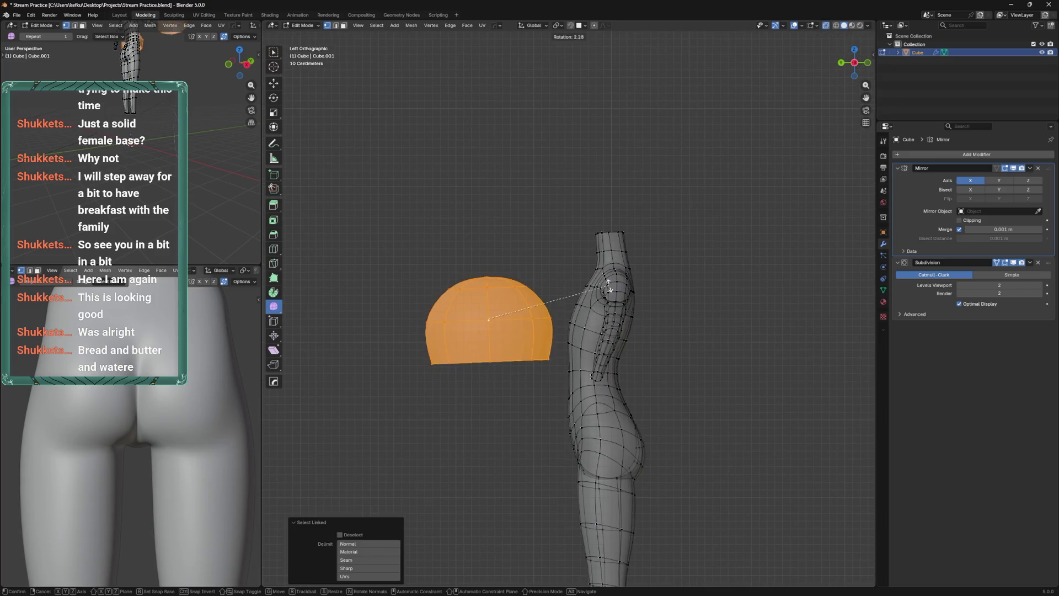
left_click(594, 204)
key("s")
left_click(535, 269)
Move the half-spheres sideways onto the chest in front view
key("ctrl+KP_1")
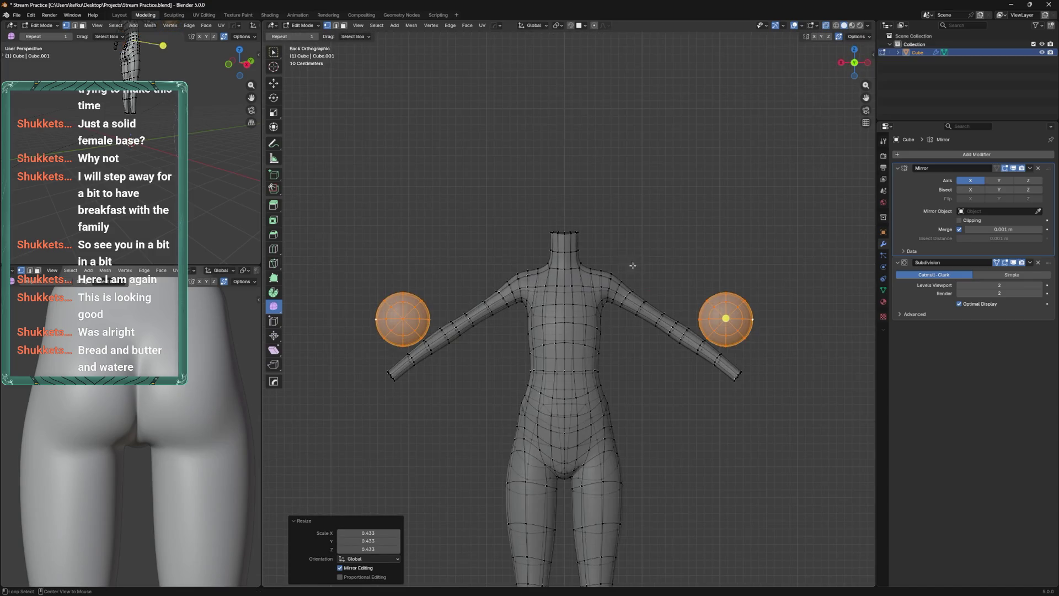
key("g")
right_click(609, 255)
left_click_drag(609, 254, 684, 270)
key("KP_1")
key("g")
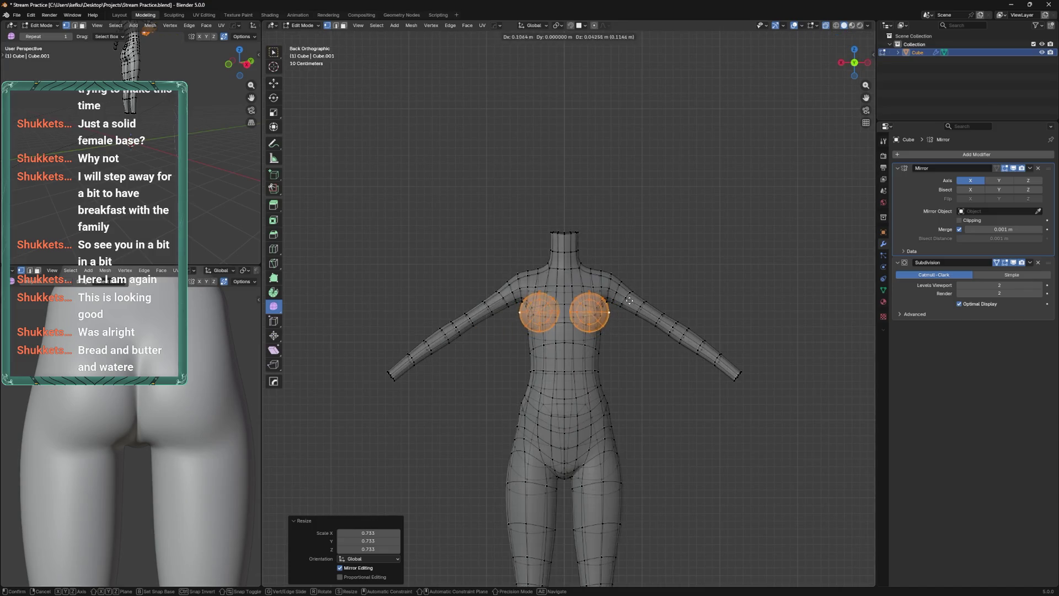
left_click(624, 298)
From the left side view, set the half-sphere against the chest and save
key("ctrl+KP_3")
key("g")
left_click(685, 286)
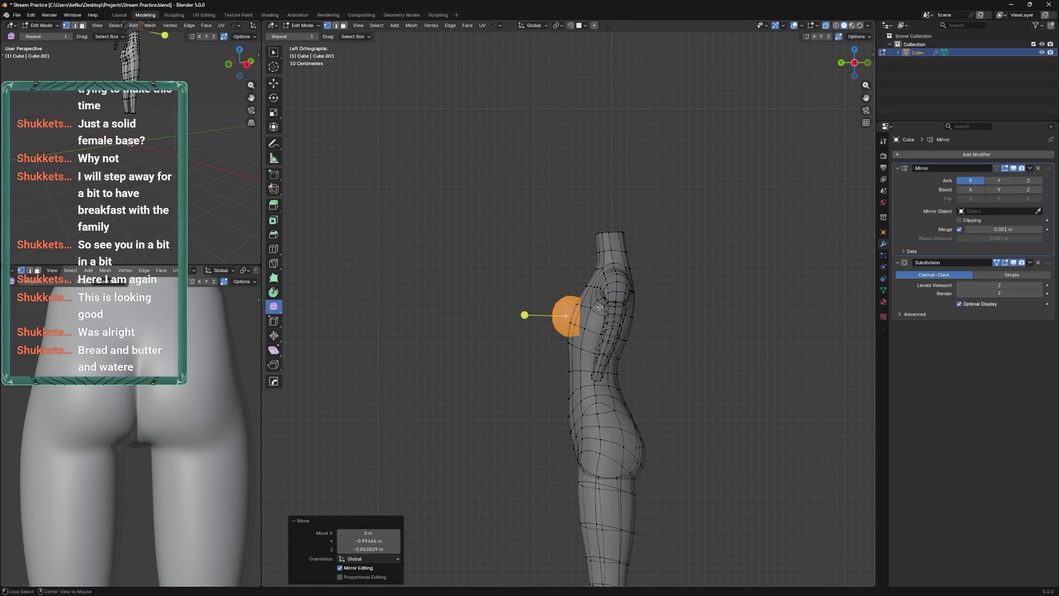
scroll("up", 3)
key("ctrl+s")
Reposition the breast spheres again from the side and back views
key("g")
left_click(654, 306)
key("r")
key("Escape")
key("ctrl+KP_1")
key("g")
left_click(644, 295)
Save the file and scale the breast mesh slightly from a side view
scroll("up", 3)
key("ctrl+s")
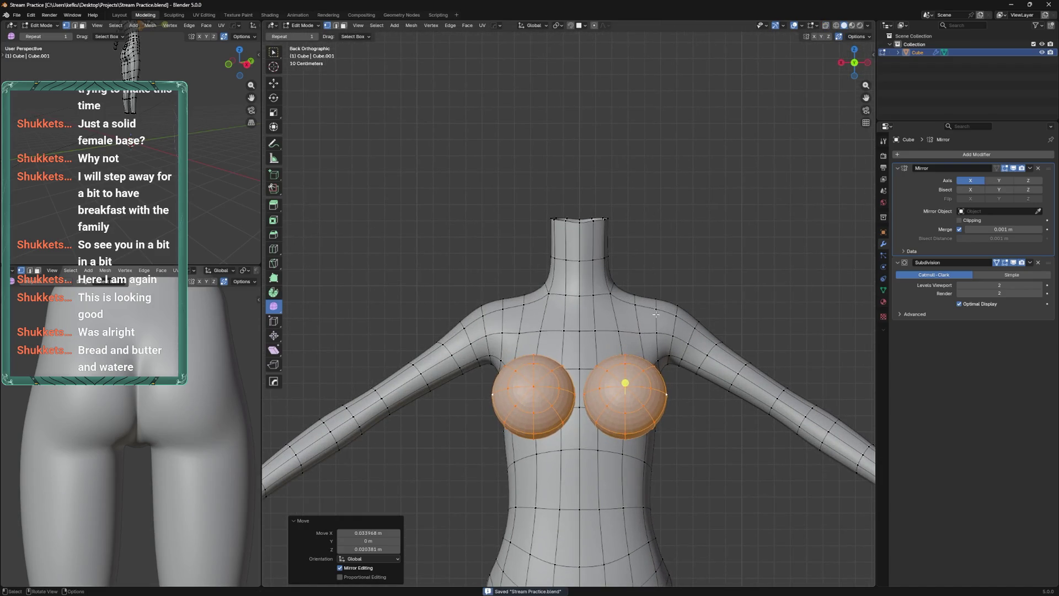
scroll("down", 3)
left_click_drag(656, 314, 660, 325)
key("s")
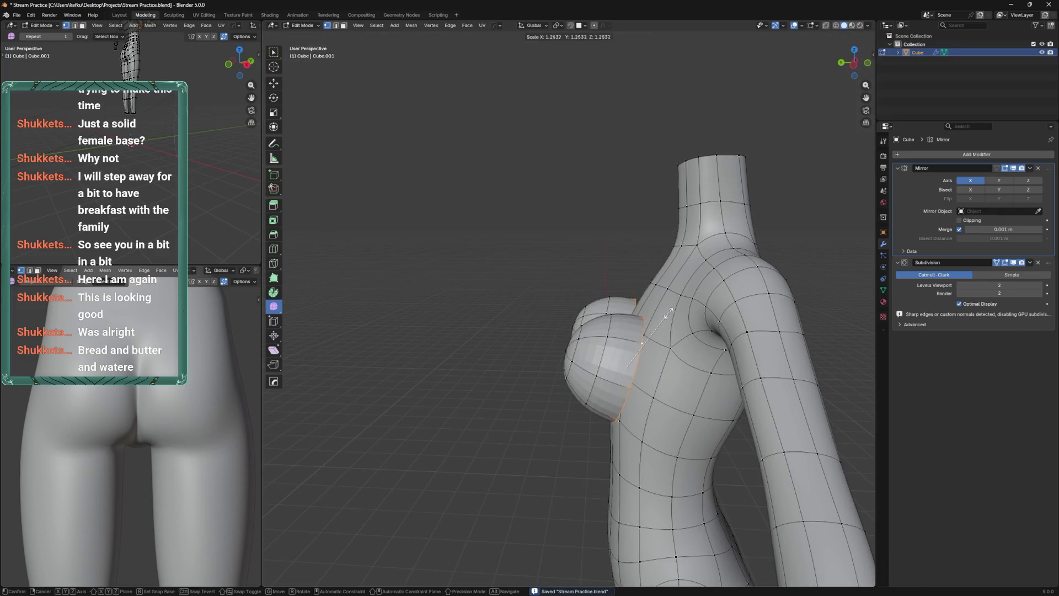
left_click(669, 314)
Select the whole connected breast mesh and nudge it into position
key("l")
left_click_drag(557, 350, 586, 342)
key("g")
left_click(558, 339)
key("g")
left_click(560, 339)
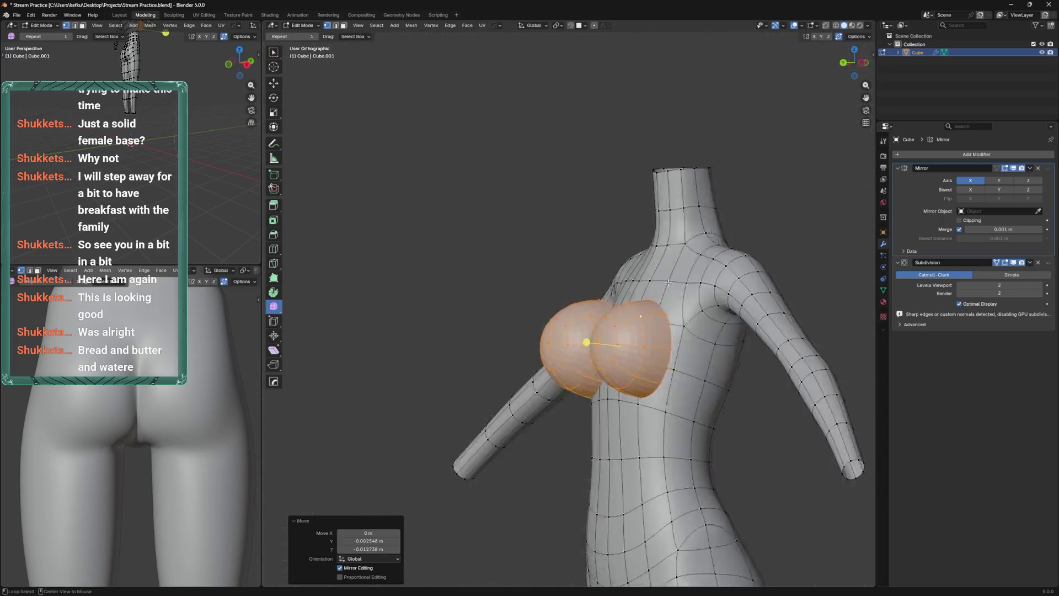
In back view, enlarge the breast spheres to 1.025 and shift them slightly inward
key("ctrl+KP_1")
key("g")
left_click(659, 296)
key("s")
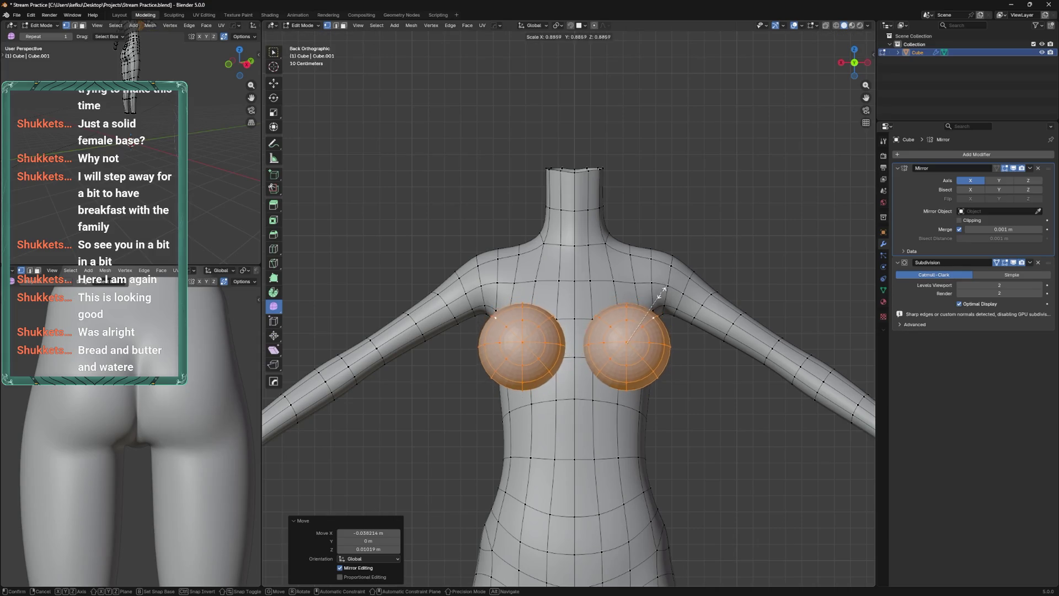
left_click(662, 291)
key("g")
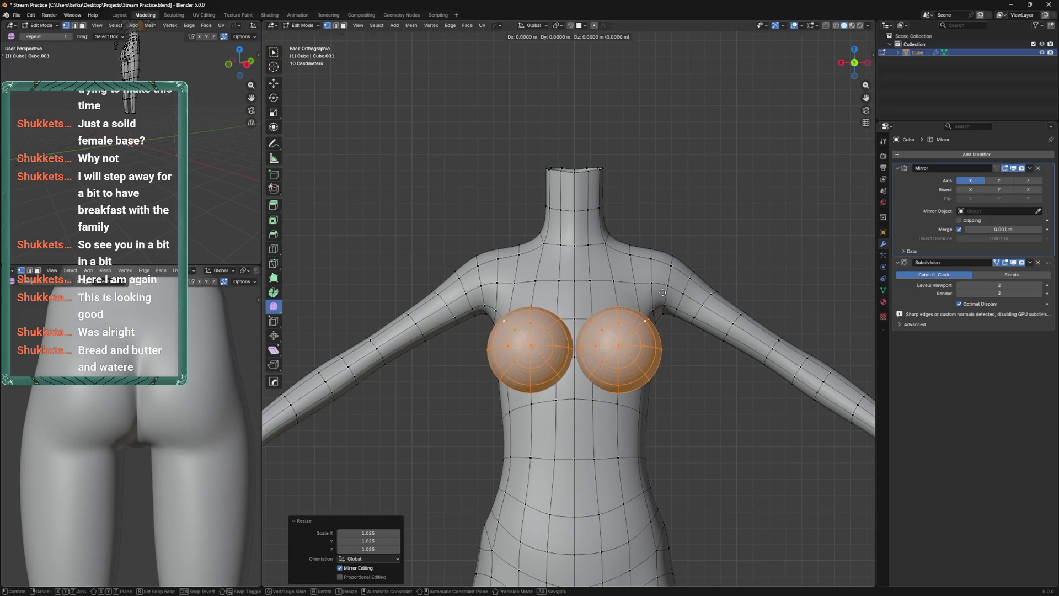
left_click(663, 293)
Shift the breast spheres along the X axis
left_click_drag(663, 293, 709, 255)
key("r")
key("z")
key("Escape")
key("g")
key("x")
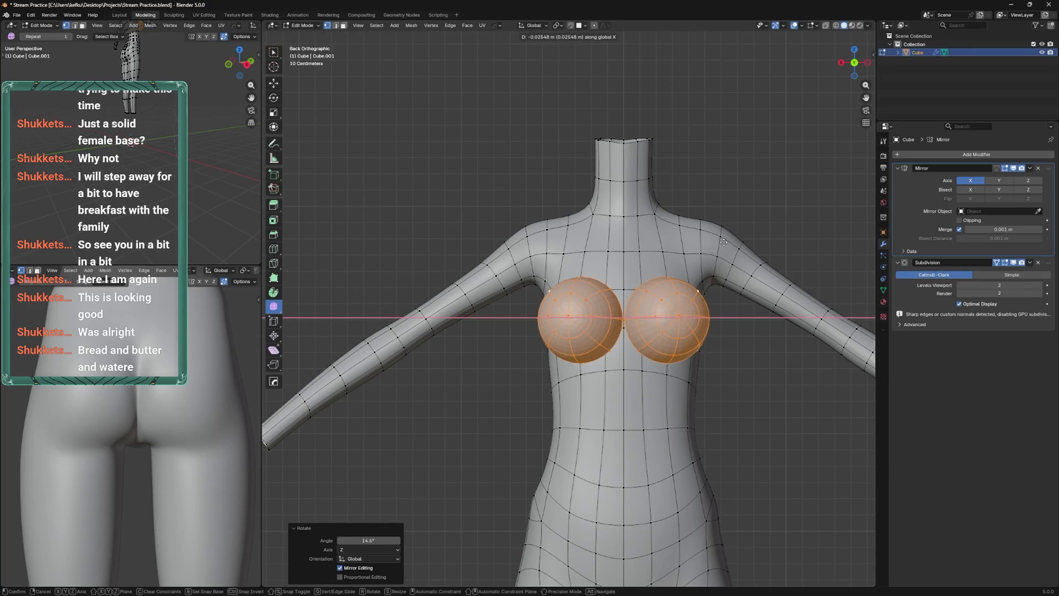
left_click(683, 309)
Adjust the spheres' height and depth from the left side view, raising them slightly
left_click_drag(683, 309, 682, 246)
key("ctrl+KP_3")
key("g")
left_click(680, 292)
scroll("down", 3)
key("g")
left_click(687, 262)
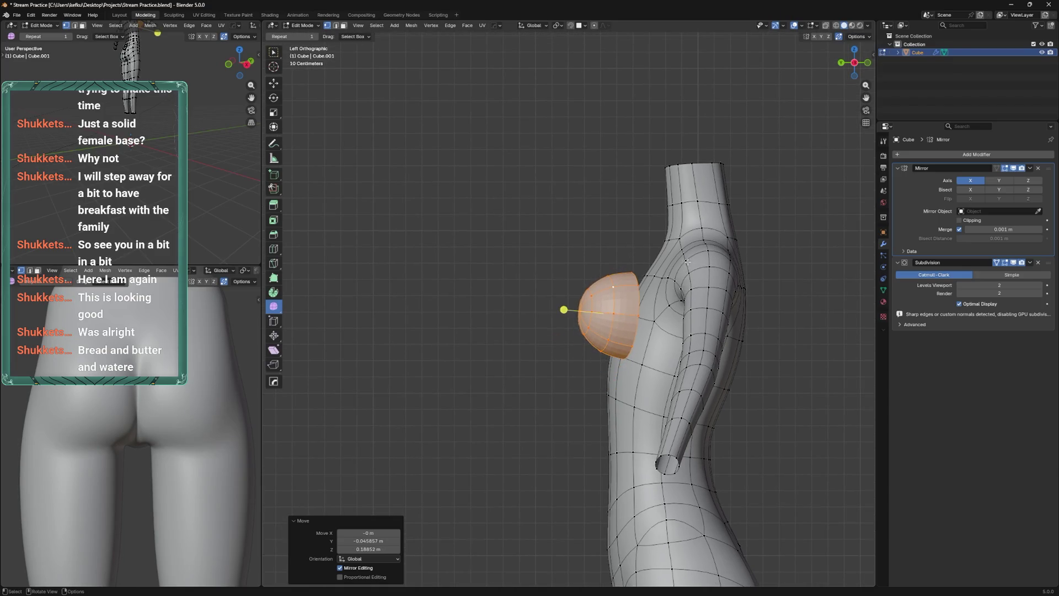
left_click(672, 293)
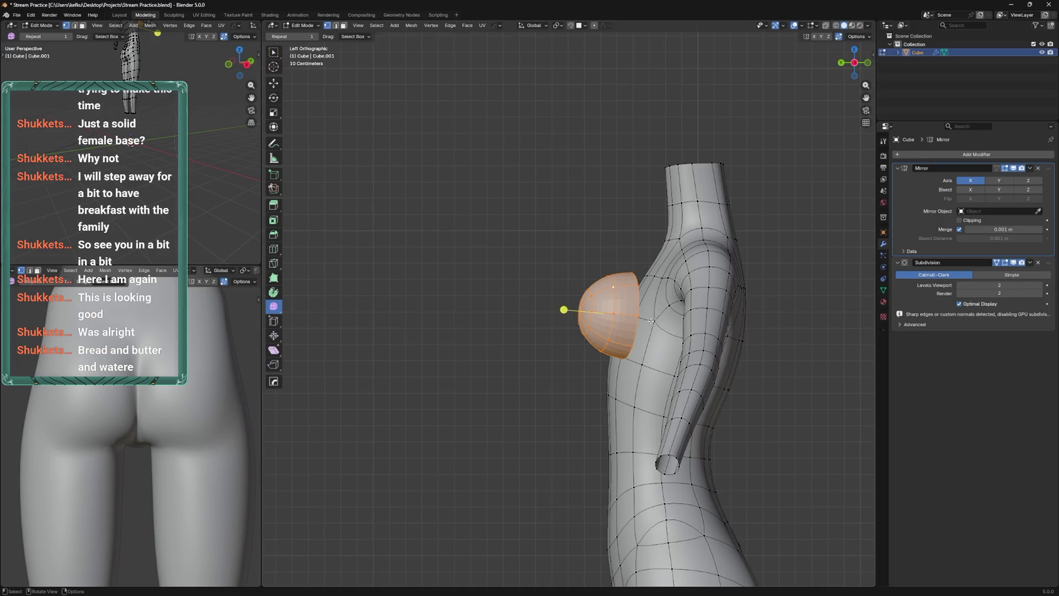
key("ctrl+KP_1")
Loop cut a horizontal edge loop across the torso below the chest, undoing a trial bevel
key("alt+a")
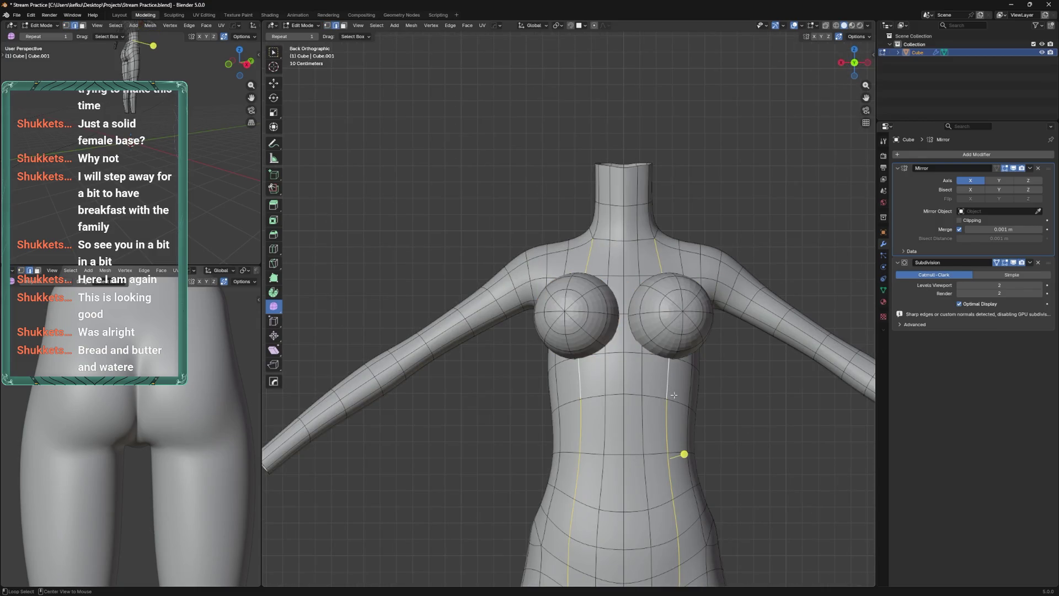
left_click(673, 377)
right_click(673, 377)
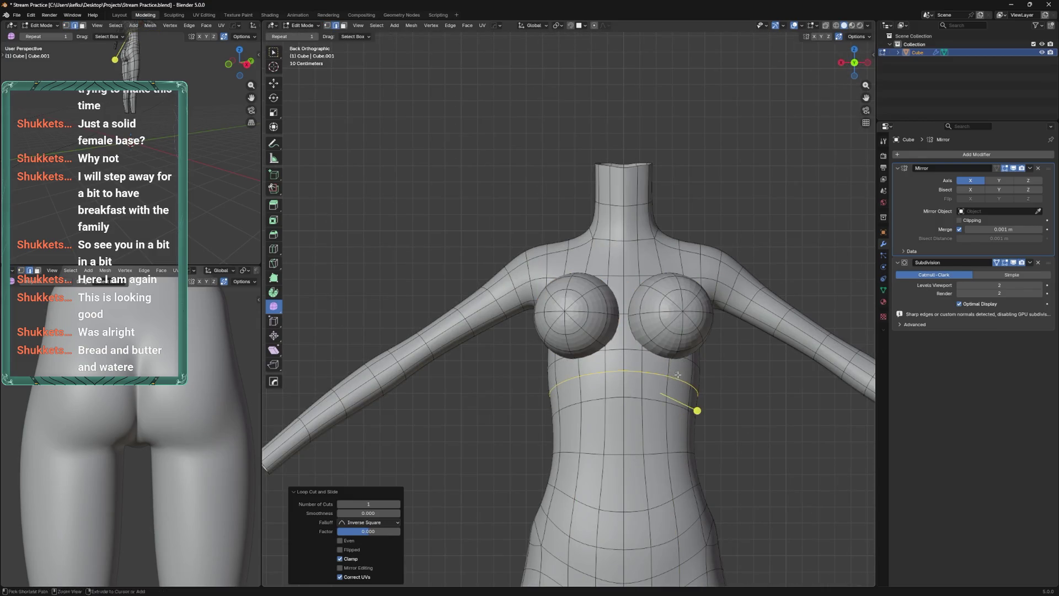
key("ctrl+b")
left_click(674, 373)
key("ctrl+z")
Edge-slide the new loop into place and save the file
key("g")
key("g")
left_click(681, 376)
key("ctrl+s")
left_click_drag(703, 347, 655, 334)
Slide the under-chest edge loop to its final position
key("g")
key("g")
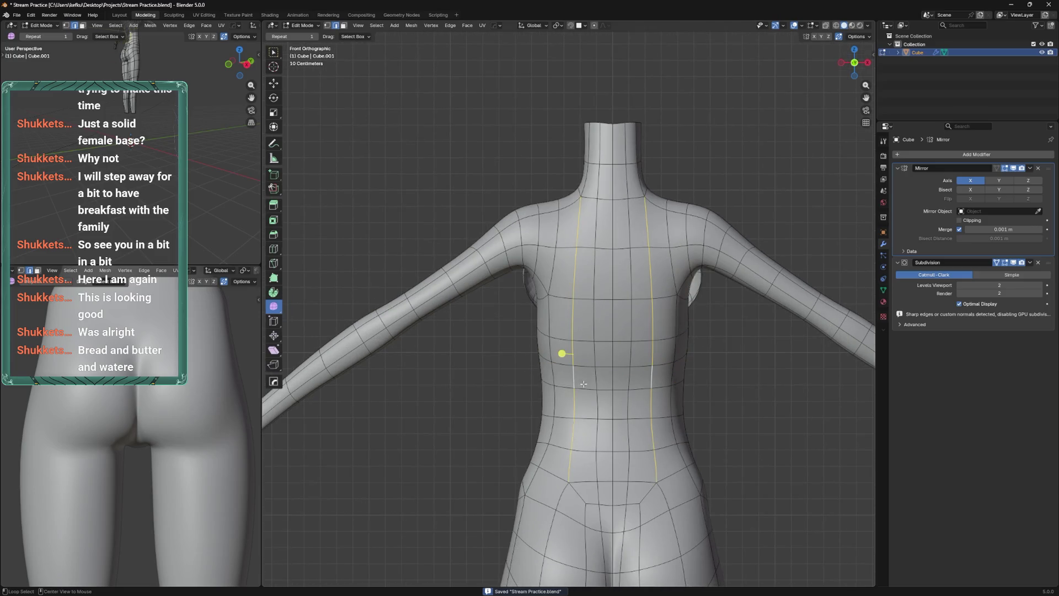
left_click(664, 386)
left_click_drag(664, 386, 670, 396)
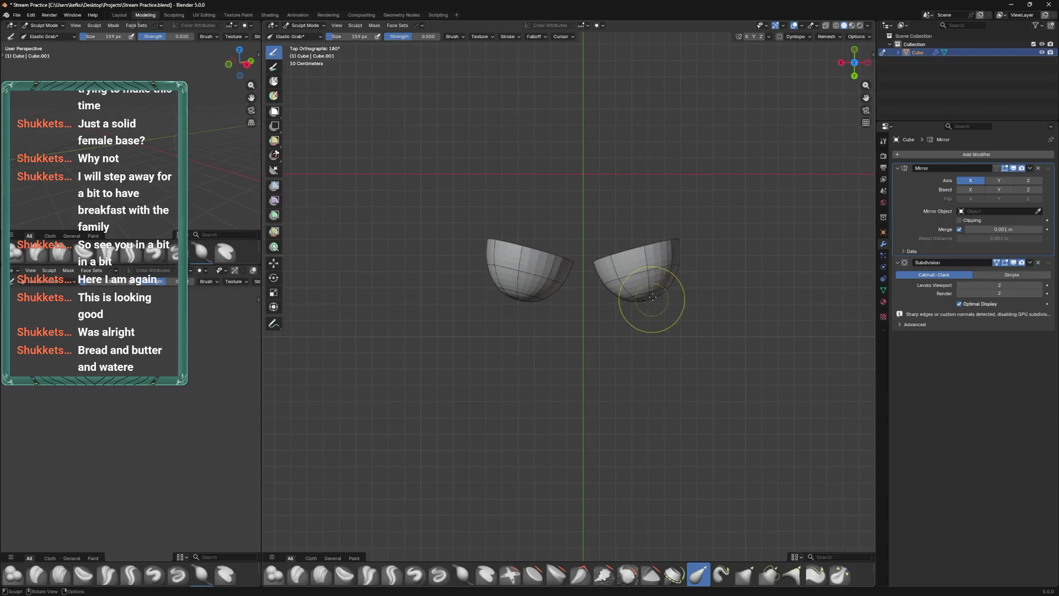
With the Elastic Grab brush, pull the hemisphere's top up into a point, then resize the brush
left_click_drag(663, 287, 586, 243)
key("bracketright")
key("bracketright")
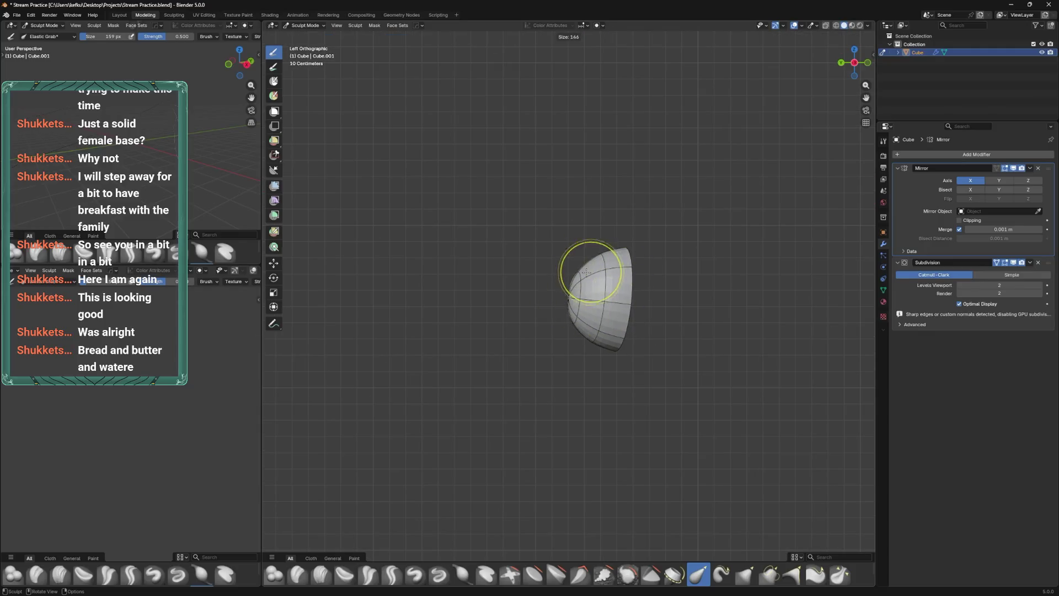
left_click_drag(584, 281, 640, 240)
key("bracketleft")
left_click(586, 344)
Sculpt the egg shapes' outer edges in and out and pull their tops up and outward
left_click_drag(601, 325, 640, 327)
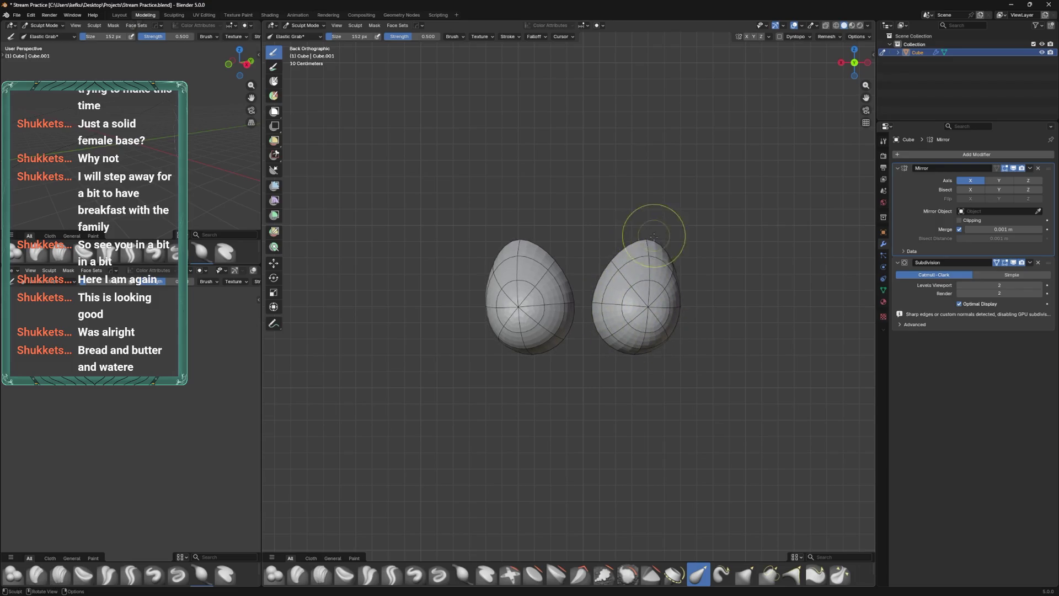
left_click_drag(695, 264, 528, 340)
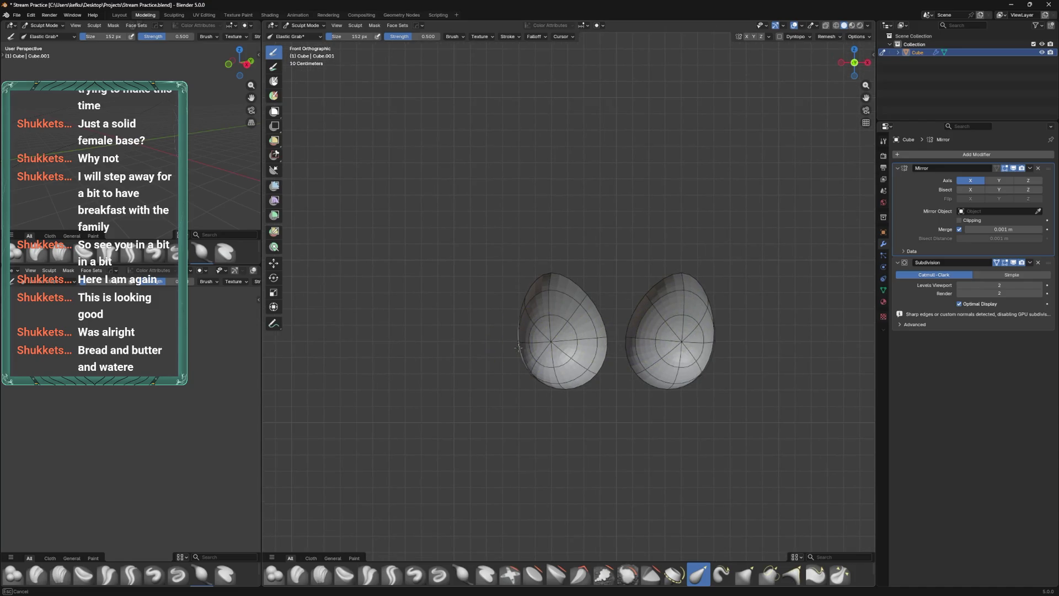
left_click_drag(510, 352, 533, 347)
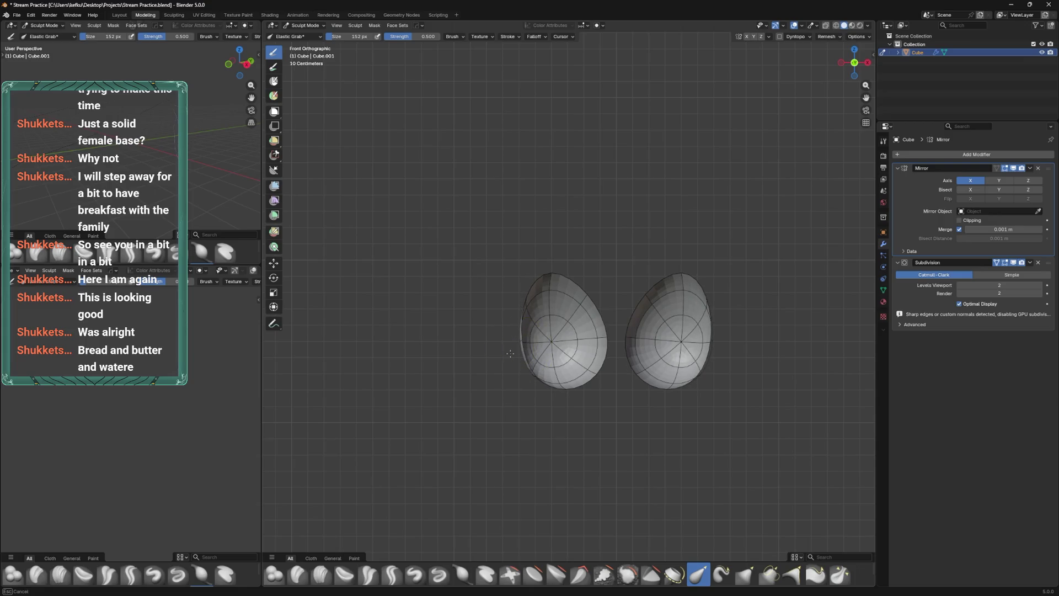
left_click_drag(521, 343, 615, 348)
left_click_drag(613, 369, 616, 367)
left_click_drag(615, 316, 622, 336)
left_click_drag(586, 274, 640, 310)
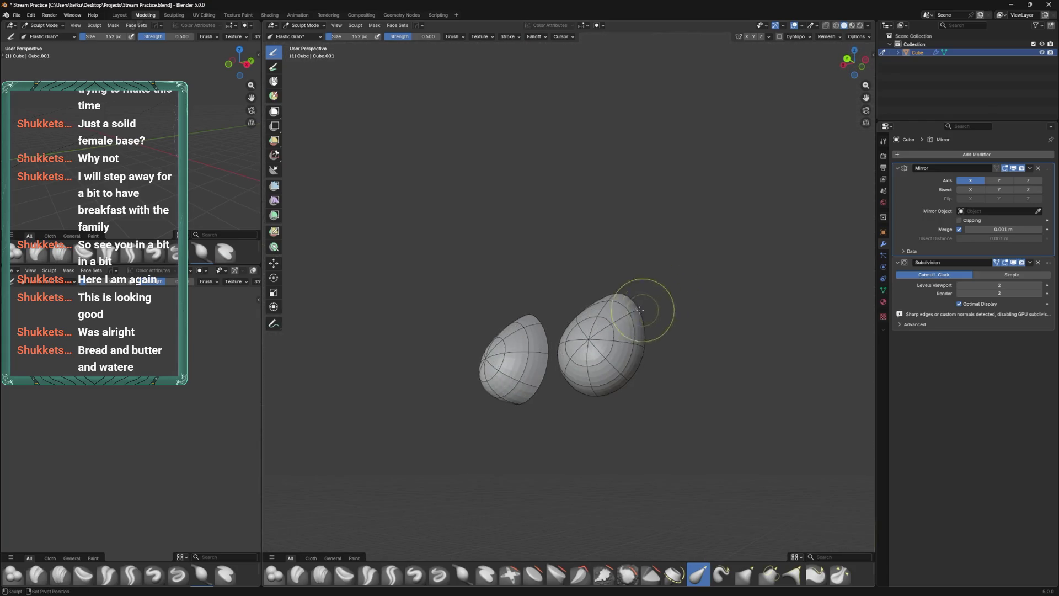
key("ctrl+KP_1")
left_click_drag(587, 277, 595, 278)
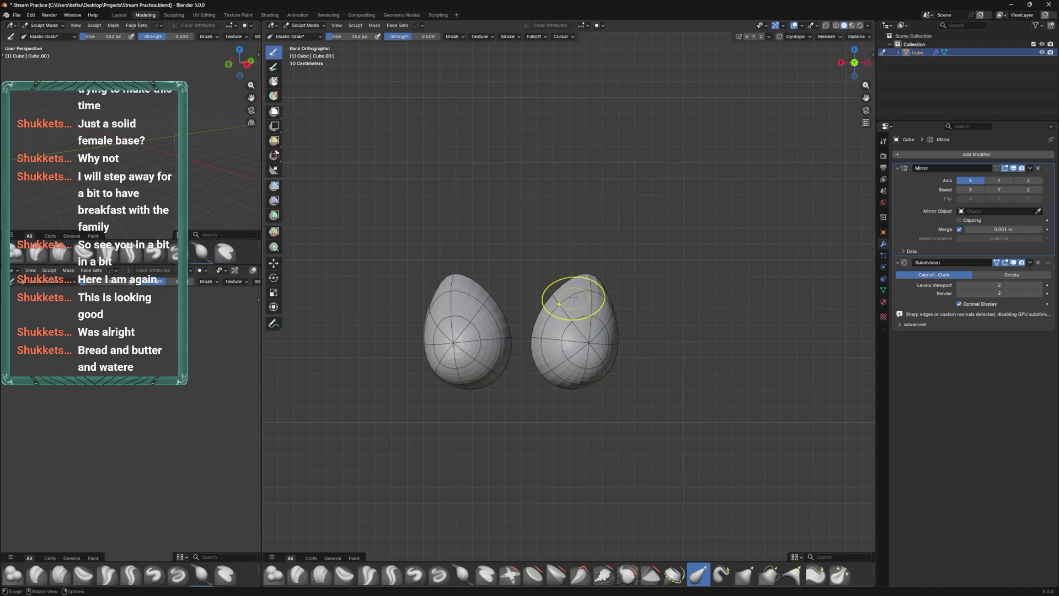
Unhide the body mesh and return to Edit Mode with the egg shell faces selected
key("alt+h")
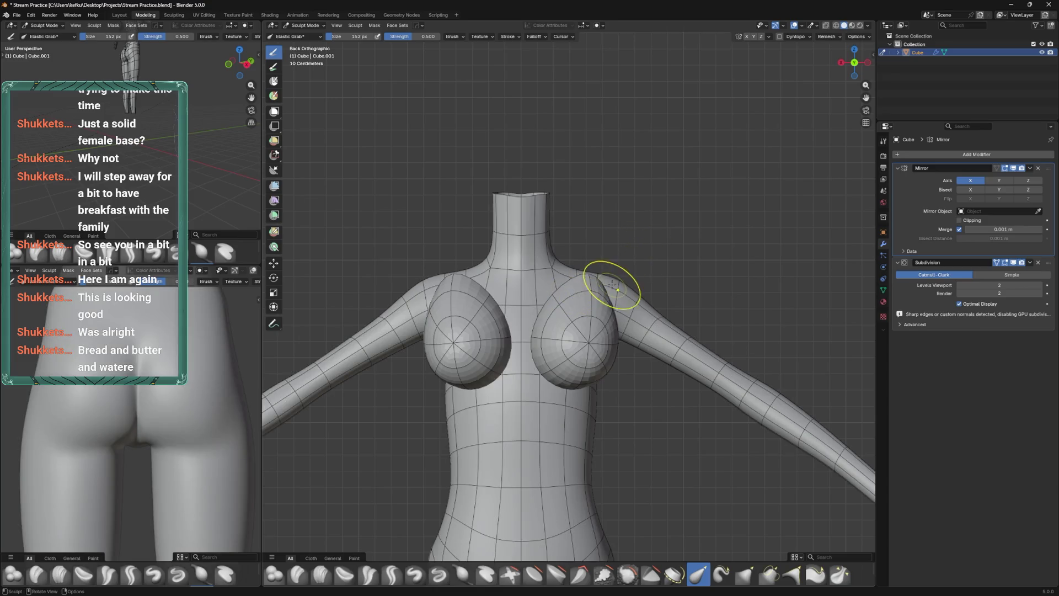
key("Tab")
key("a")
key("ctrl+z")
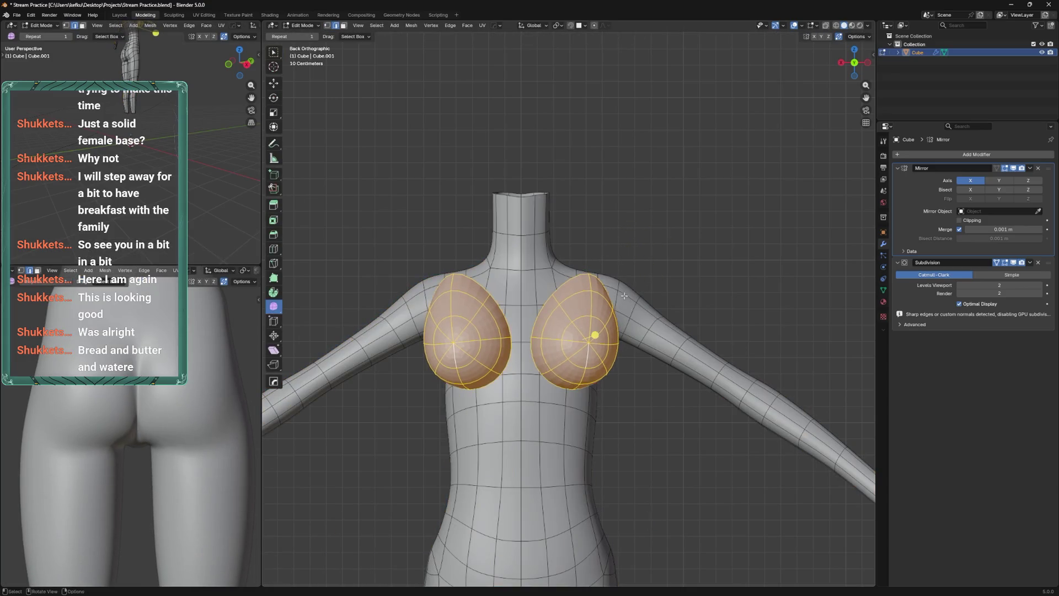
Lower the egg shells onto the chest along Z and rescale them
key("g")
key("z")
left_click(634, 310)
left_click(632, 313)
Shift the shells sideways along X, then forward and down from the side view
key("g")
key("x")
left_click(606, 299)
key("ctrl+KP_3")
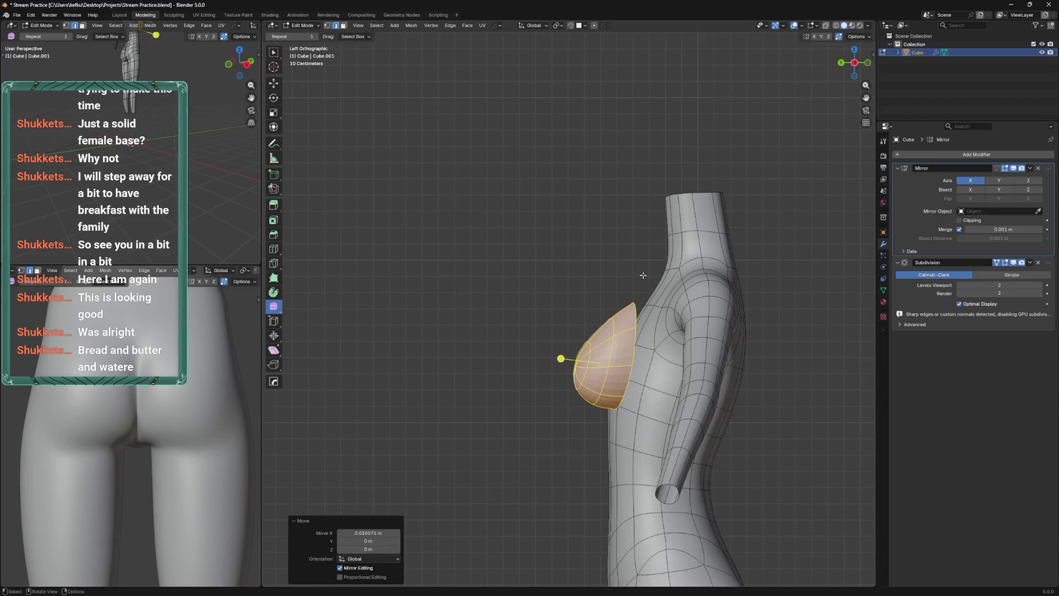
key("g")
left_click(662, 283)
left_click_drag(663, 283, 628, 307)
Raise a single shell vertex slightly along Z
key("1")
left_click(630, 405)
key("g")
key("z")
left_click(629, 408)
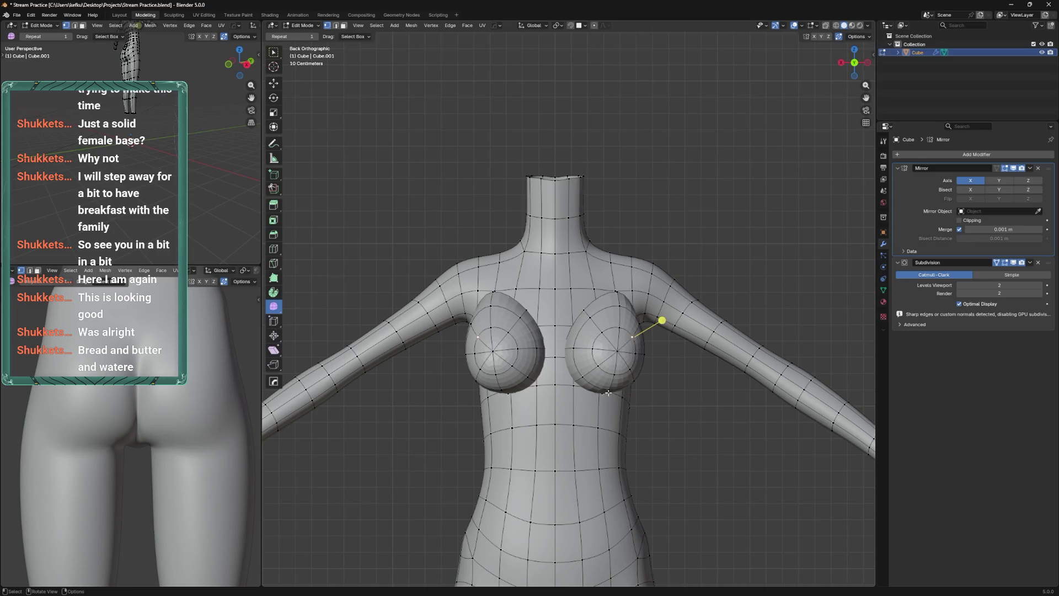
scroll("down", 3)
Select the whole breast shell mesh and move it to a new position
key("l")
key("g")
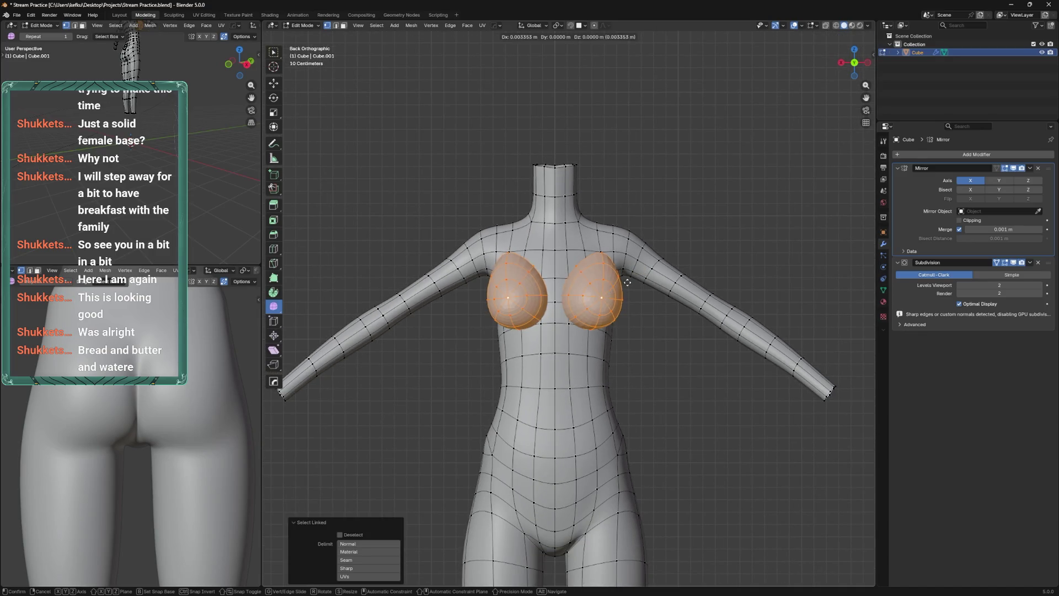
left_click(622, 288)
left_click_drag(623, 287, 624, 309)
Rotate the breast shells 7.47° around Z, shift them along X and rescale them
key("r")
key("z")
left_click(586, 328)
key("g")
key("x")
left_click(590, 325)
key("s")
left_click(639, 234)
Nudge the shells vertically and sideways into final place, then hide them
left_click_drag(638, 234, 623, 315)
key("g")
key("z")
left_click(622, 315)
scroll("up", 3)
key("g")
key("x")
left_click(622, 315)
key("g")
key("z")
left_click(620, 309)
key("ctrl+z")
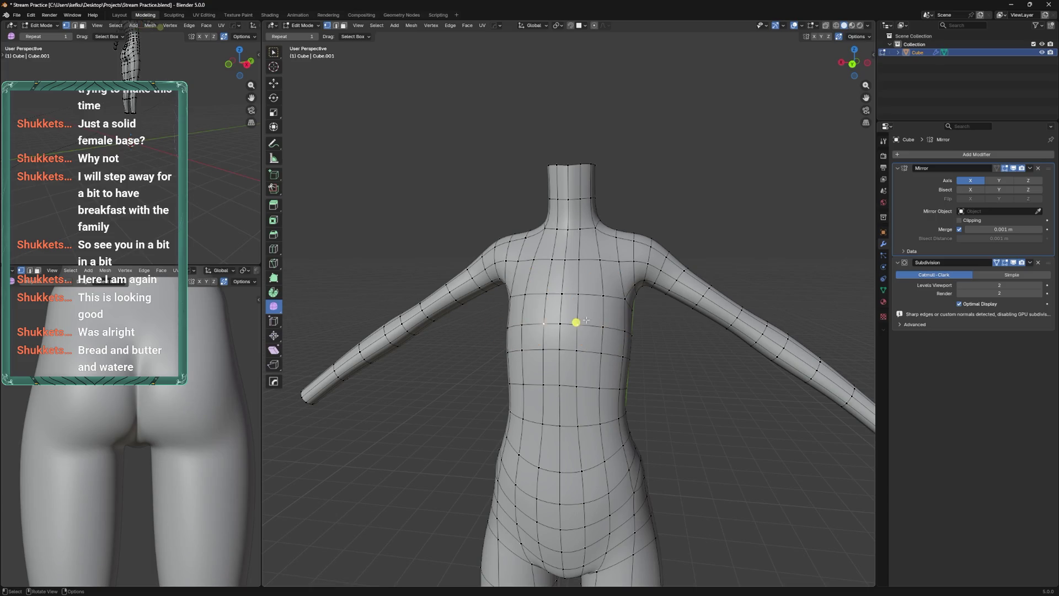
Slide several chest vertices along their edges to even out the spacing
left_click(552, 294)
key("shift+v")
left_click(579, 236)
key("shift+v")
left_click(577, 231)
key("shift+v")
left_click(568, 281)
key("shift+v")
left_click(579, 278)
key("shift+v")
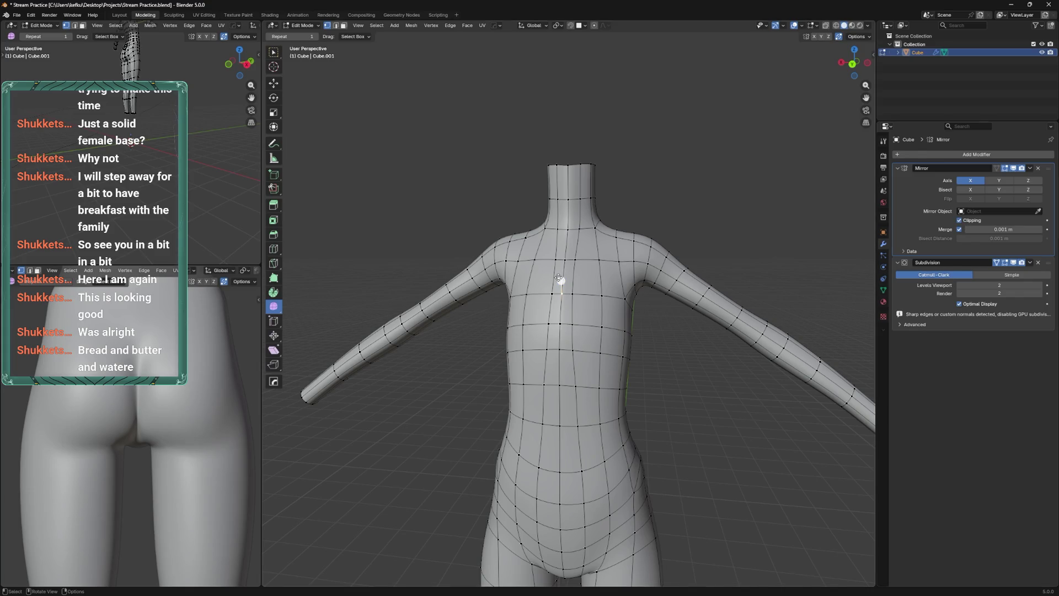
Smooth several chest vertices and a small chest patch into their neighbours, then save
left_click_drag(559, 278, 621, 221)
left_click(571, 329)
left_click_drag(575, 401, 567, 353)
left_click(560, 322)
left_click_drag(551, 318, 573, 288)
left_click_drag(574, 288, 584, 266)
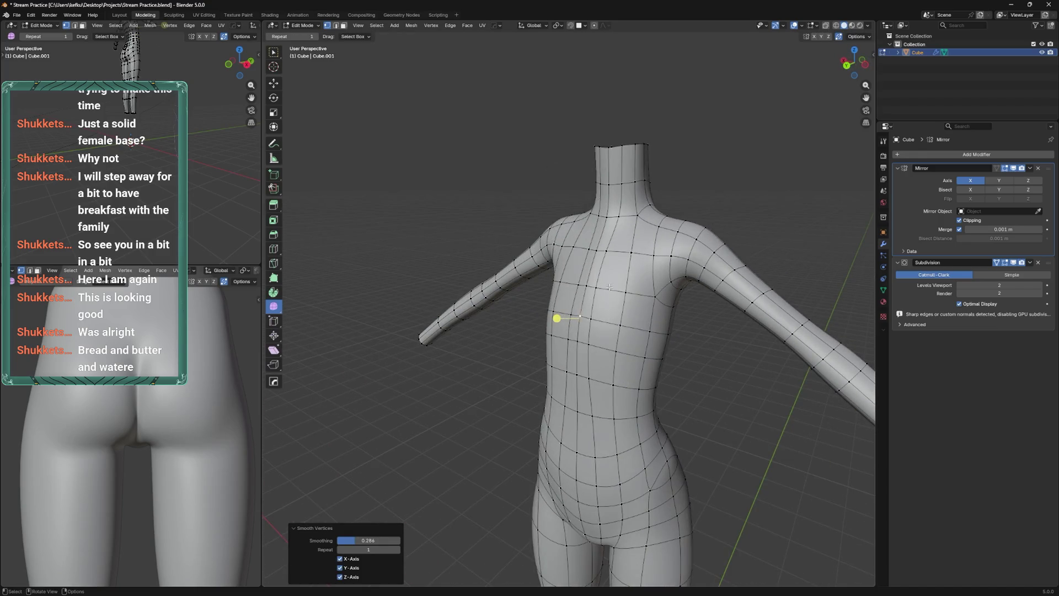
left_click(574, 271)
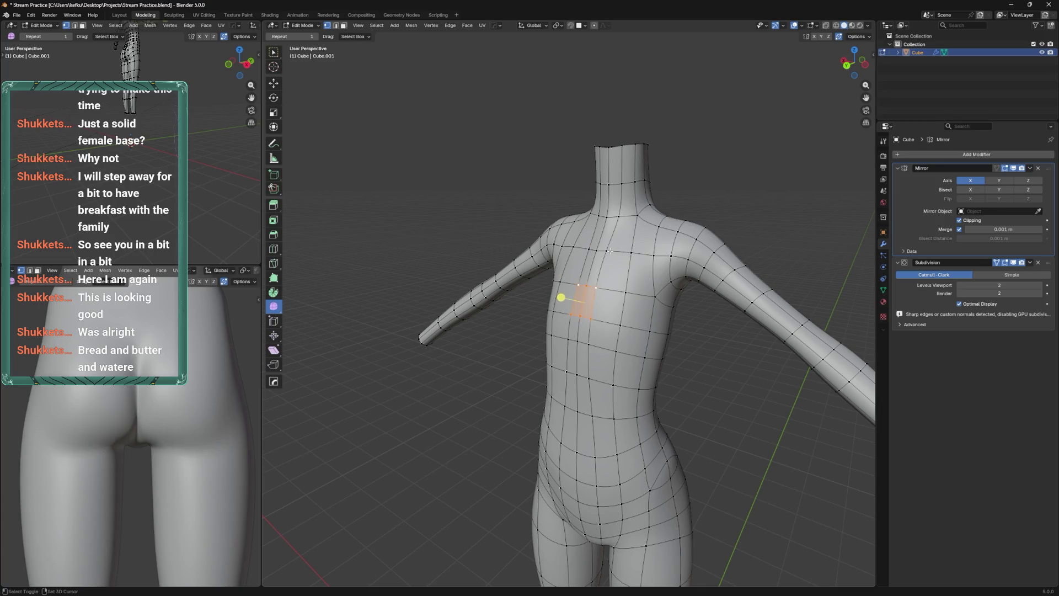
left_click_drag(592, 265, 588, 252)
left_click_drag(587, 251, 584, 272)
key("ctrl+s")
Slide the chest edges and a single vertex to refine the chest edge flow
key("g")
key("g")
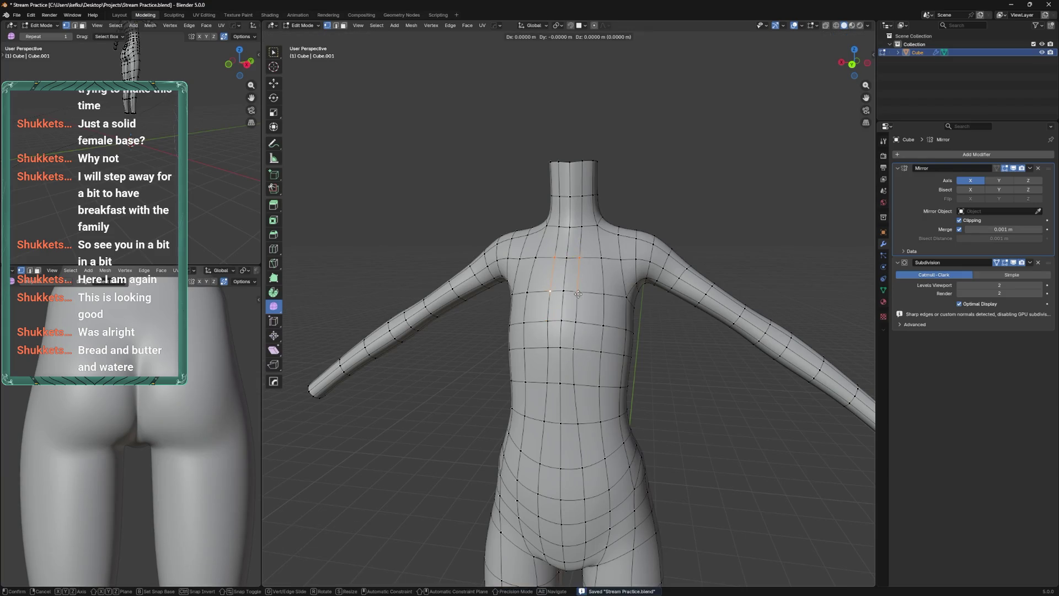
left_click(574, 326)
left_click(573, 326)
key("g")
key("g")
left_click(572, 330)
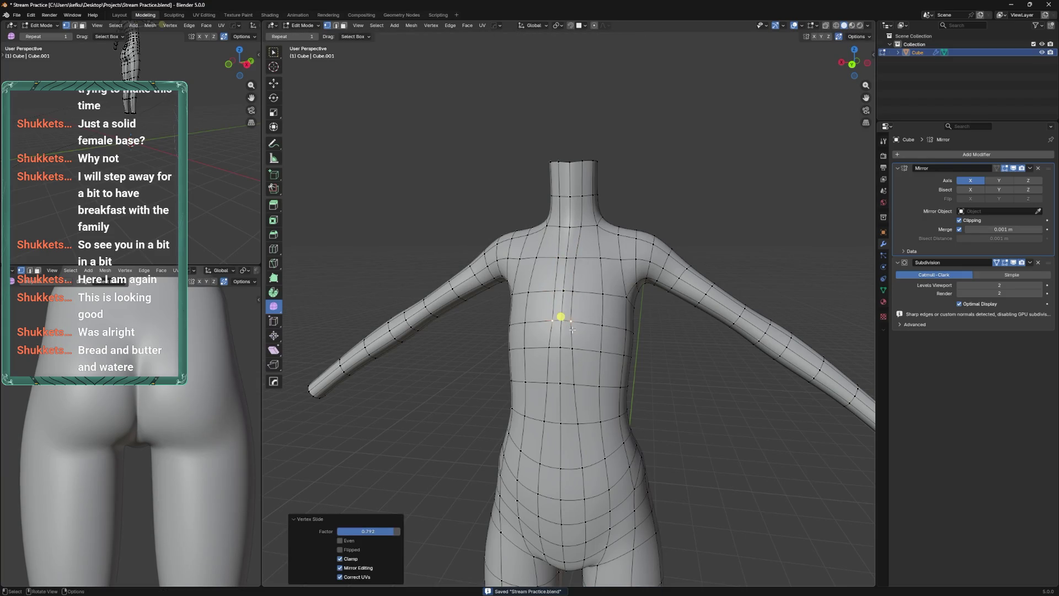
key("g")
key("g")
left_click_drag(603, 316, 632, 315)
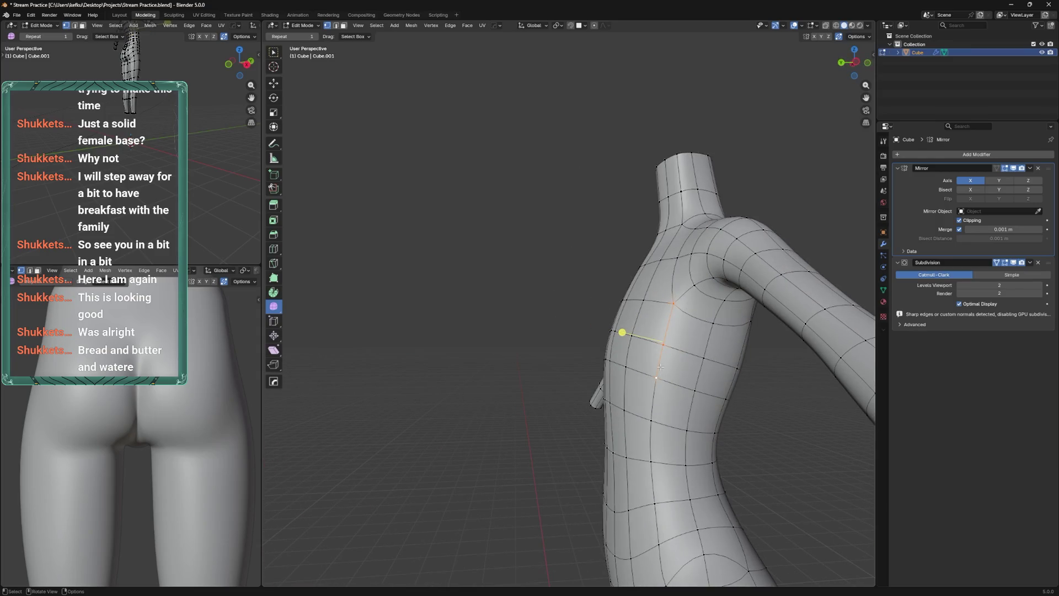
key("g")
left_click(654, 345)
left_click_drag(654, 345, 634, 309)
key("g")
key("g")
left_click(693, 330)
Delete the chest faces to open two holes and slide a top-edge vertex
key("x")
left_click(607, 337)
left_click(602, 304)
key("shift+v")
left_click(620, 265)
Reveal the hidden breast shells and dissolve the selected edges beneath the chest
left_click_drag(619, 265, 620, 255)
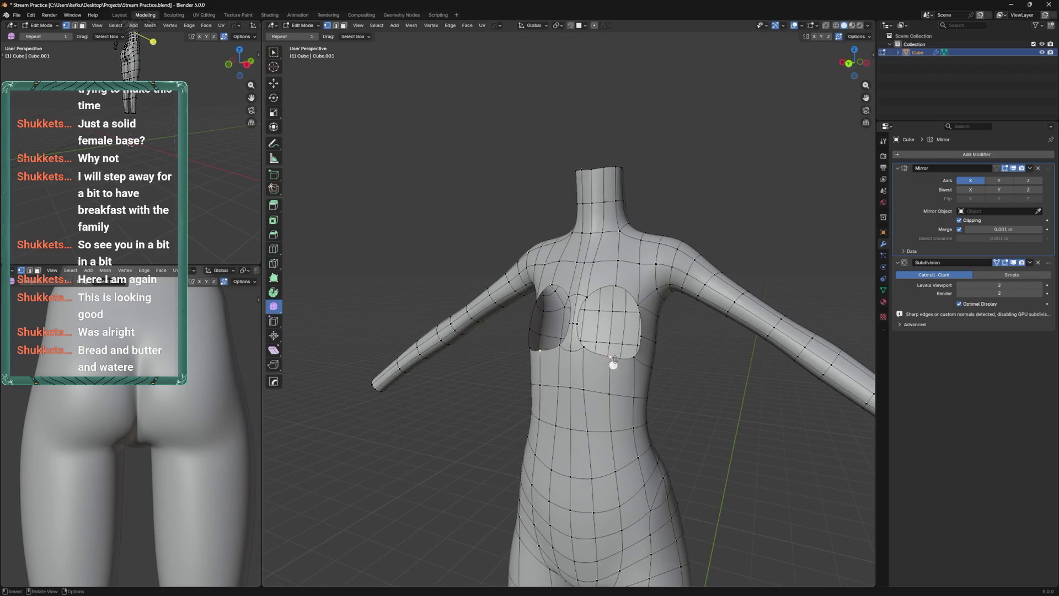
key("alt+h")
left_click_drag(662, 294, 543, 394)
left_click(627, 361)
left_click(647, 374)
left_click_drag(501, 346, 607, 312)
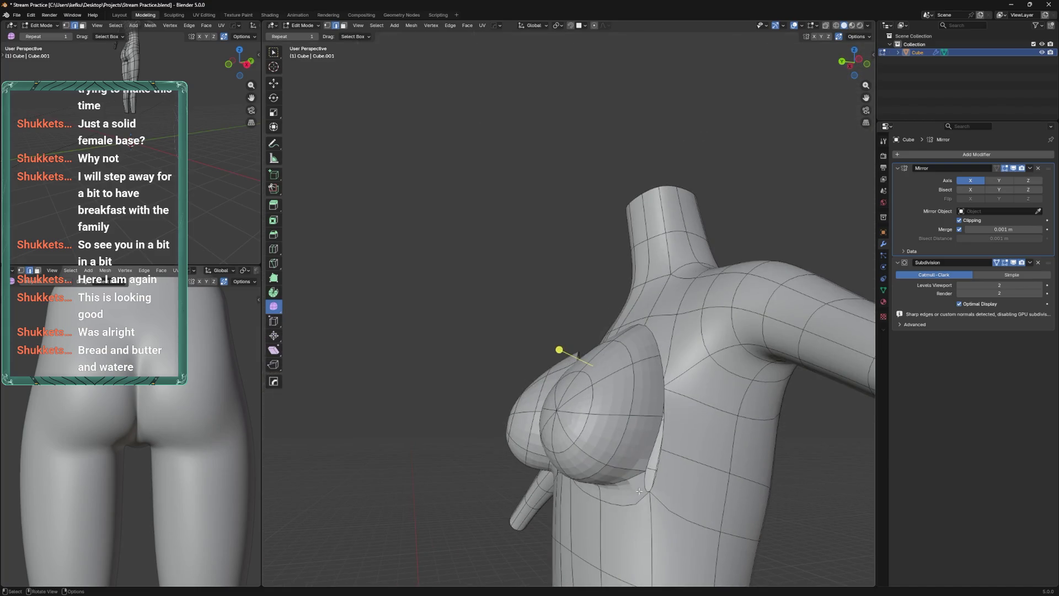
left_click_drag(686, 456, 587, 342)
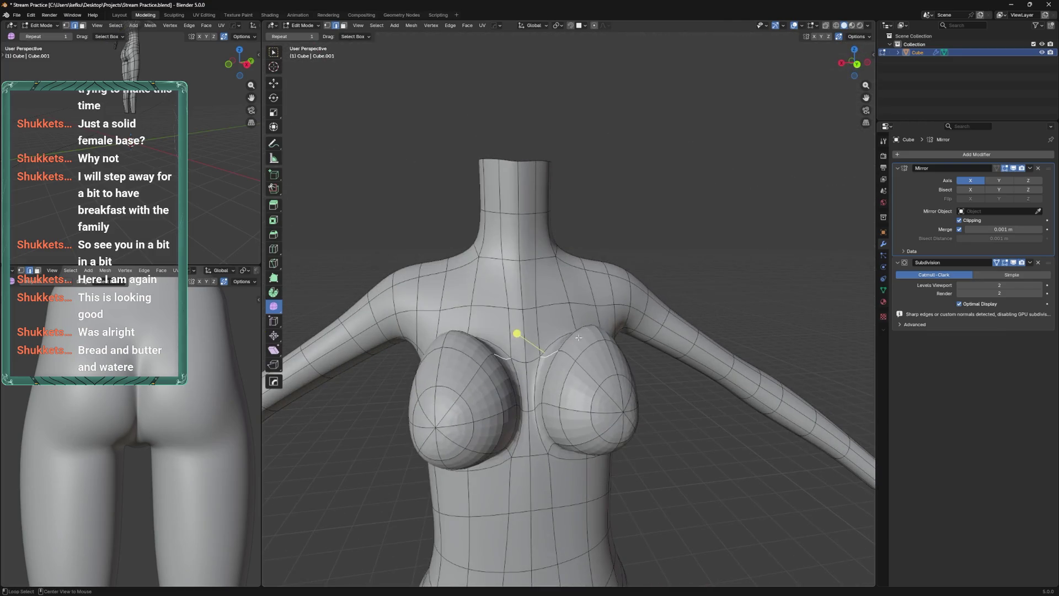
key("x")
left_click(577, 398)
Slide a couple of chest vertices along their edges
left_click_drag(577, 397, 626, 349)
left_click(650, 323)
left_click(543, 309)
key("g")
key("g")
left_click(588, 290)
left_click(626, 349)
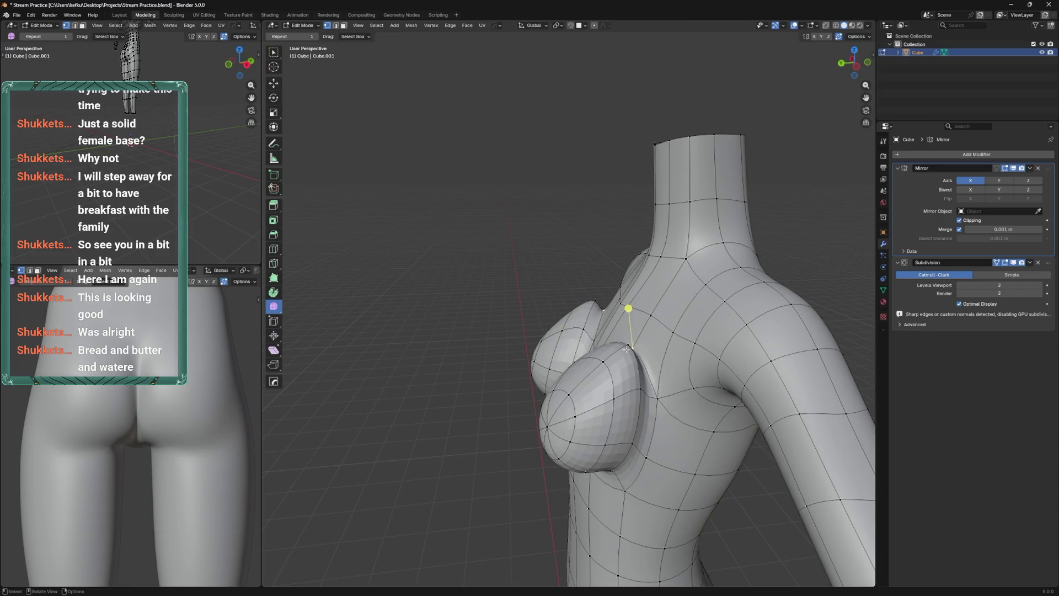
Squash both breast shells to 0.910 depth on Y and lower them
key("ctrl+l")
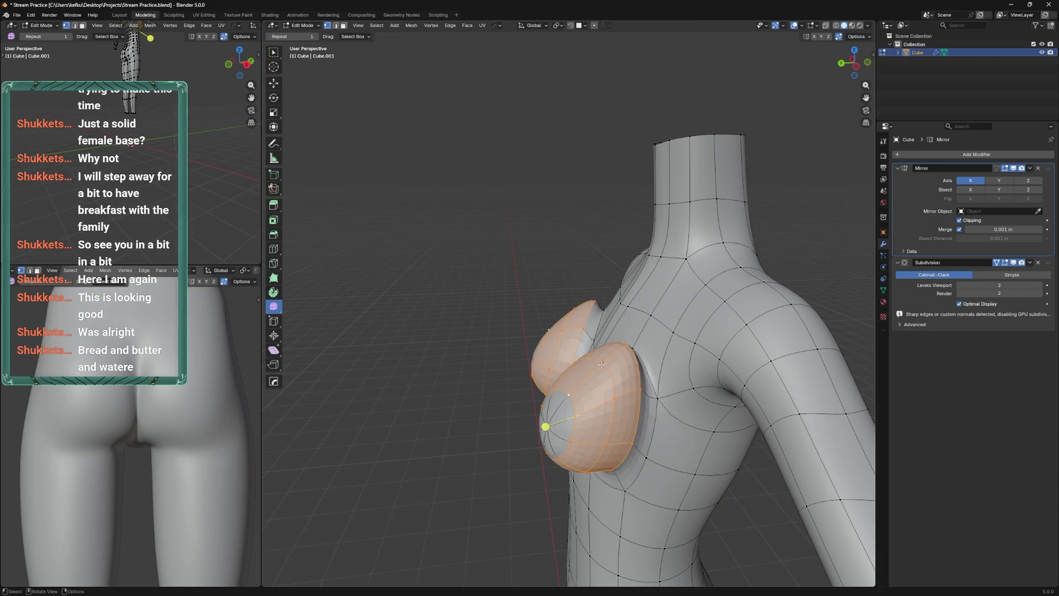
left_click(544, 420)
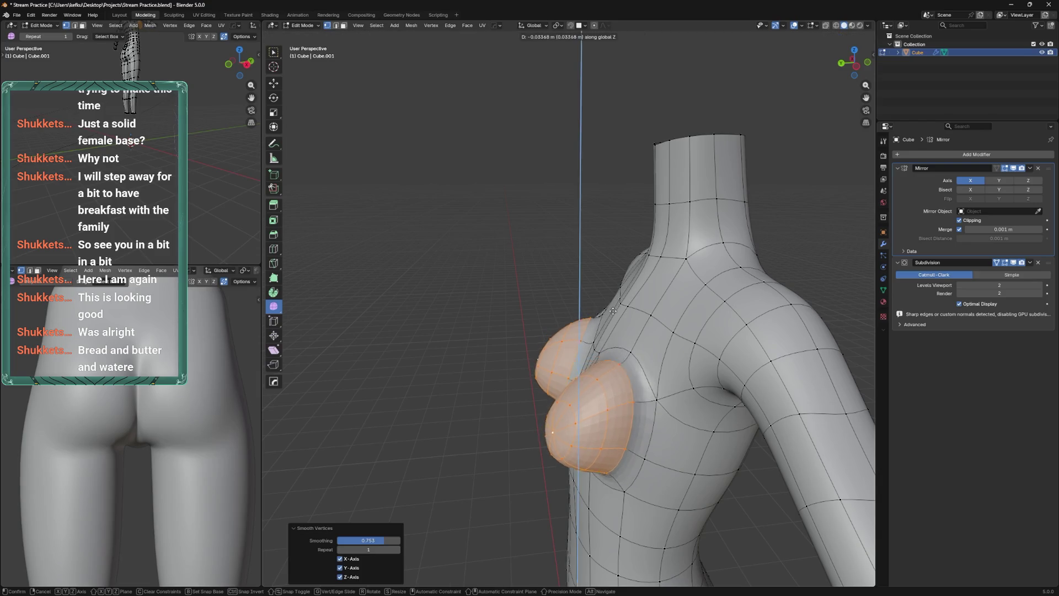
key("s")
key("y")
left_click(626, 327)
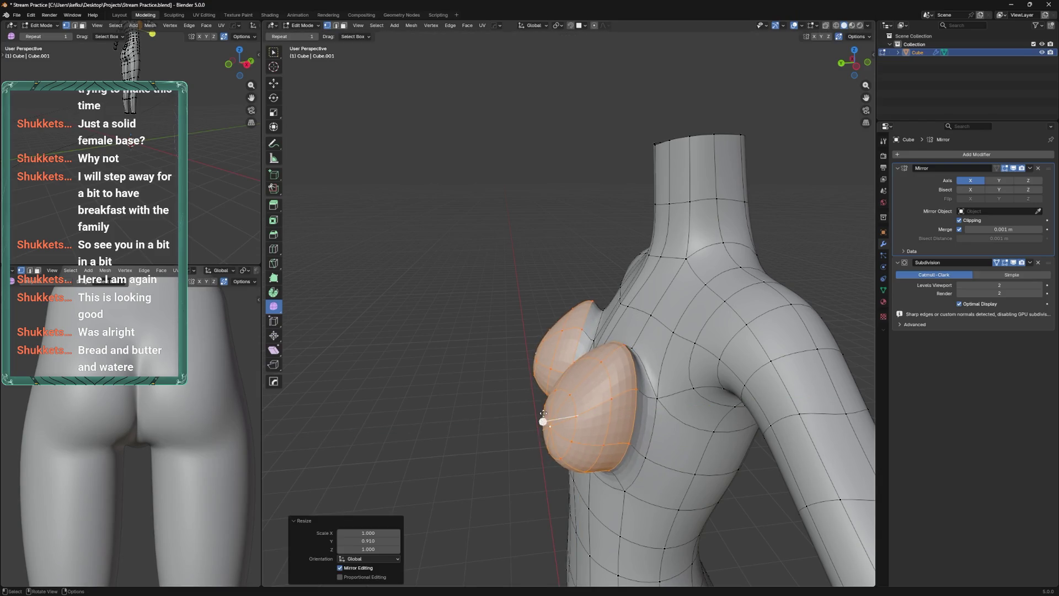
key("g")
key("z")
left_click(582, 378)
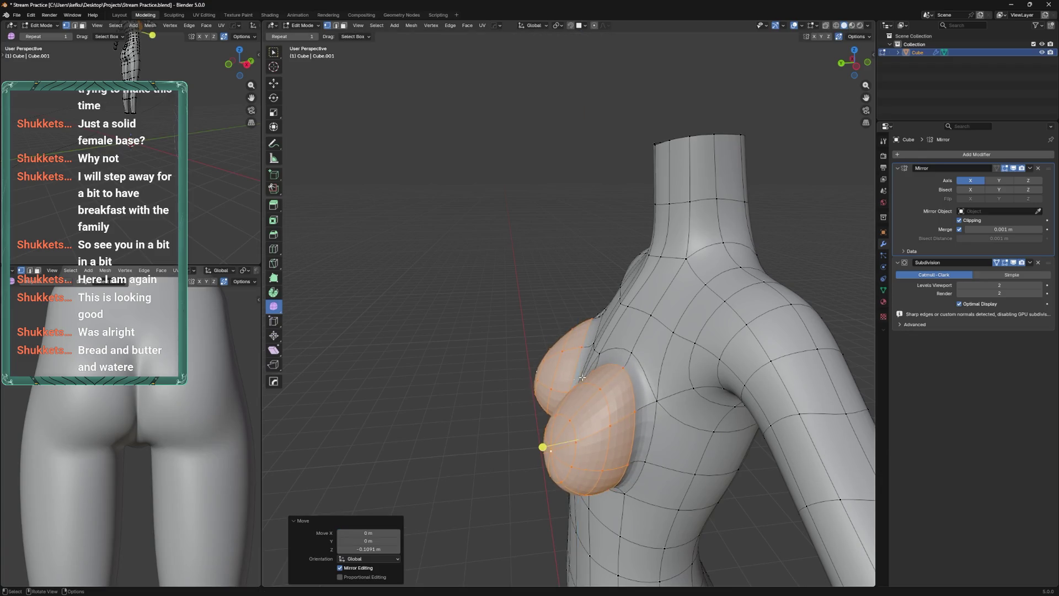
Move the linked breasts outward along X and scale their width
key("ctrl+KP_3")
key("KP_1")
key("ctrl+KP_3")
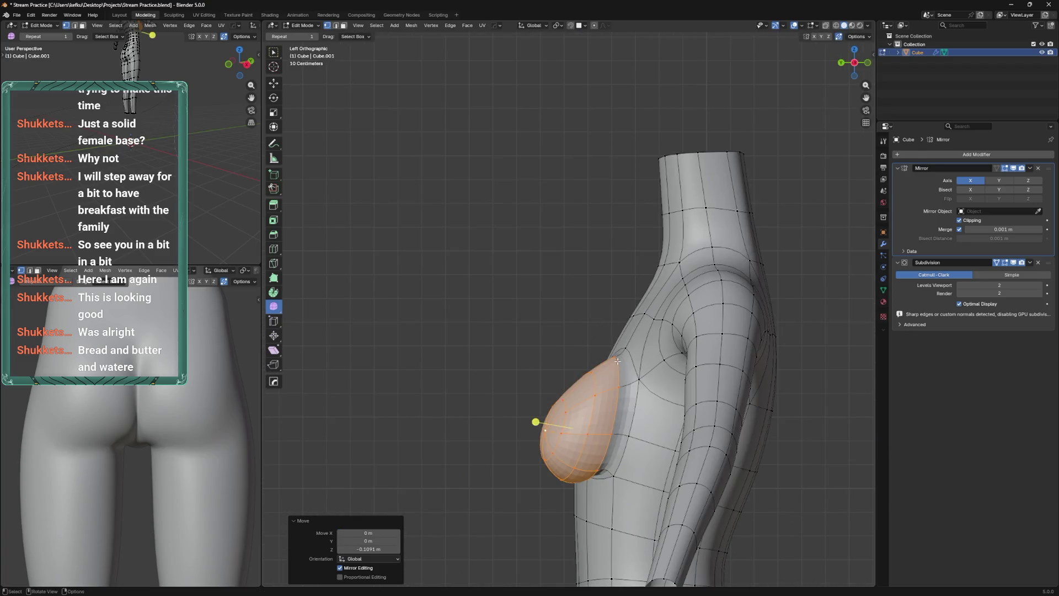
left_click(618, 361)
left_click_drag(617, 360, 632, 356)
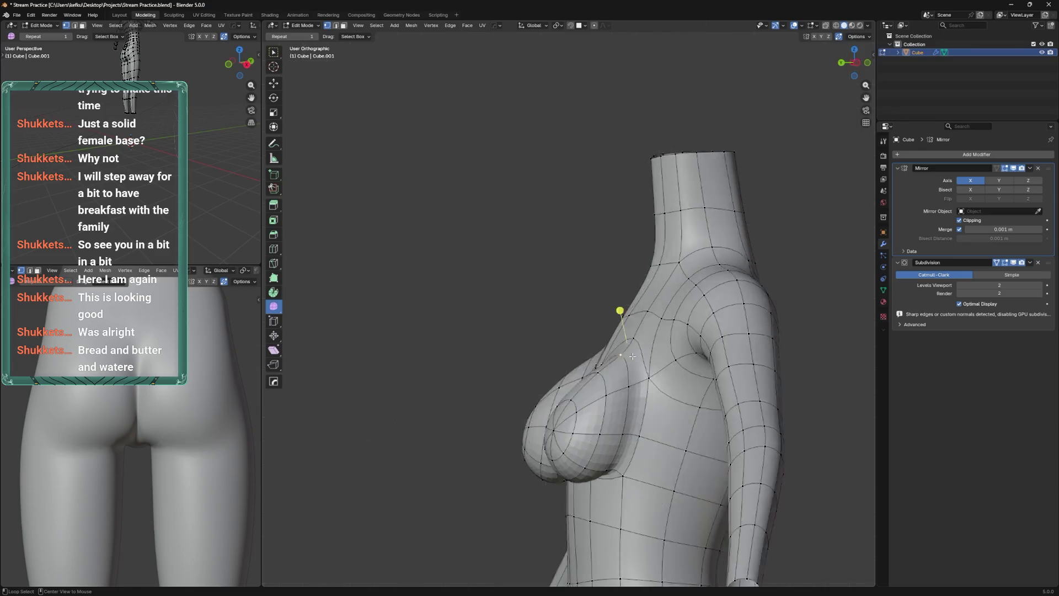
key("ctrl+KP_1")
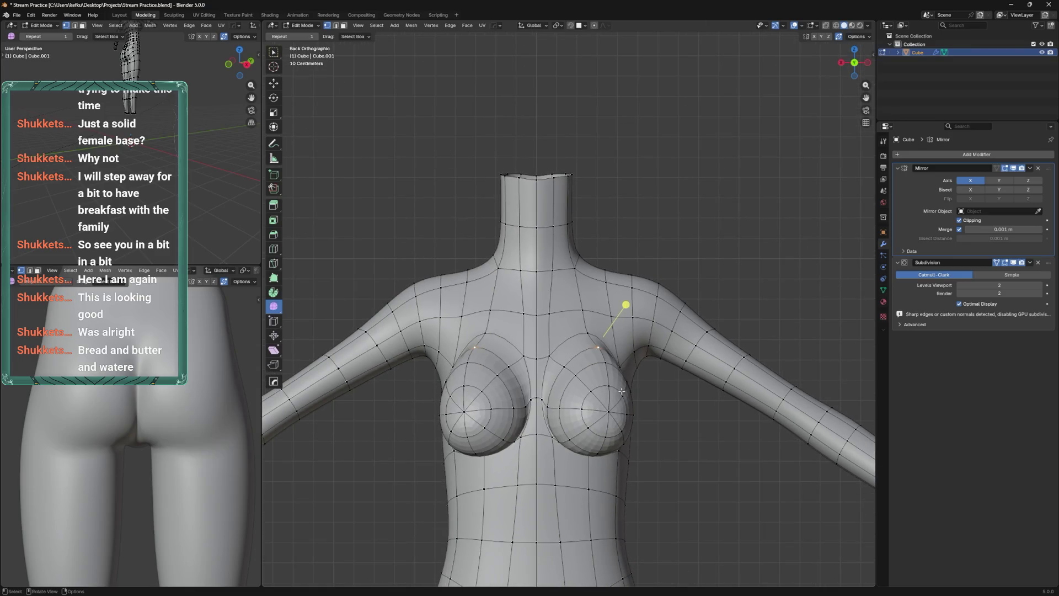
key("ctrl+l")
key("g")
key("x")
left_click(619, 406)
key("s")
key("x")
left_click(623, 407)
Undo the test transforms and save, then isolate both breasts and enter Sculpt Mode
key("ctrl+z")
key("ctrl+z")
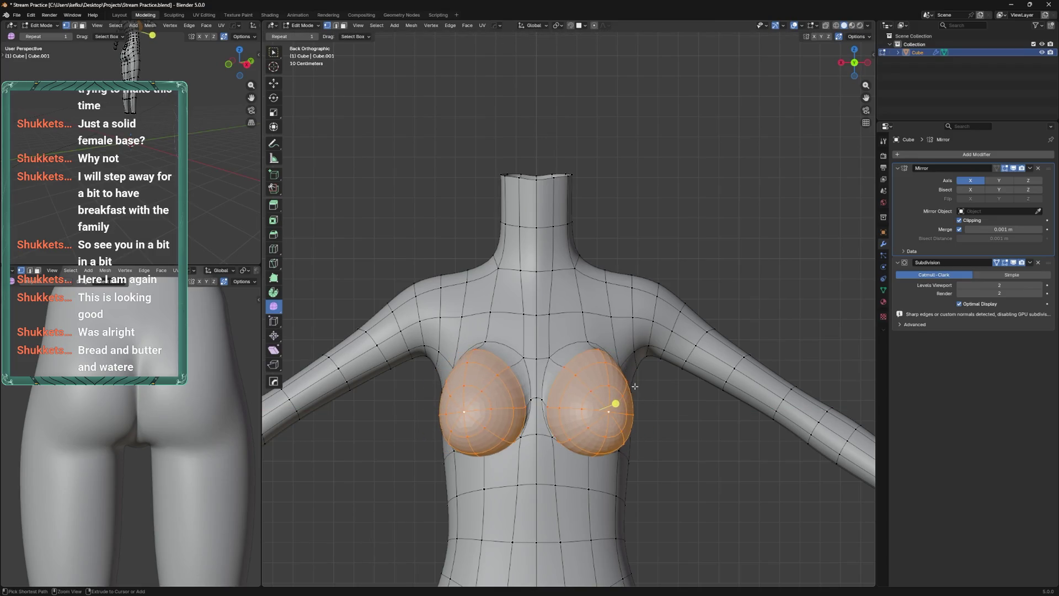
key("ctrl+z")
key("ctrl+z")
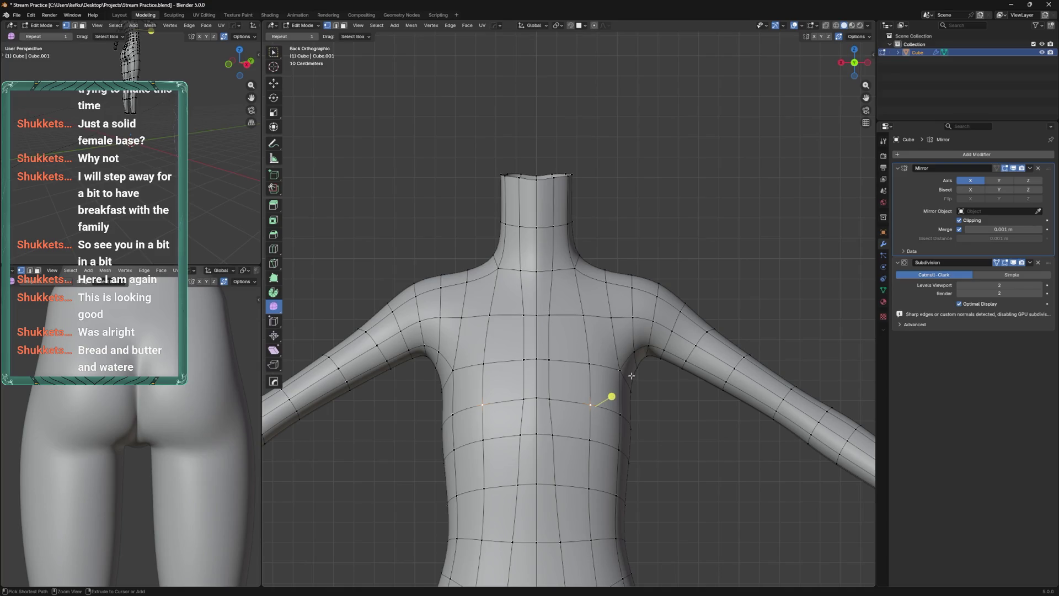
scroll("down", 3)
key("ctrl+z")
key("ctrl+s")
scroll("down", 3)
key("ctrl+z")
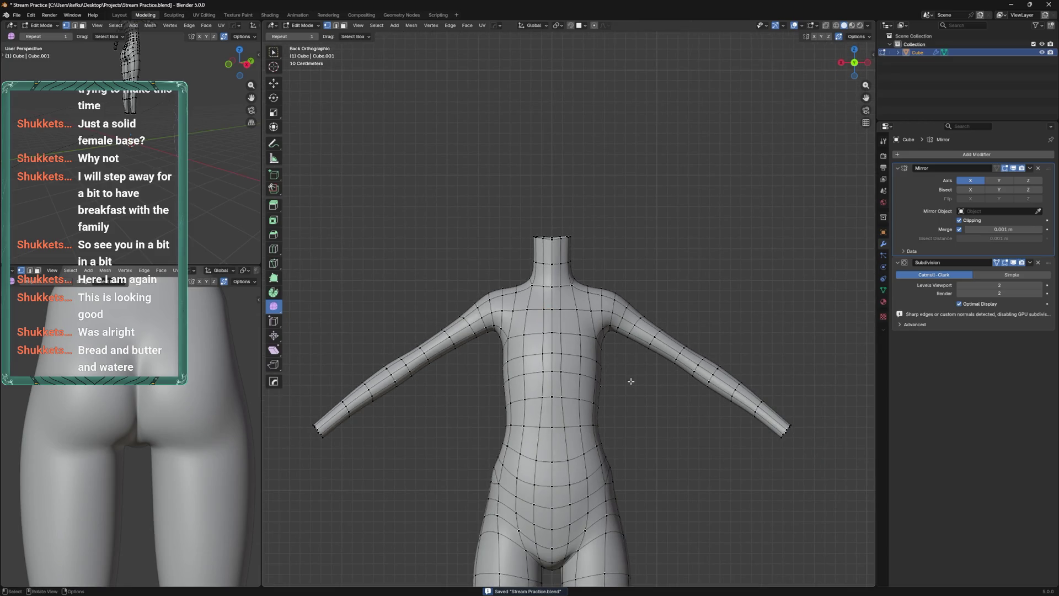
key("ctrl+shift+z")
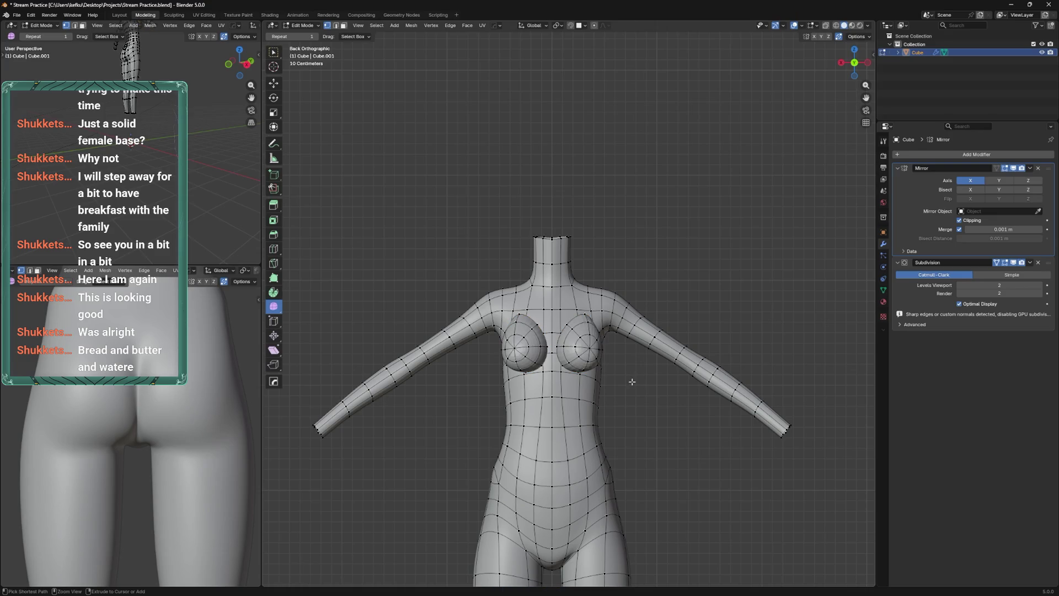
key("ctrl+l")
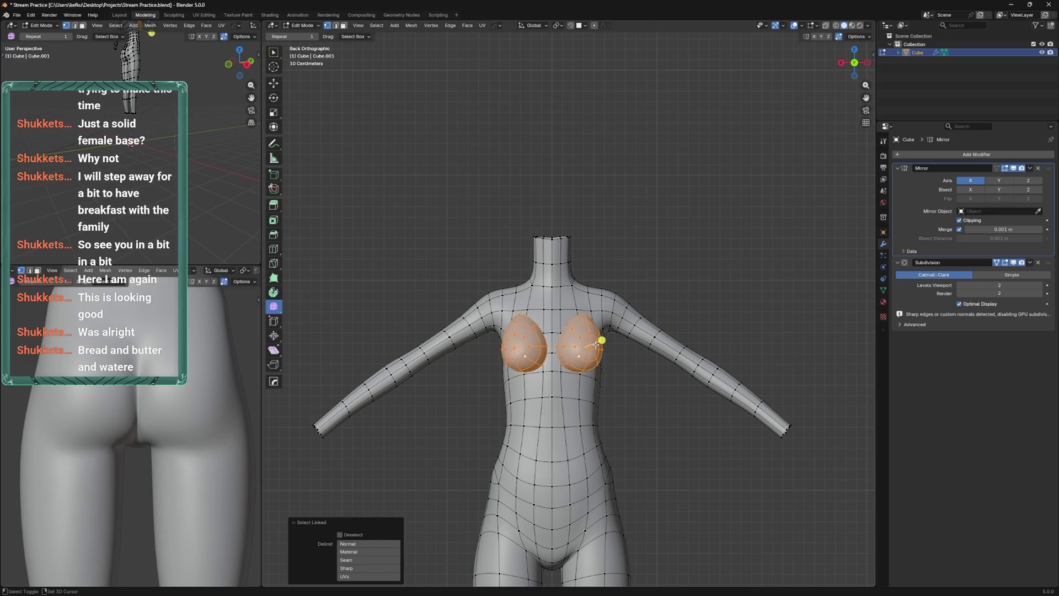
key("shift+h")
key("ctrl+Tab")
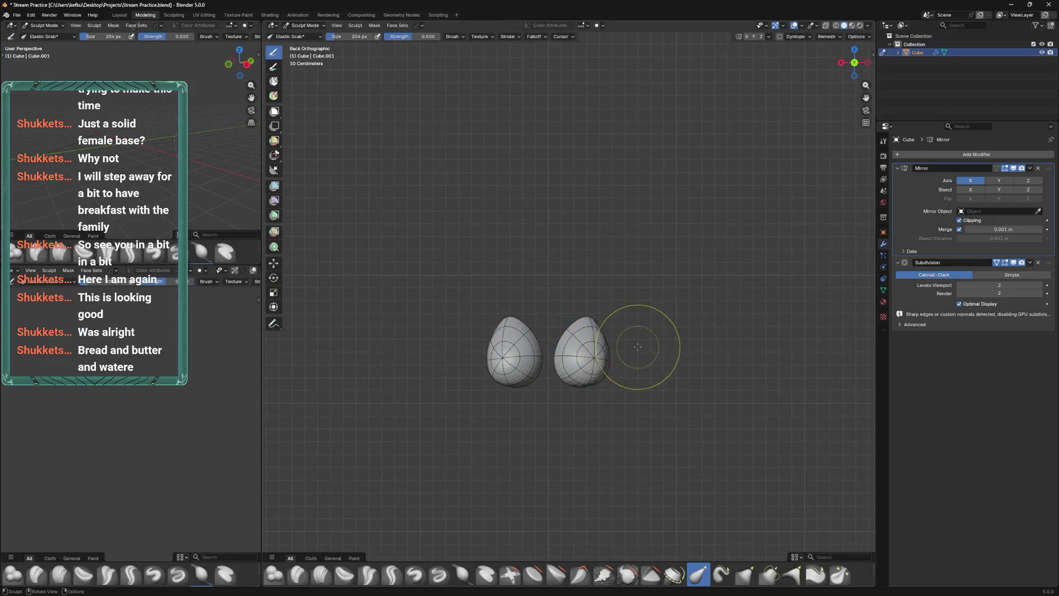
Elastic-grab the right breast's top with a smaller brush to match its mirror
left_click_drag(589, 318, 567, 343)
key("f")
left_click_drag(586, 328, 588, 333)
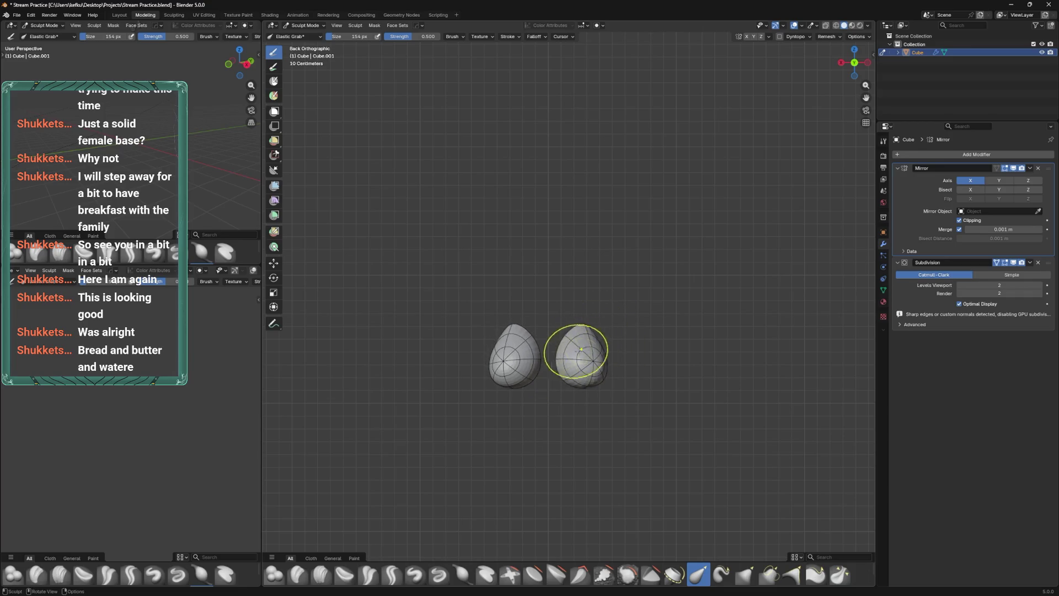
left_click_drag(601, 363, 579, 389)
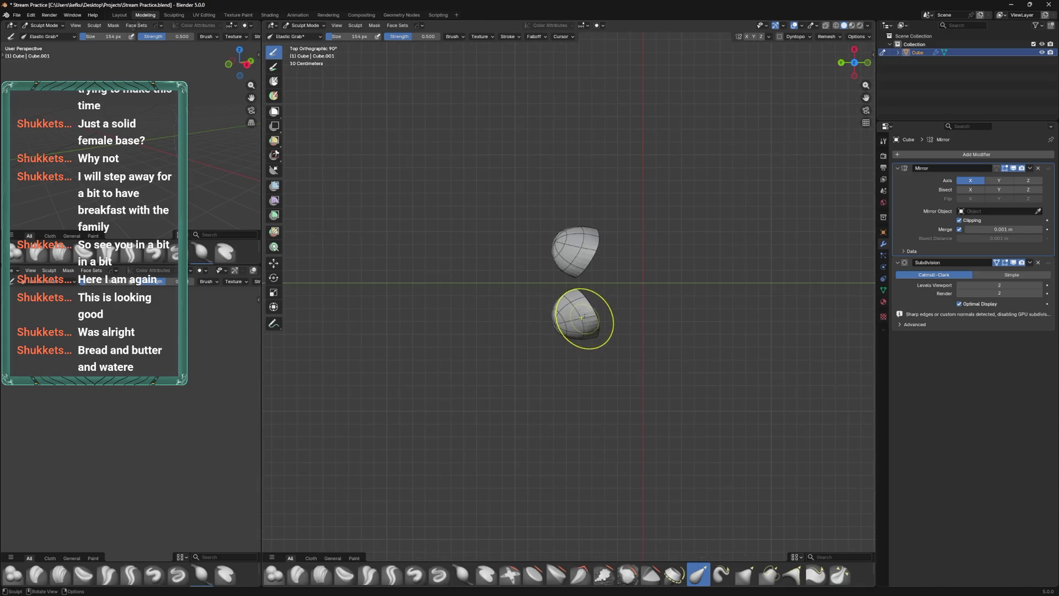
Unhide the body and move both breasts by -0.0415 m X and 0.0226 m Z
key("alt+h")
left_click_drag(575, 314, 607, 331)
key("Tab")
key("l")
key("g")
left_click(637, 323)
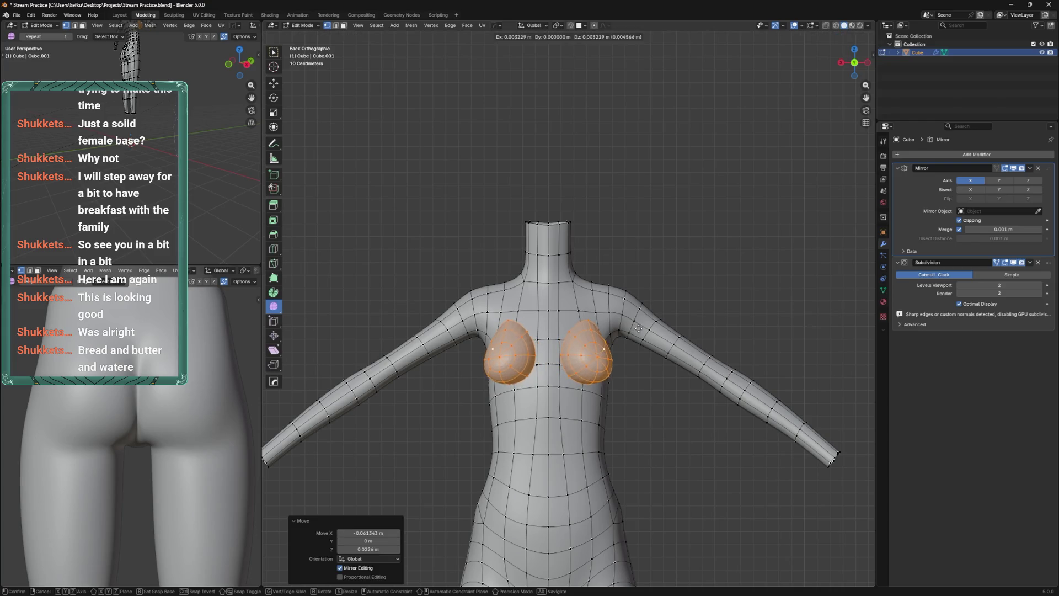
Edge-slide the loop between the breasts into a new position
scroll("up", 3)
left_click(556, 386)
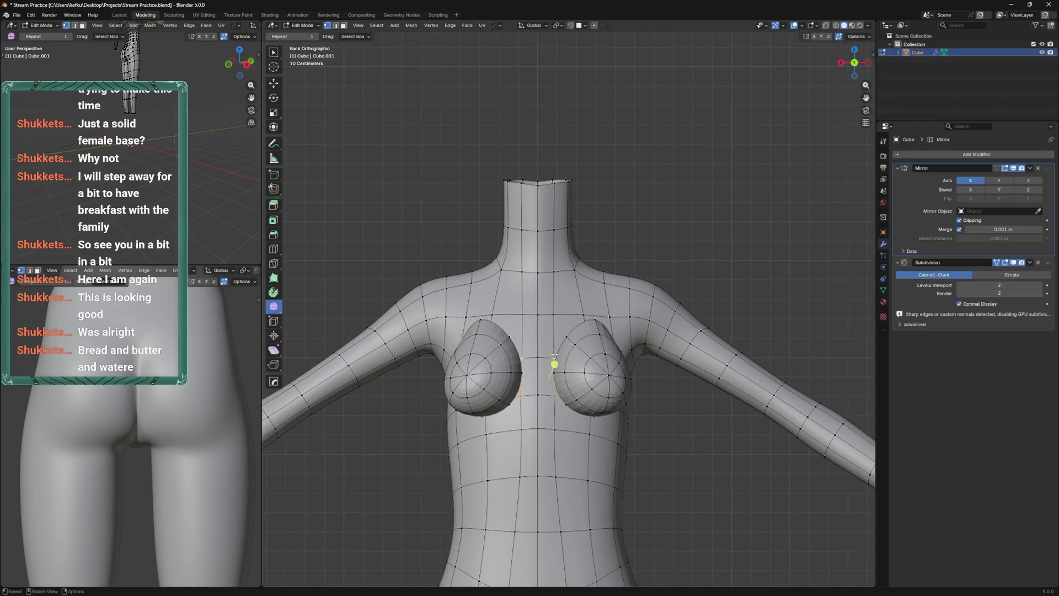
key("g")
key("g")
left_click(539, 351)
With X-ray on, delete the chest vertices around the breasts
left_click_drag(541, 353, 592, 422)
key("alt+z")
left_click(592, 422)
key("x")
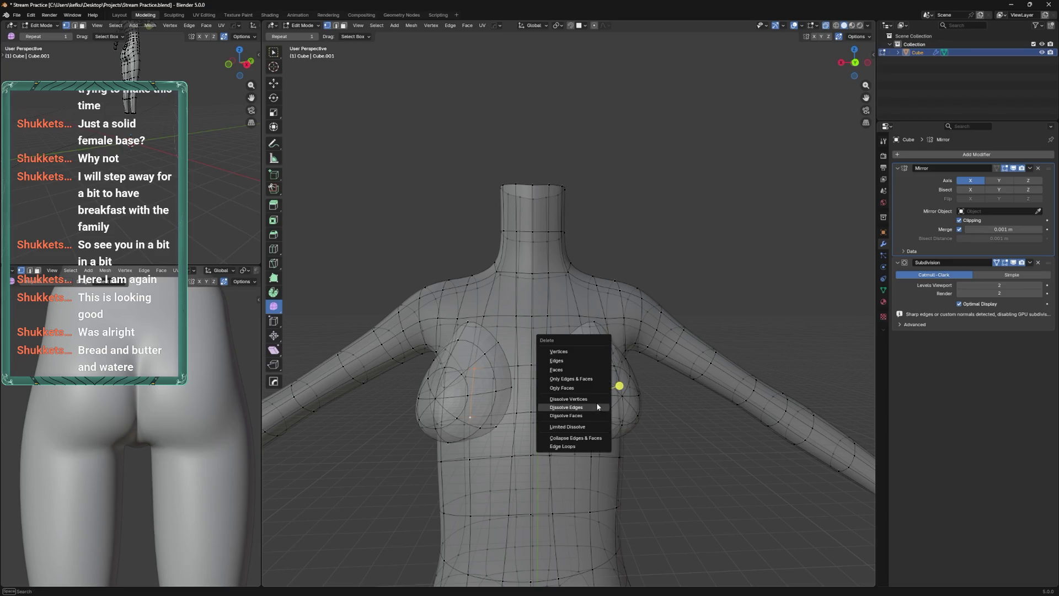
left_click(590, 356)
key("alt+z")
Select the curved edge running beneath the breast
left_click_drag(589, 355, 643, 344)
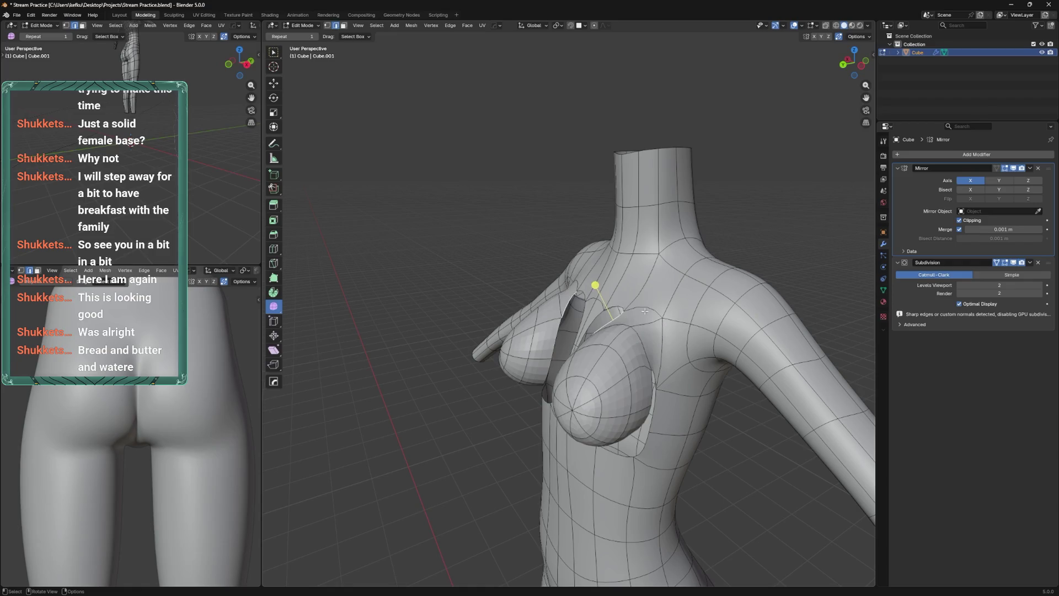
left_click_drag(596, 284, 577, 285)
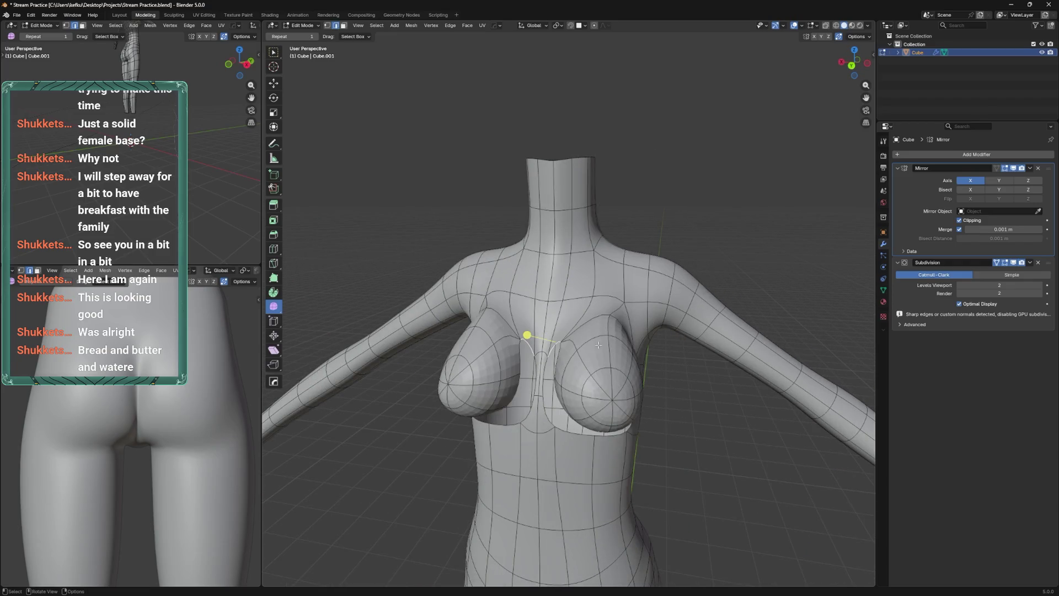
left_click_drag(618, 331, 595, 380)
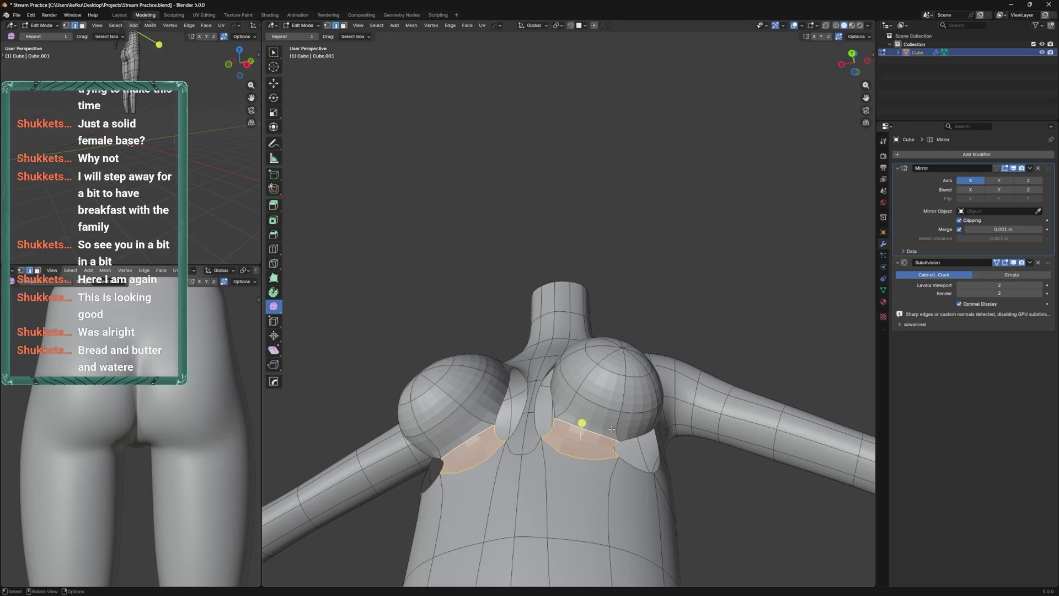
left_click_drag(599, 435, 538, 483)
left_click(631, 428)
key("ctrl+z")
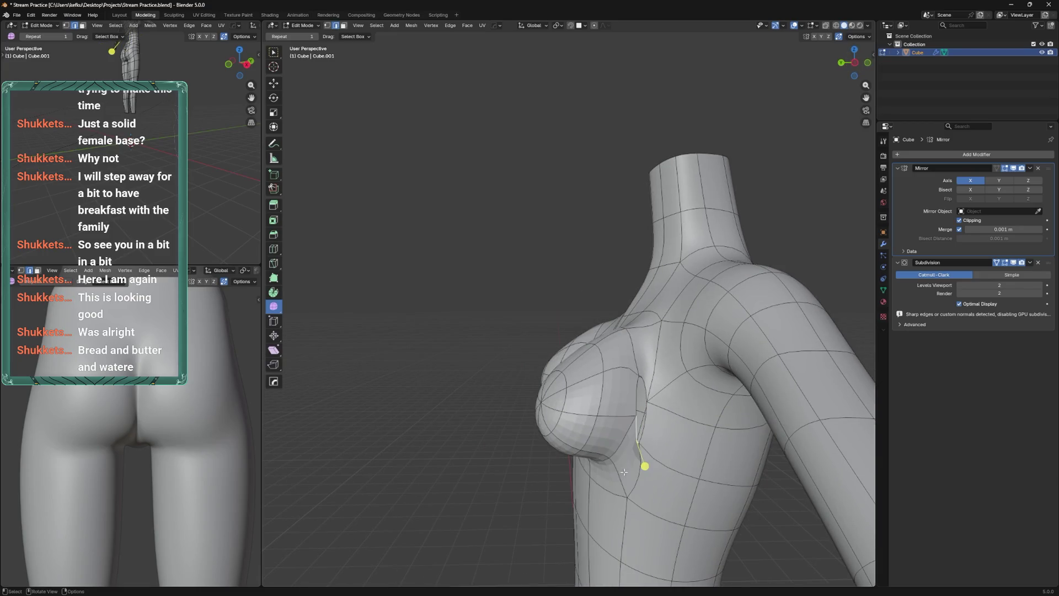
left_click(631, 449)
Add a loop cut under the bust and slide it into place
left_click_drag(637, 466, 663, 429)
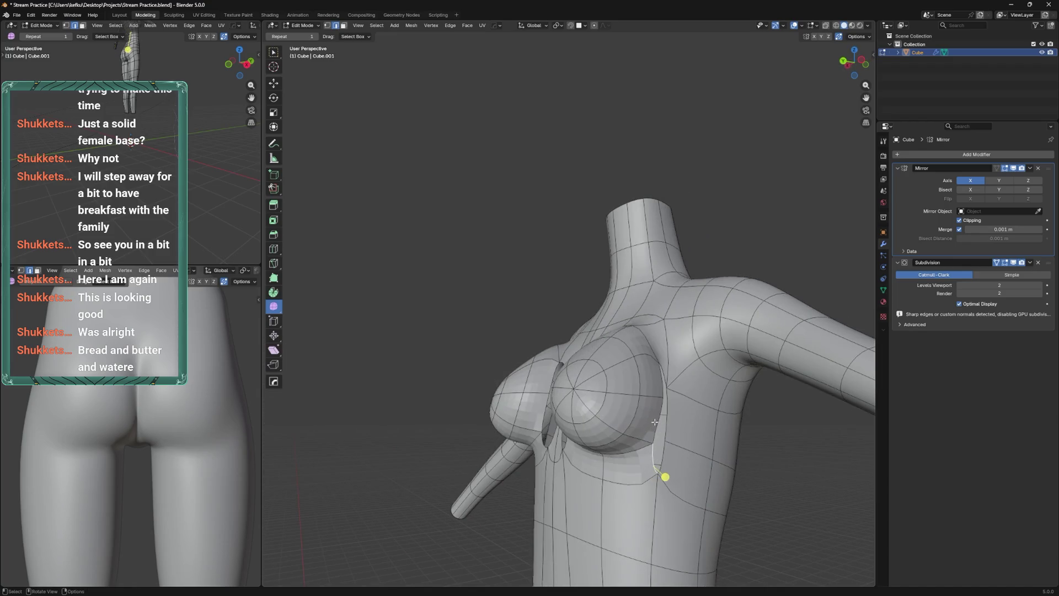
key("ctrl+r")
left_click(667, 431)
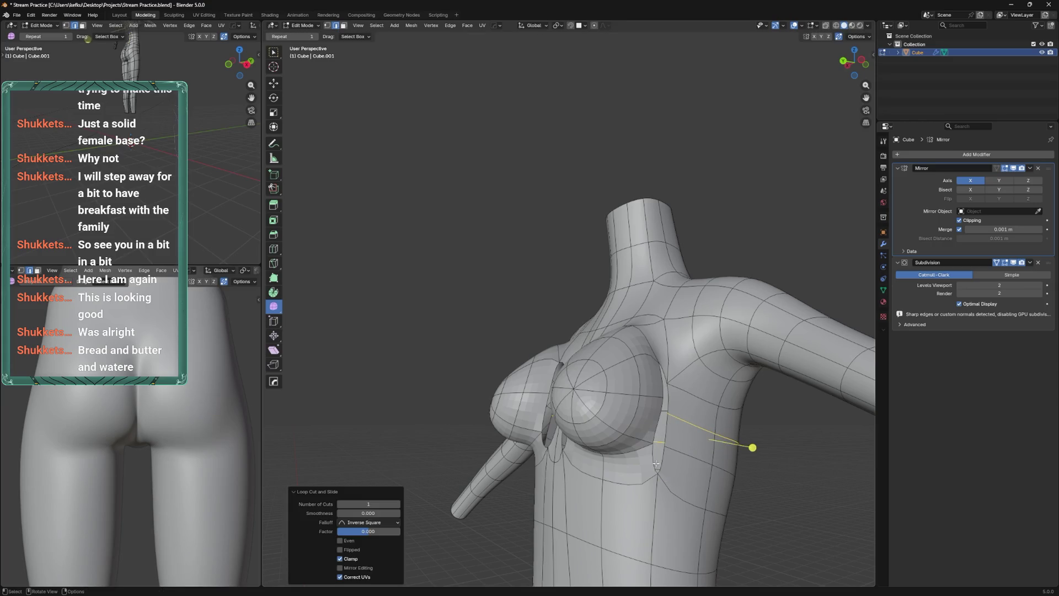
key("g")
key("g")
Select the new edge loop under the bust and enter Sculpt Mode
left_click_drag(684, 436, 601, 392)
left_click_drag(608, 342, 652, 391)
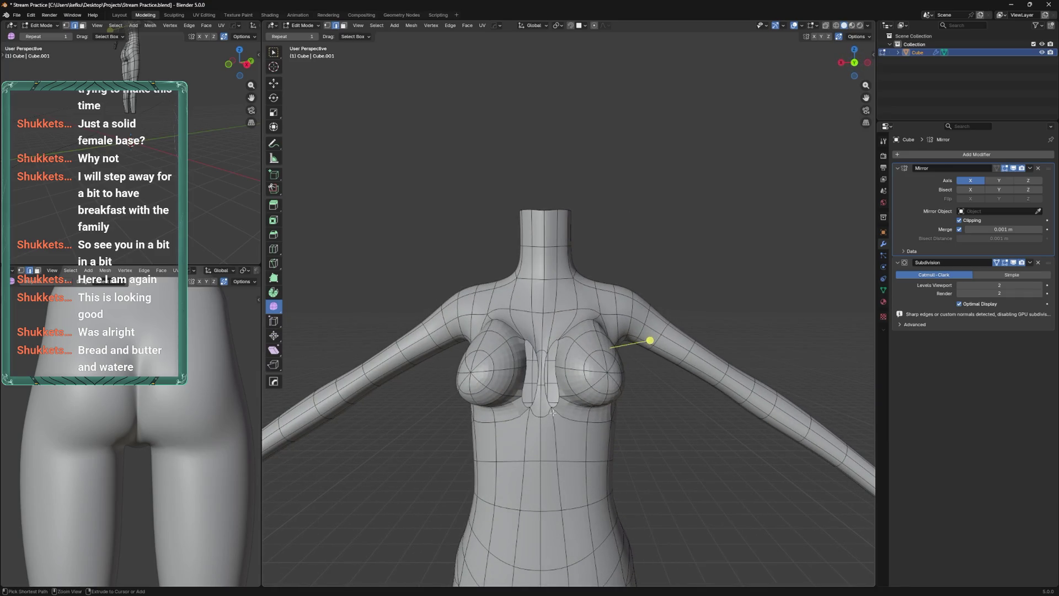
scroll("up", 3)
left_click(554, 437)
left_click_drag(558, 430, 594, 331)
left_click(565, 334)
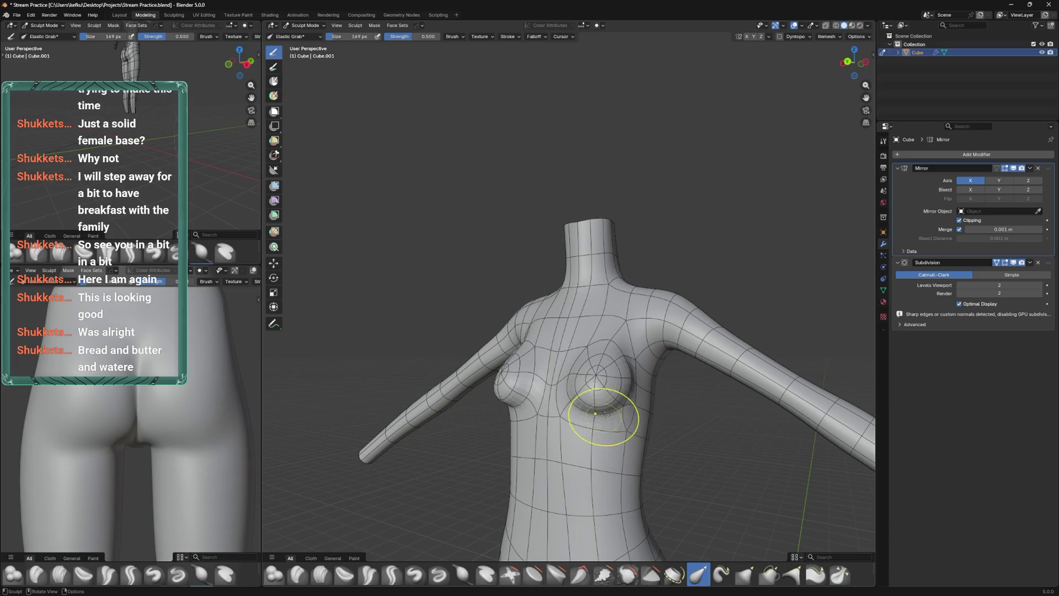
Back in Edit Mode, circle-select the breast faces, then invert the selection to the rest of the body
left_click_drag(607, 415, 602, 388)
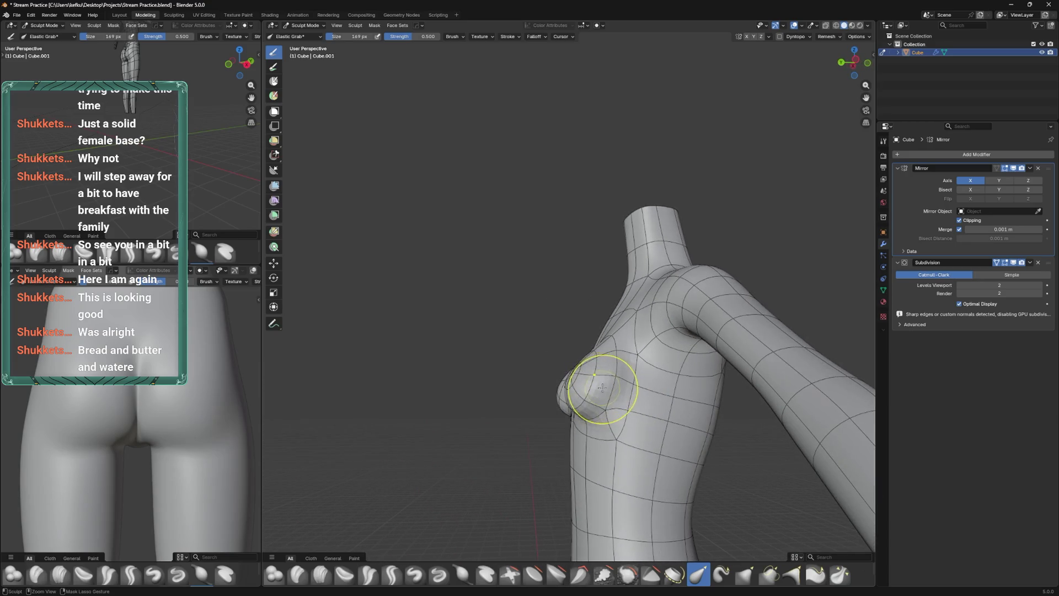
key("Tab")
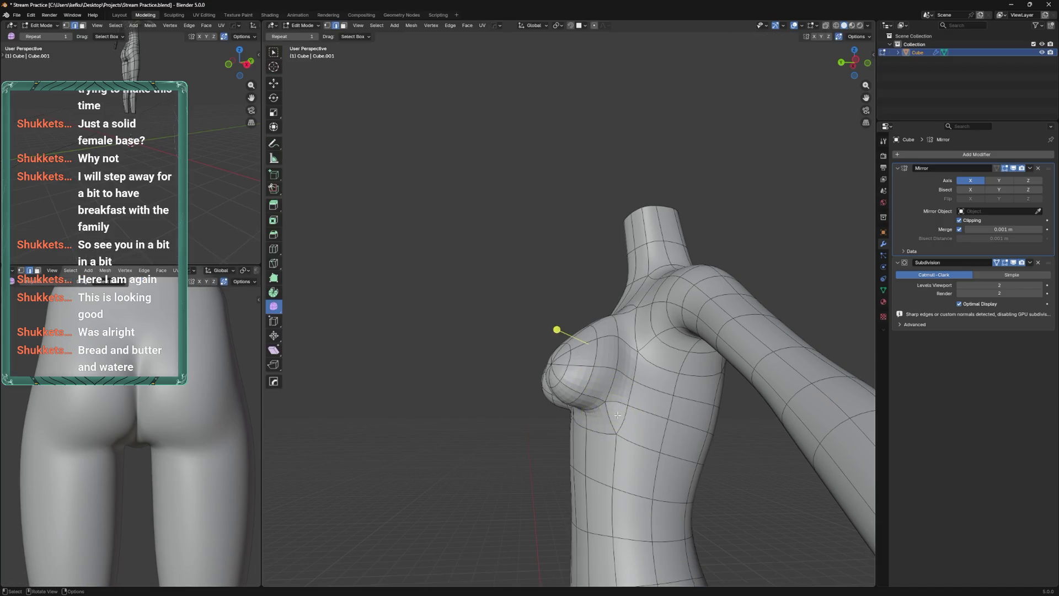
left_click_drag(590, 403, 591, 343)
key("c")
left_click_drag(590, 376, 579, 370)
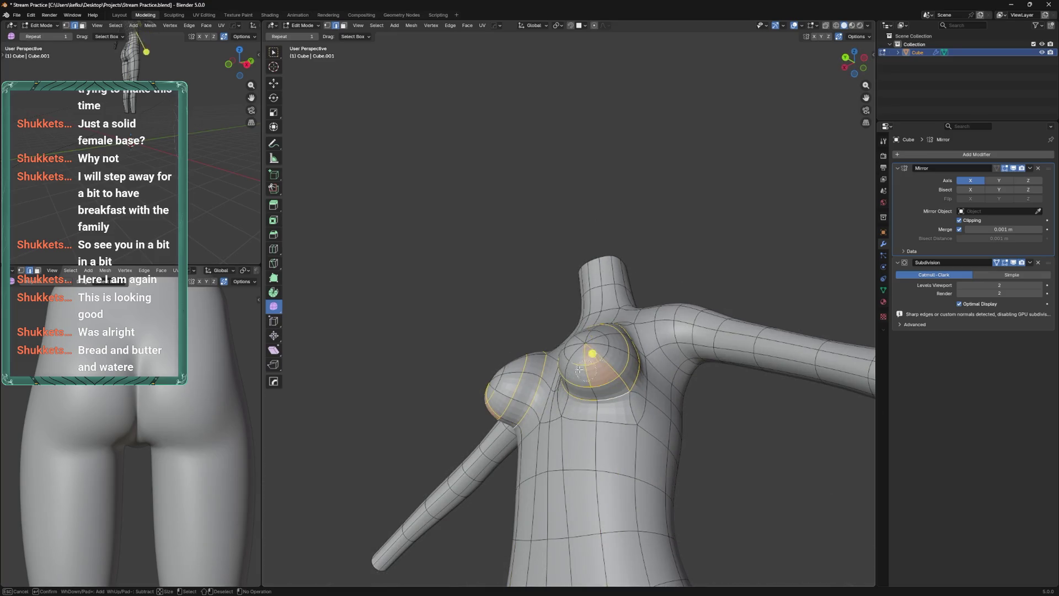
left_click_drag(605, 347, 599, 343)
key("Escape")
key("ctrl+i")
Hide the body and reshape both breasts with Elastic Grab strokes using a smaller brush
key("h")
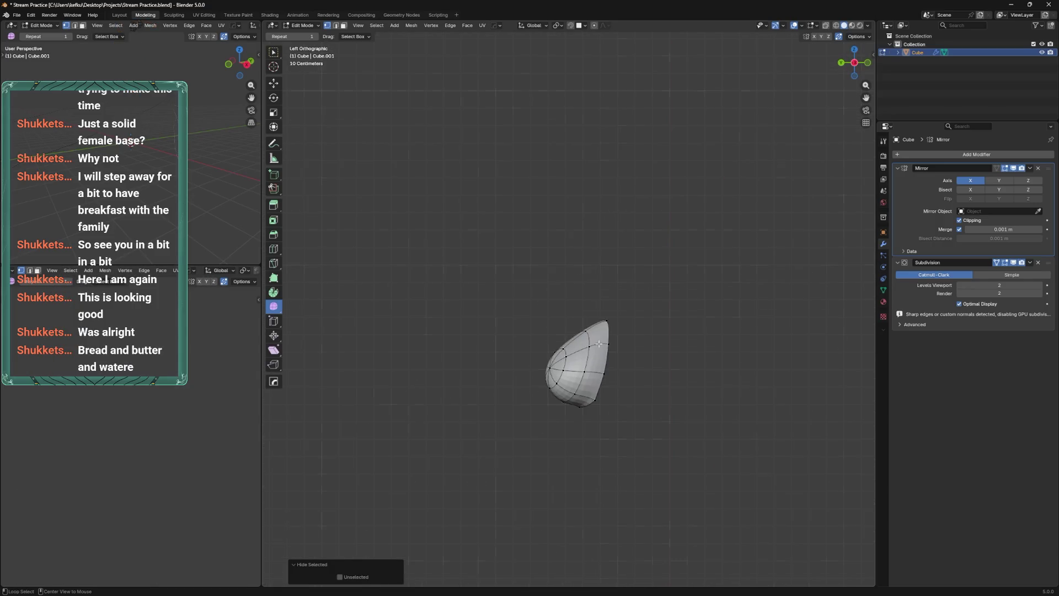
key("ctrl+Tab")
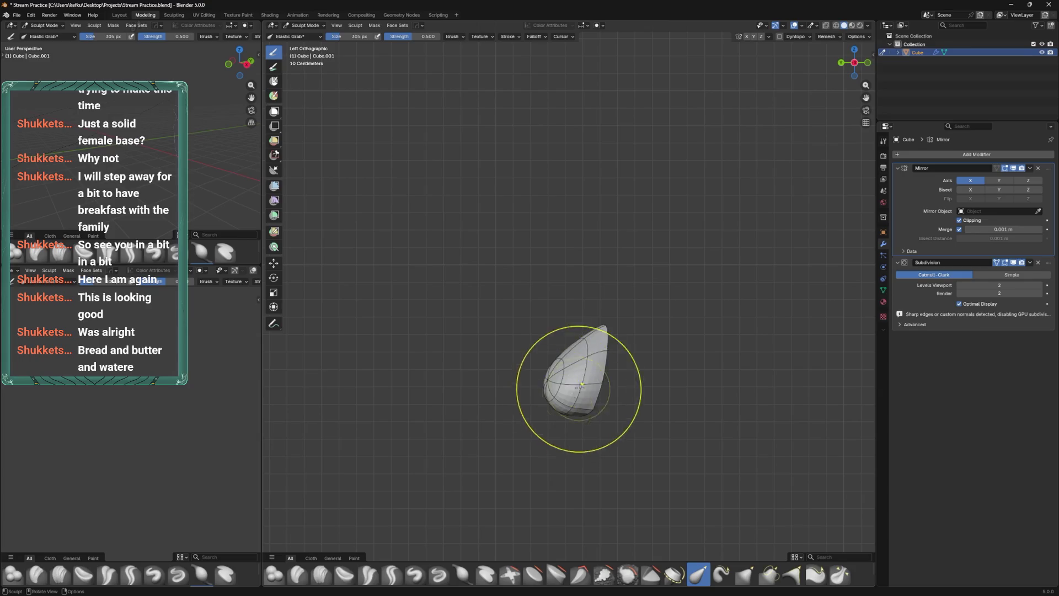
key("f")
left_click(606, 340)
left_click_drag(606, 339, 579, 355)
left_click_drag(584, 338, 587, 378)
key("f")
left_click(589, 413)
left_click_drag(586, 379, 560, 378)
left_click_drag(560, 380, 577, 350)
Delete the breast-tip centre faces, grid-fill the holes with span 2, and smooth the new vertices
key("Tab")
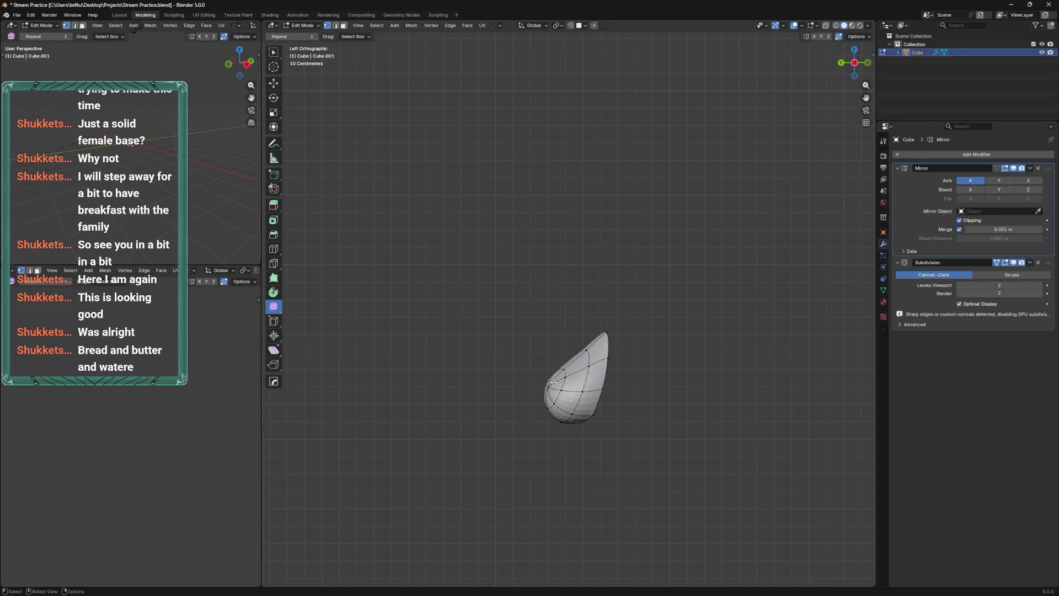
left_click_drag(576, 350, 603, 368)
key("x")
left_click(607, 377)
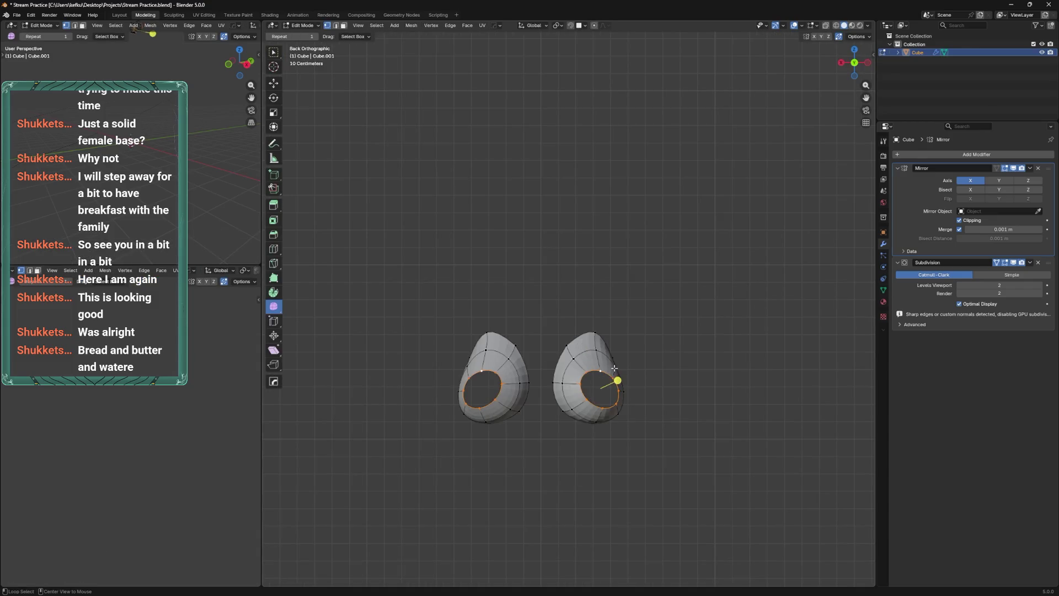
key("q")
mouse_move(614, 365)
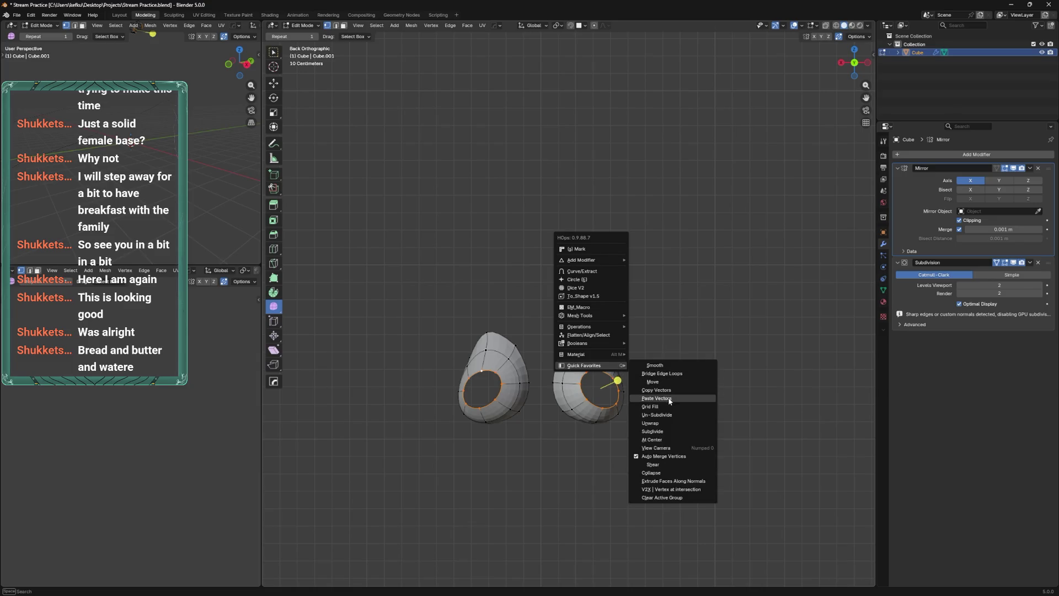
left_click(671, 409)
left_click(399, 568)
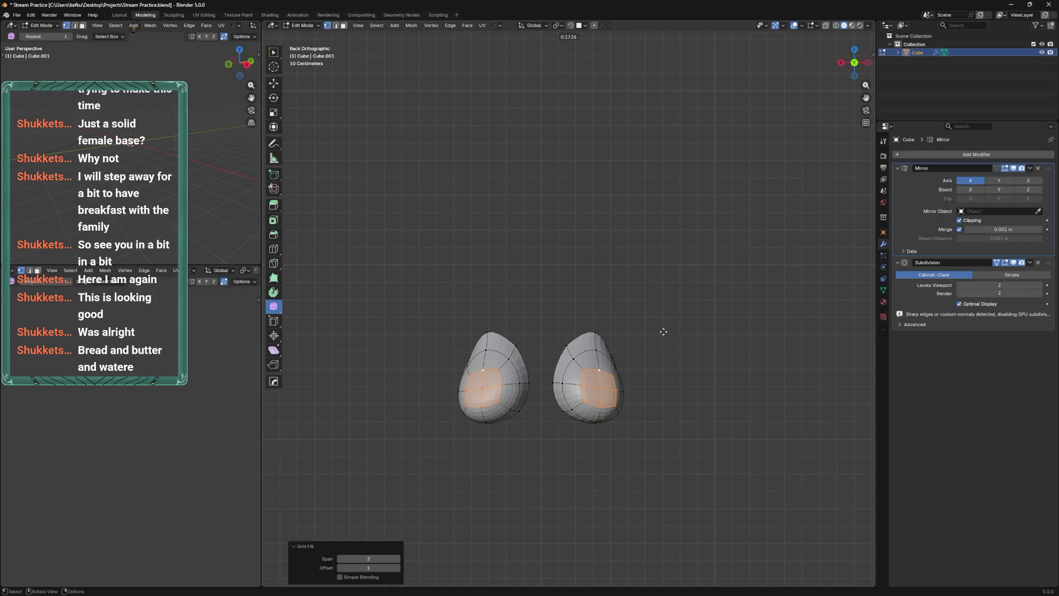
right_click(695, 305)
left_click(695, 305)
Check the breast from the side, reveal the full body, and return to Object Mode
key("ctrl+KP_3")
left_click_drag(368, 540, 345, 540)
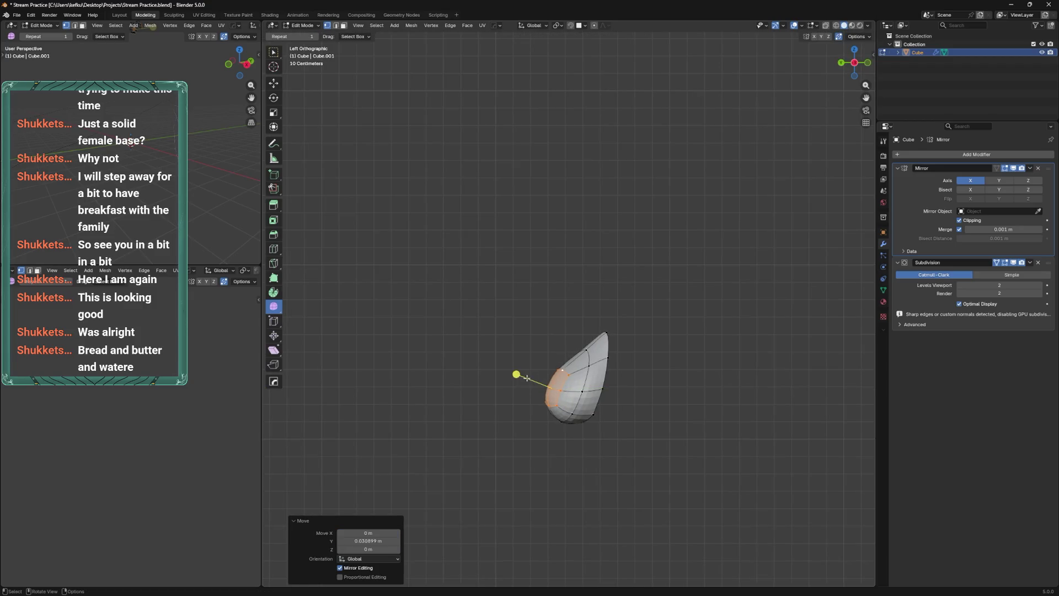
key("alt+h")
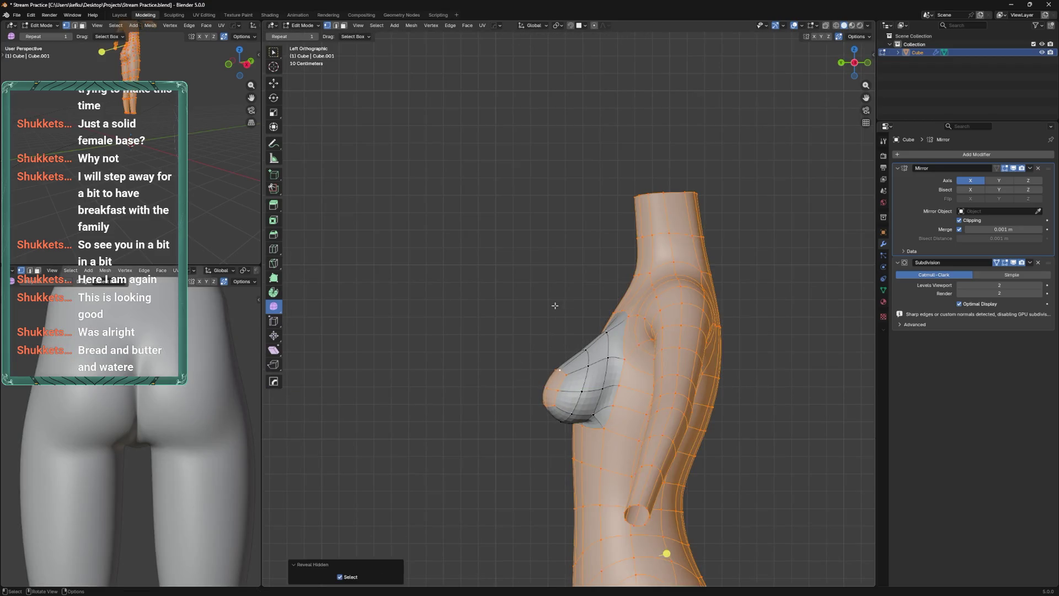
key("ctrl+i")
key("h")
key("ctrl+Tab")
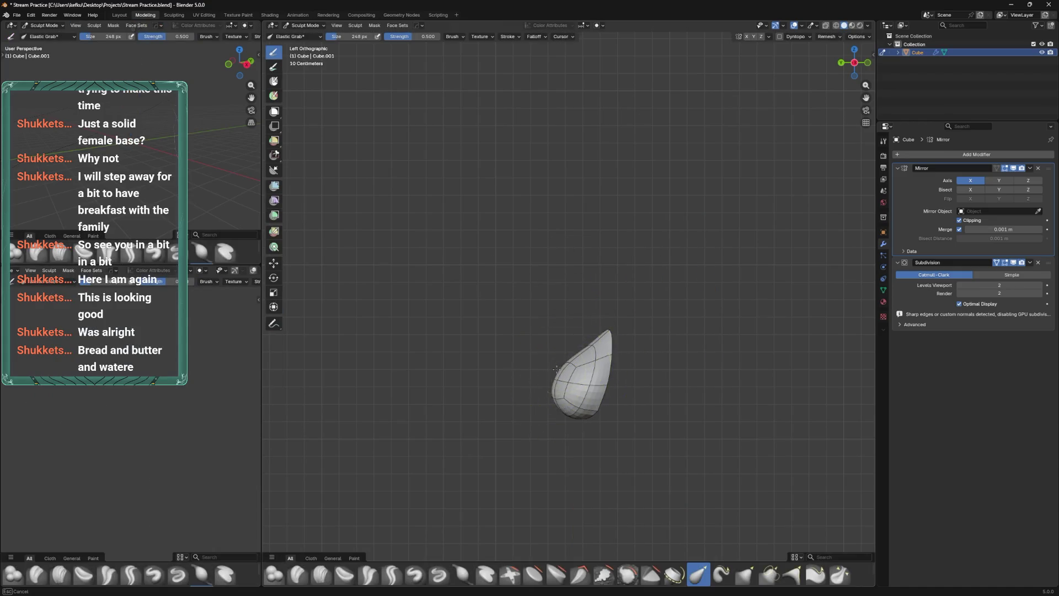
key("alt+h")
key("ctrl+KP_1")
key("f")
left_click(582, 345)
key("ctrl+Tab")
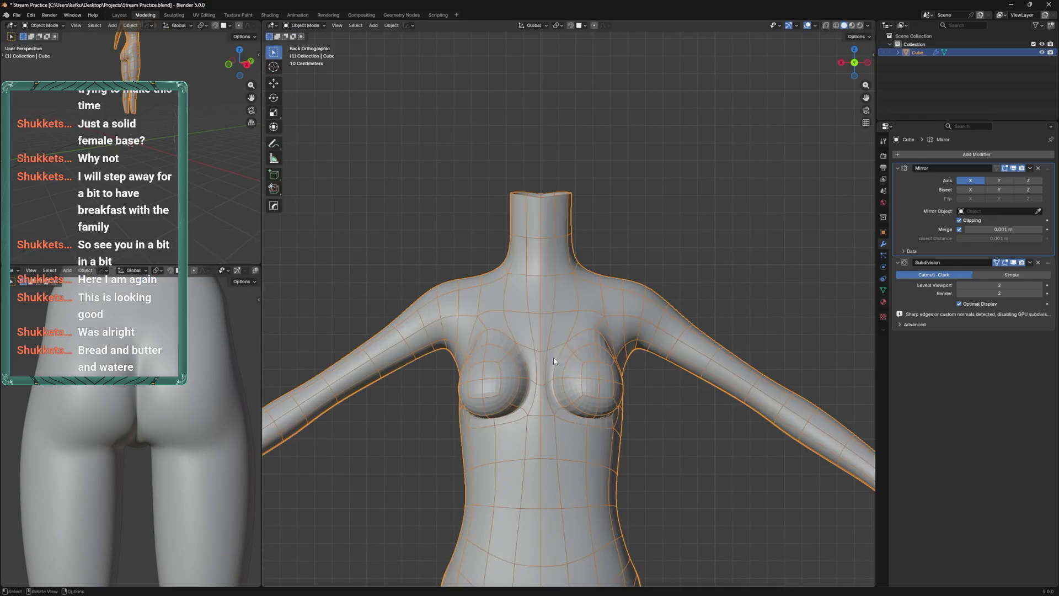
Apply Shade Smooth to the body from the Quick Favorites menu
key("q")
mouse_move(563, 344)
key("Escape")
key("q")
mouse_move(539, 411)
left_click(578, 420)
Pull the bust outward with Elastic Grab at 96 px, then 111 px, and save Stream Practice.blend
key("ctrl+Tab")
key("f")
left_click(576, 312)
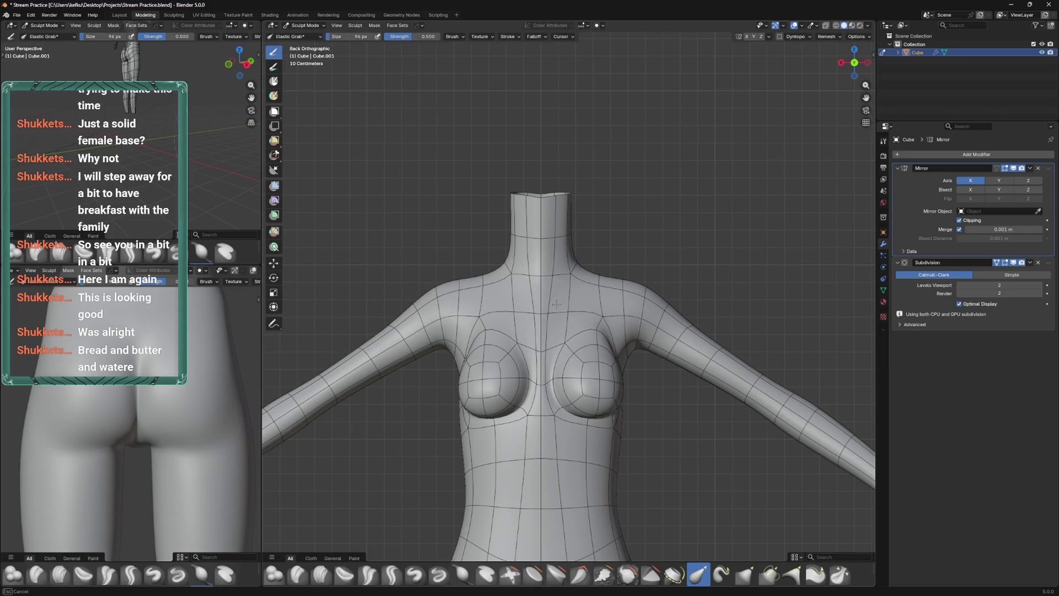
left_click_drag(548, 335, 584, 337)
left_click_drag(601, 287, 577, 273)
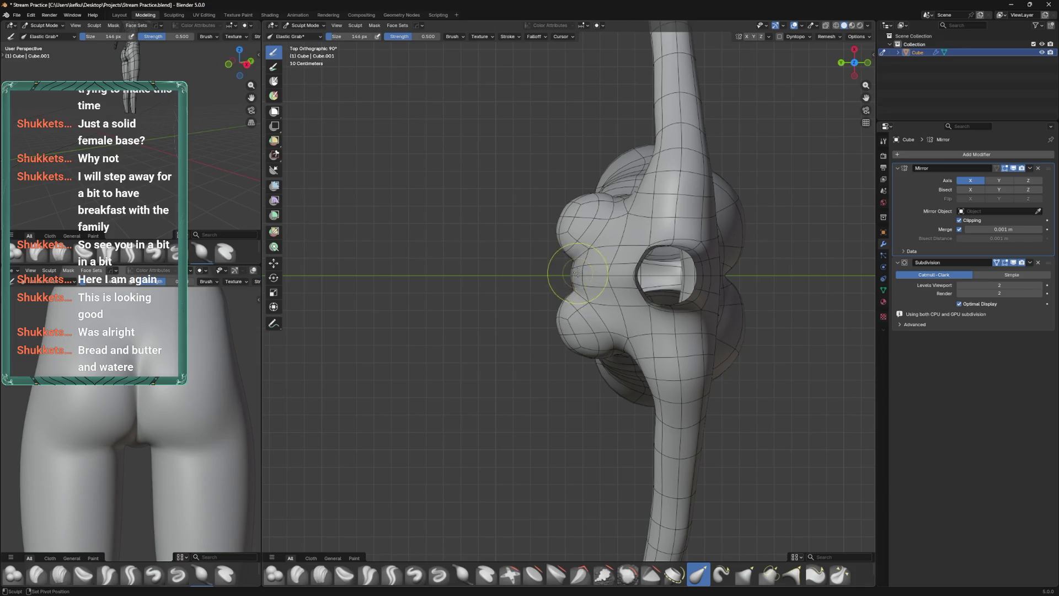
key("f")
left_click(587, 267)
left_click_drag(582, 266, 642, 221)
left_click_drag(565, 331, 568, 338)
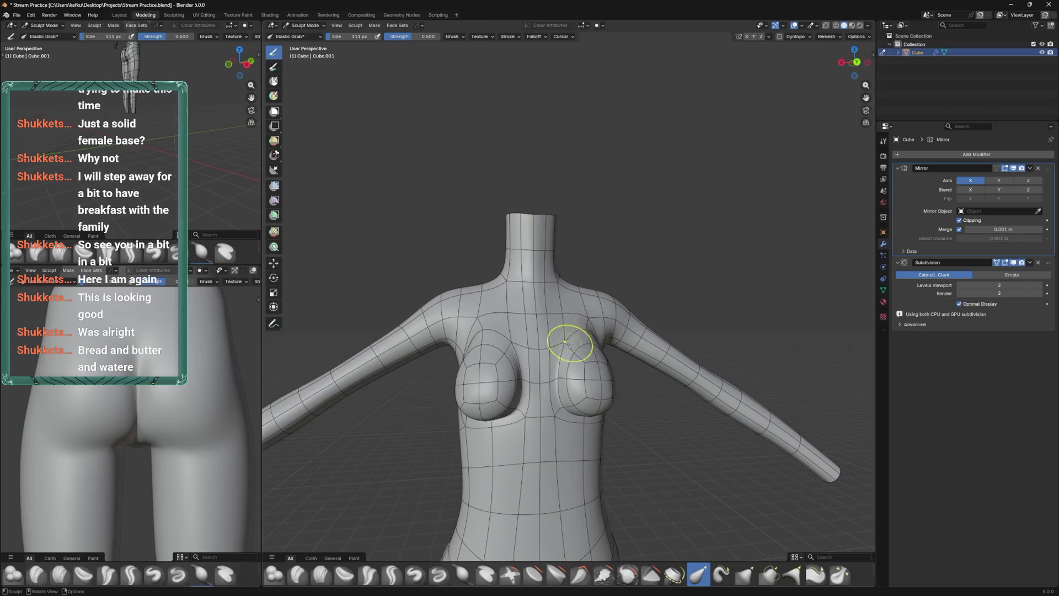
key("Tab")
key("ctrl+s")
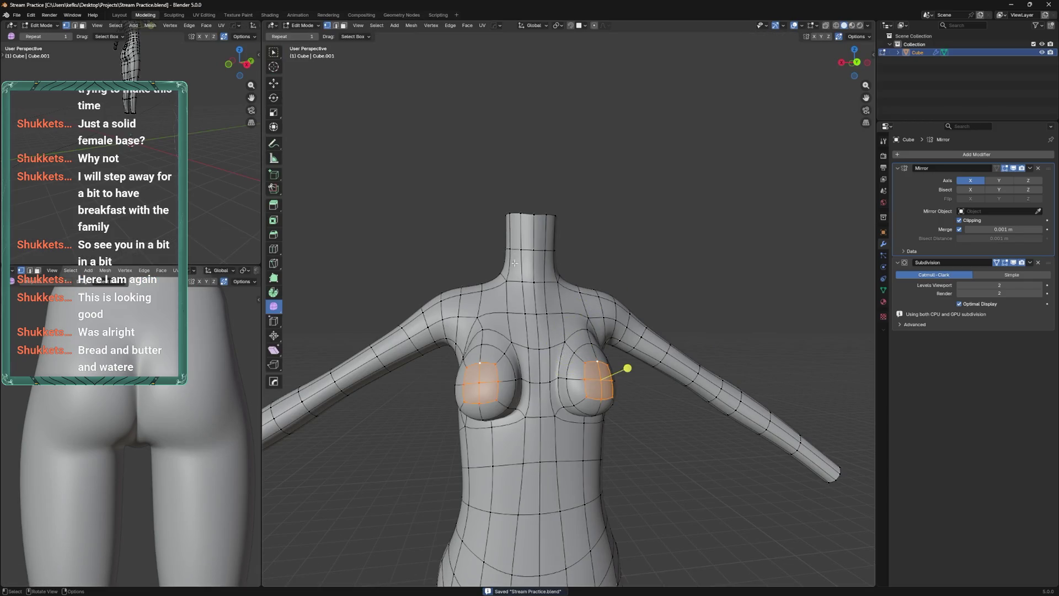
Slide the upper-chest edge loop into a cleaner position
left_click(552, 346)
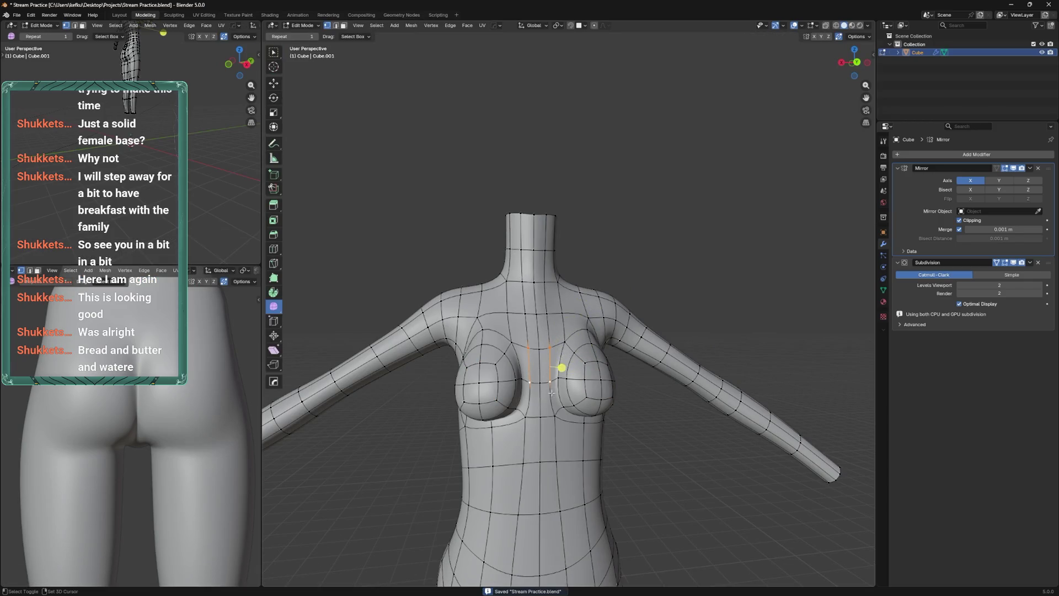
left_click_drag(554, 398, 559, 386)
left_click_drag(559, 387, 563, 364)
left_click_drag(552, 359, 559, 359)
left_click(560, 359)
left_click_drag(568, 373, 515, 355)
Toggle between Sculpt and Edit Mode, cancelling a vertex slide, and end in Edit Mode
key("ctrl+Tab")
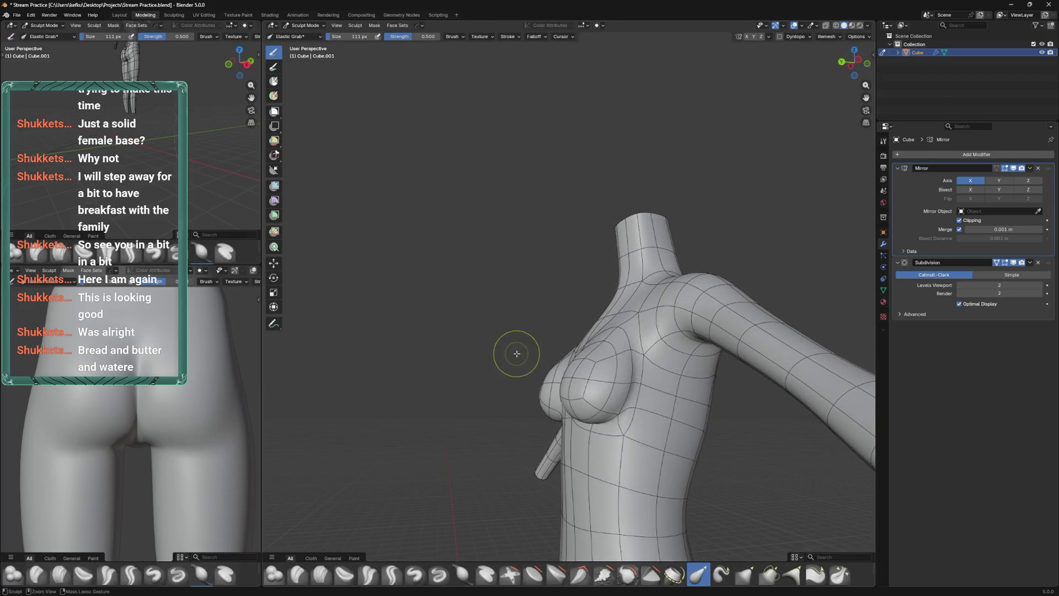
key("ctrl+Tab")
key("shift+v")
left_click_drag(584, 358, 579, 380)
key("Escape")
key("ctrl+Tab")
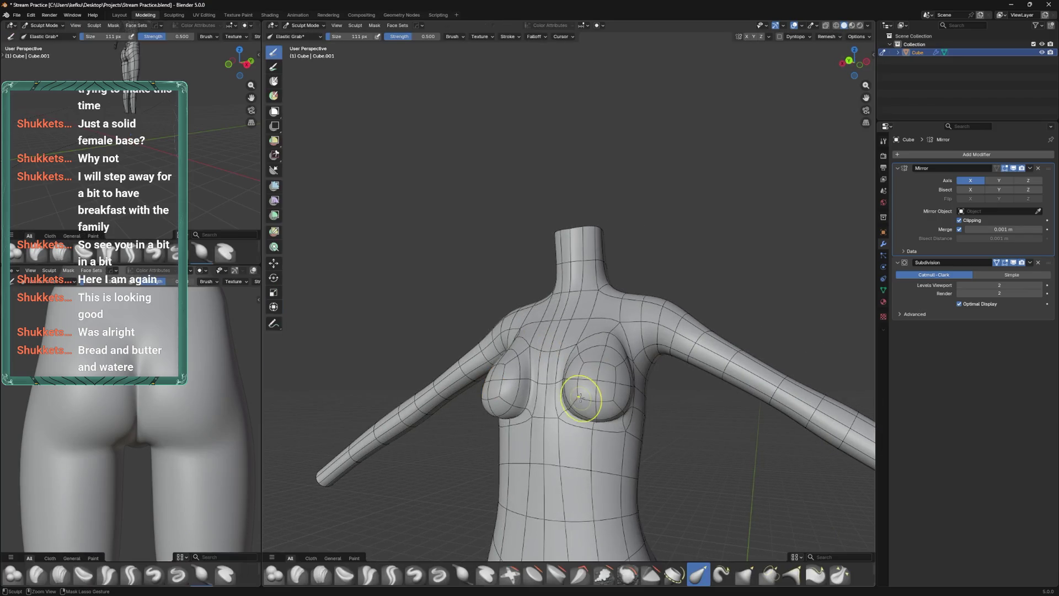
key("ctrl+Tab")
left_click_drag(579, 383, 574, 386)
key("Tab")
Add a centred loop cut across the chest and dissolve the selected edges
key("ctrl+r")
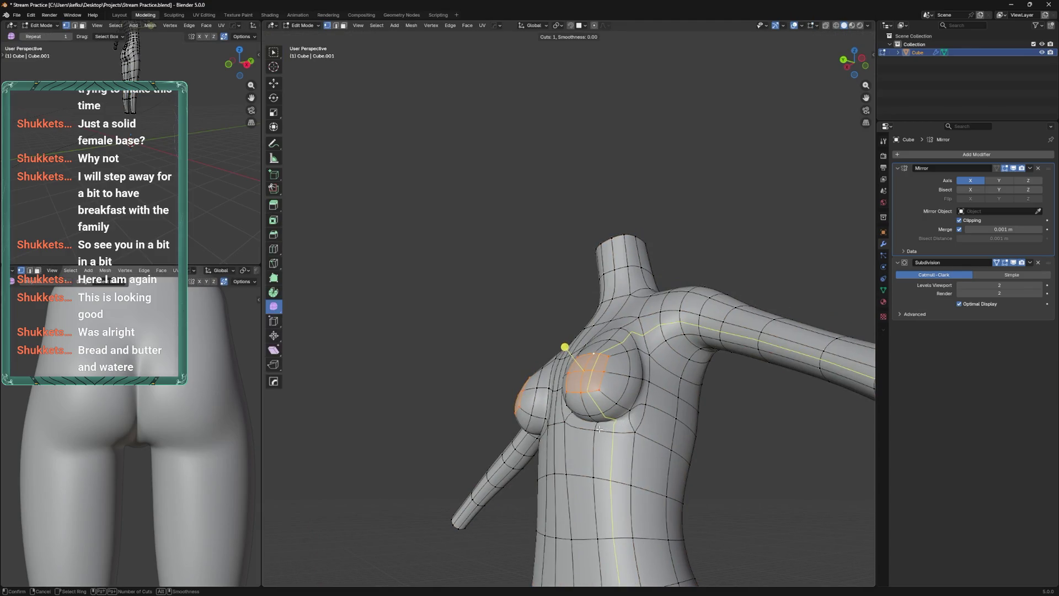
left_click(594, 427)
right_click(594, 426)
left_click_drag(594, 427, 556, 427)
key("x")
left_click(563, 473)
Add a loop under the chest and edge-slide the sternum loop with X-ray on
key("ctrl+r")
left_click(587, 428)
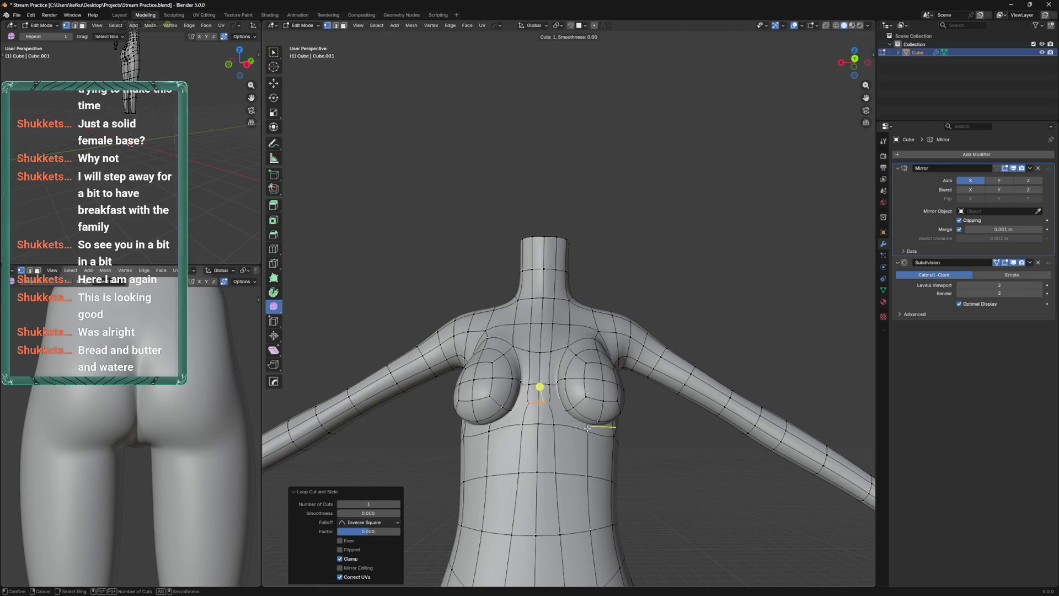
left_click(550, 406)
left_click_drag(569, 407, 588, 441)
key("alt+z")
key("alt+z")
key("g")
key("g")
left_click(602, 406)
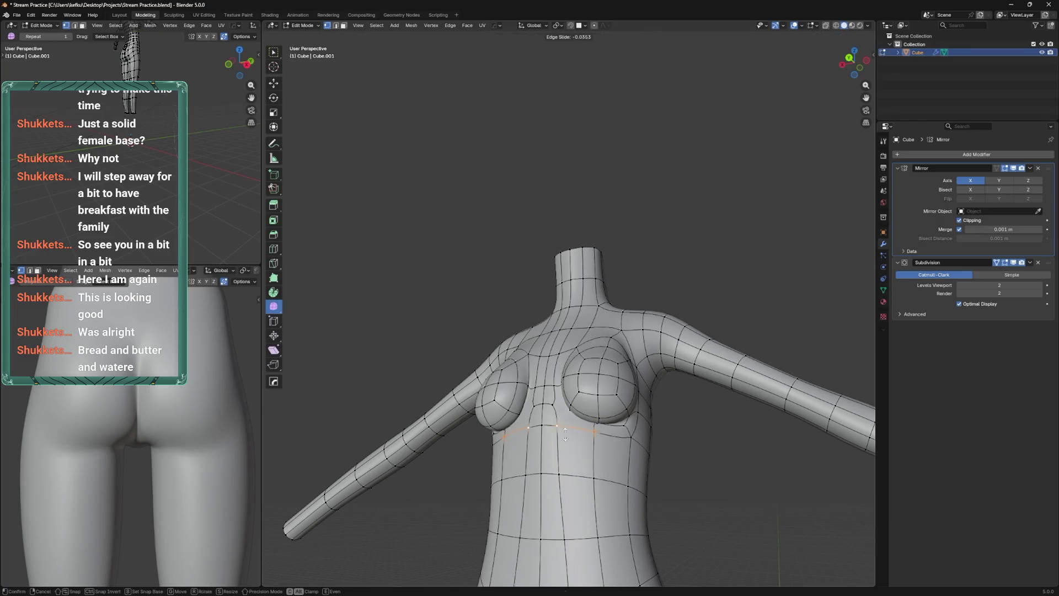
Move an under-bust vertex and slide the neighbouring vertex along its edge
left_click(607, 402)
key("g")
left_click(598, 433)
left_click(568, 407)
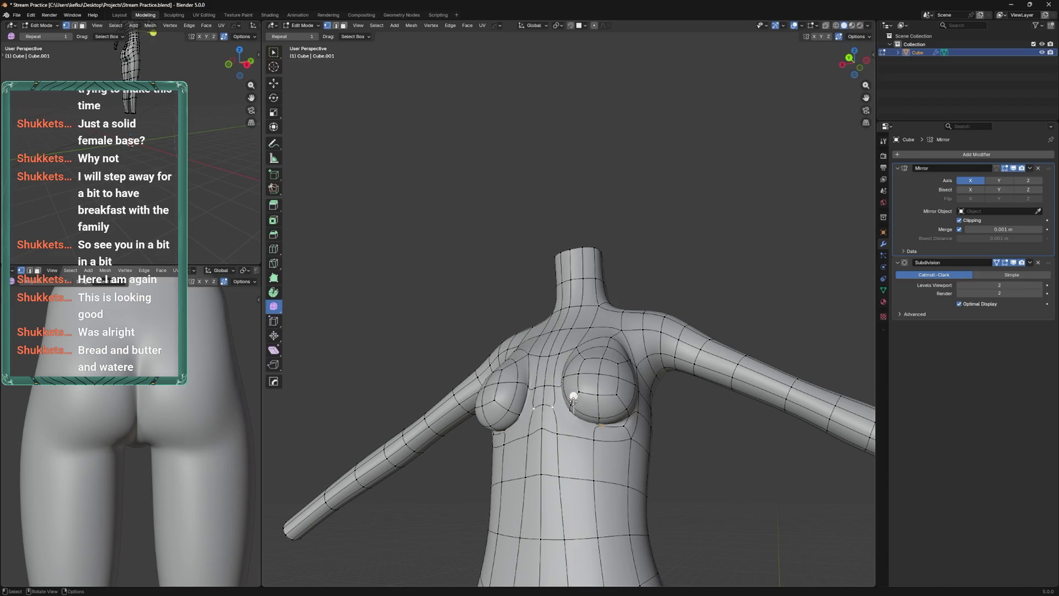
left_click_drag(594, 402, 558, 411)
left_click(558, 411)
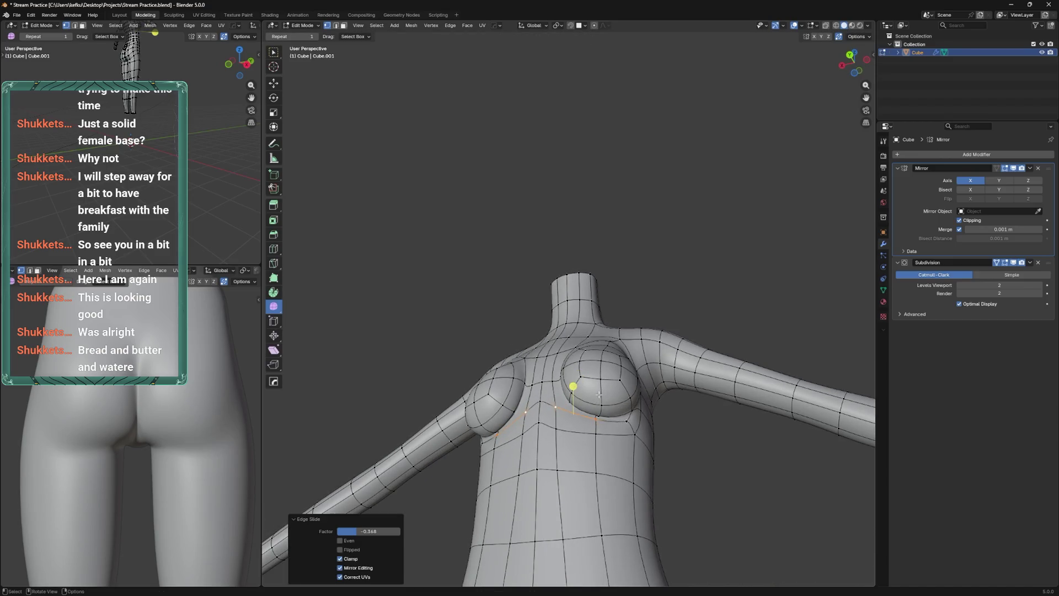
key("shift+v")
left_click(558, 410)
Slide more under-bust vertices along their edges and save the file
left_click_drag(558, 411, 567, 332)
key("shift+v")
left_click(546, 420)
left_click_drag(546, 419, 571, 414)
key("shift+v")
left_click(573, 394)
key("ctrl+s")
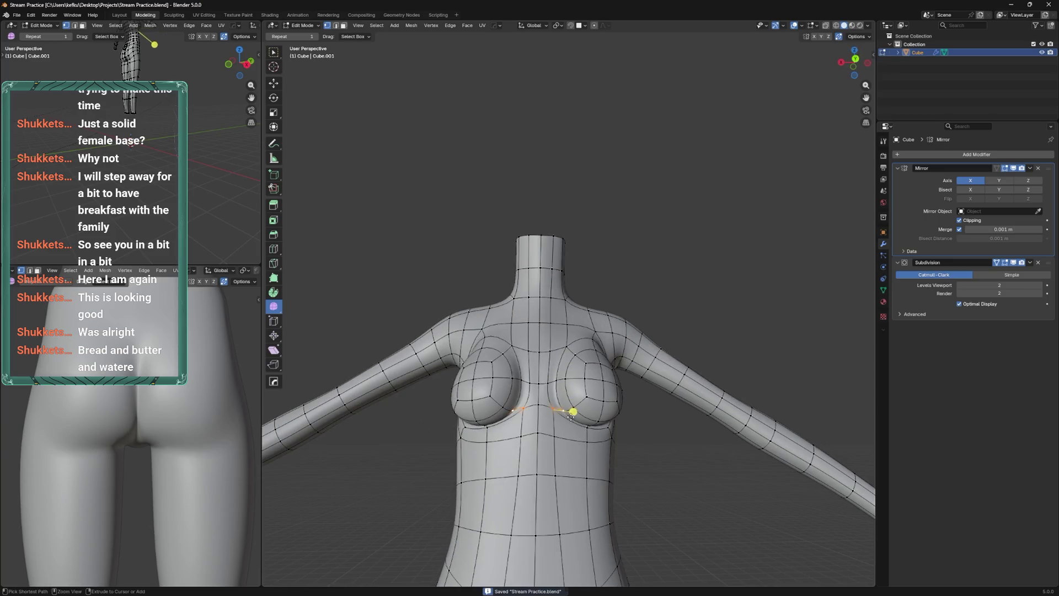
left_click(553, 407)
Slide the lower-chest vertices inward along their edges
left_click(588, 440)
key("shift+v")
left_click(593, 441)
left_click(587, 473)
key("shift+v")
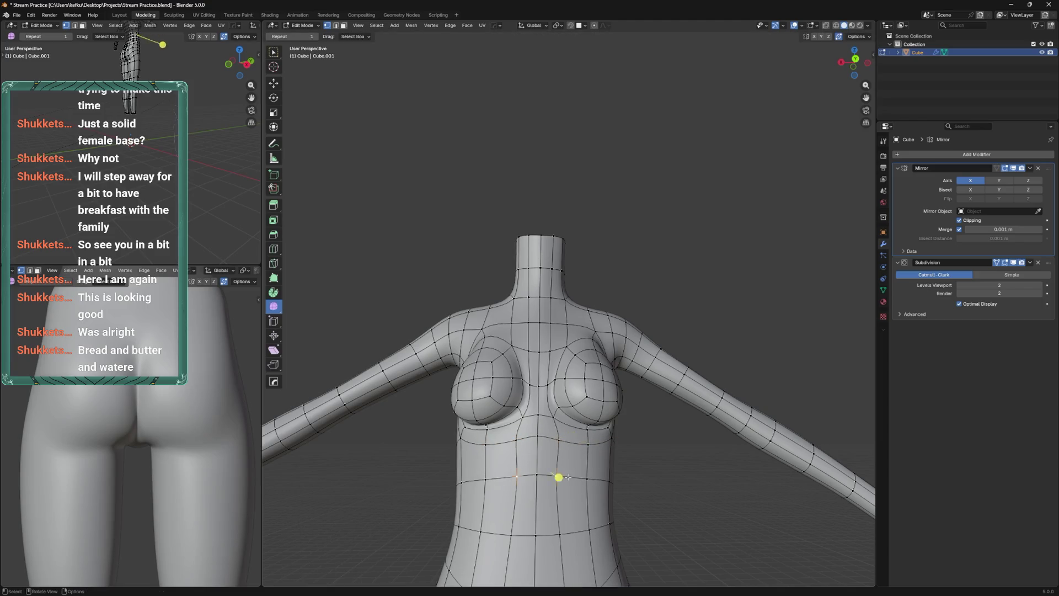
left_click(577, 475)
left_click_drag(576, 476, 537, 473)
left_click(632, 420)
key("shift+v")
Slide the side-chest vertices under the bust into smoother positions, then return to Sculpt Mode
left_click(654, 413)
left_click_drag(676, 419, 653, 375)
left_click(645, 380)
key("shift+v")
left_click(659, 378)
key("shift+v")
left_click(640, 331)
left_click_drag(640, 331, 714, 374)
left_click(638, 410)
key("shift+v")
left_click(640, 414)
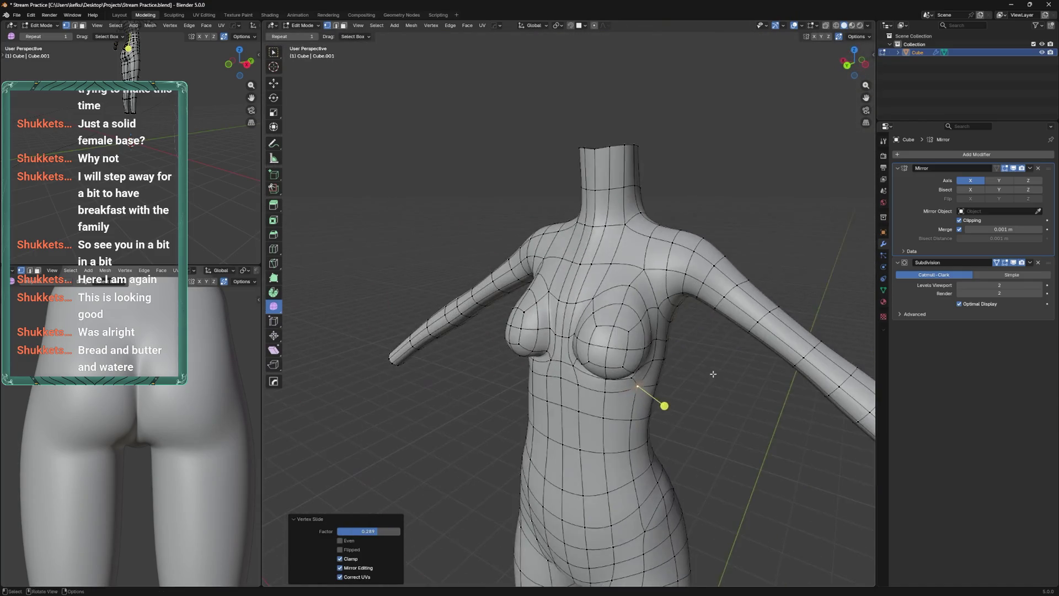
key("ctrl+Tab")
left_click_drag(644, 366, 662, 320)
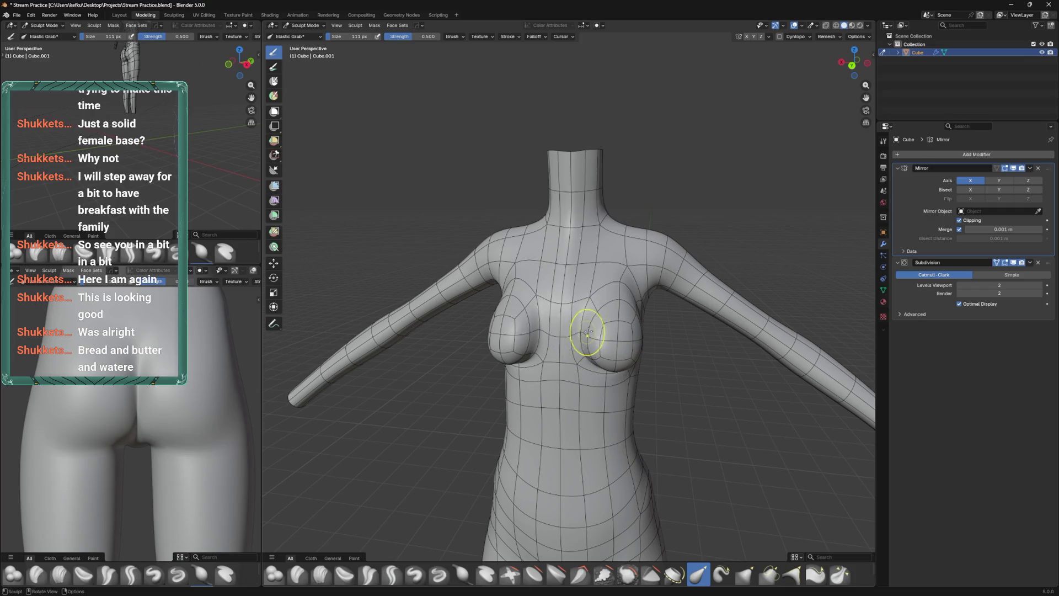
Nudge the bust surface with Elastic Grab and inspect it from several angles
left_click_drag(578, 336, 577, 324)
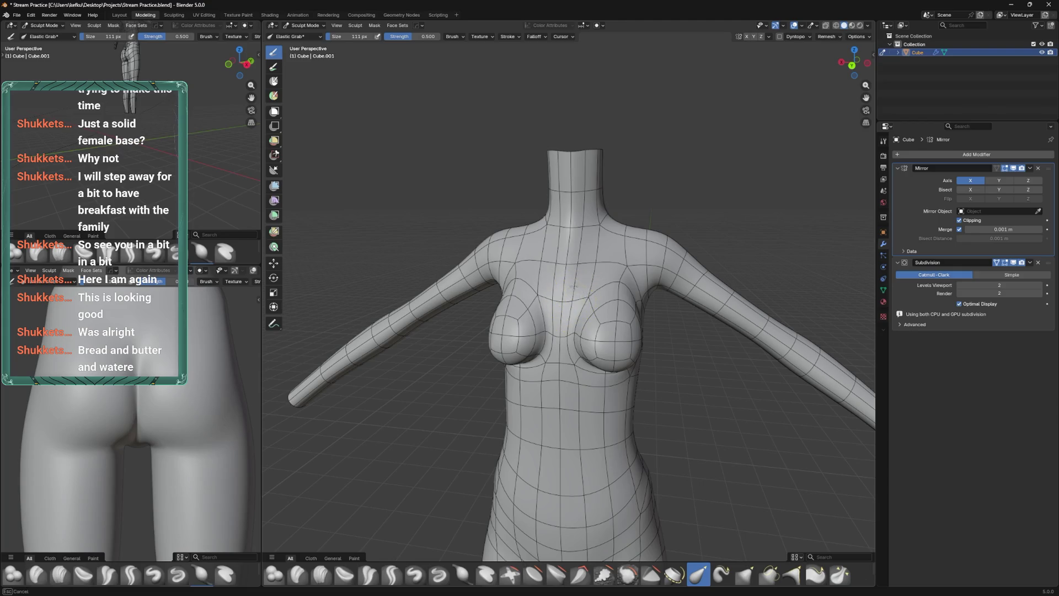
left_click_drag(591, 272, 589, 343)
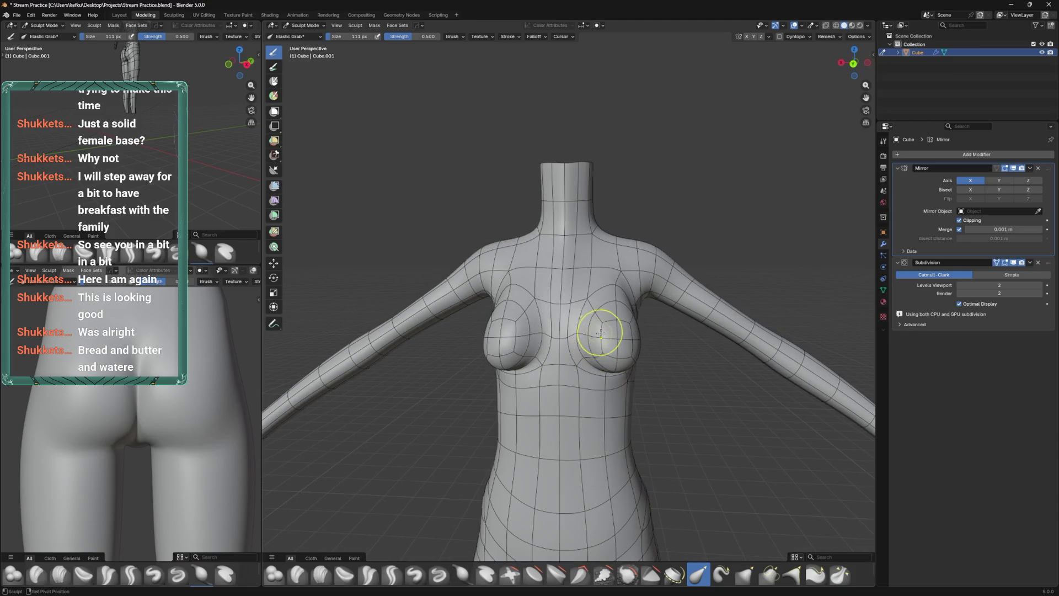
left_click_drag(605, 350, 613, 322)
left_click_drag(600, 386, 609, 351)
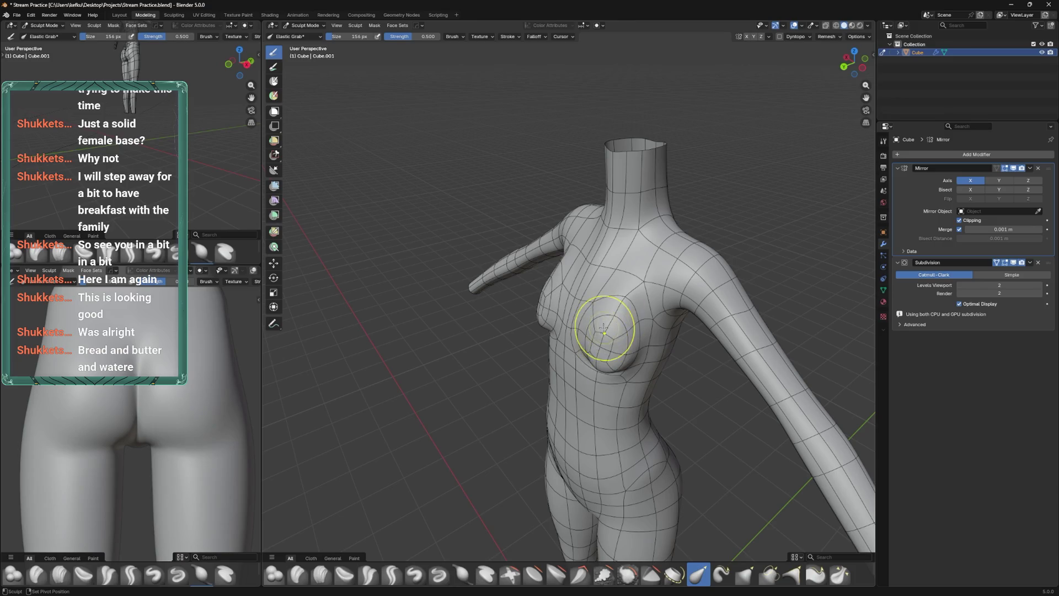
left_click_drag(624, 287, 619, 318)
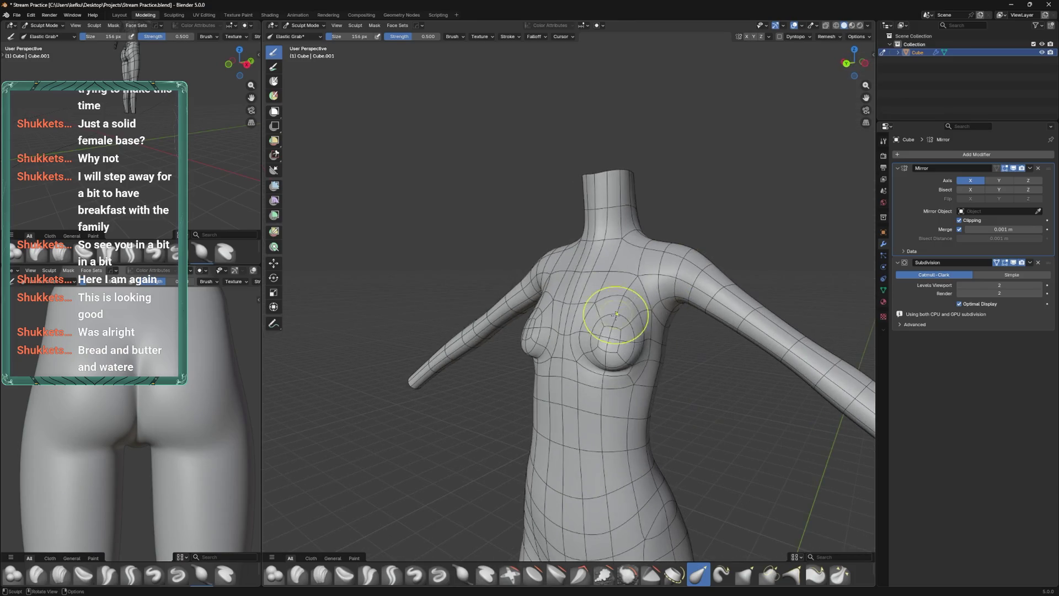
left_click_drag(614, 353, 574, 353)
Dissolve the edges beneath the breasts in Edit Mode, then go back to Sculpt Mode
key("Tab")
right_click(607, 367)
left_click(607, 369)
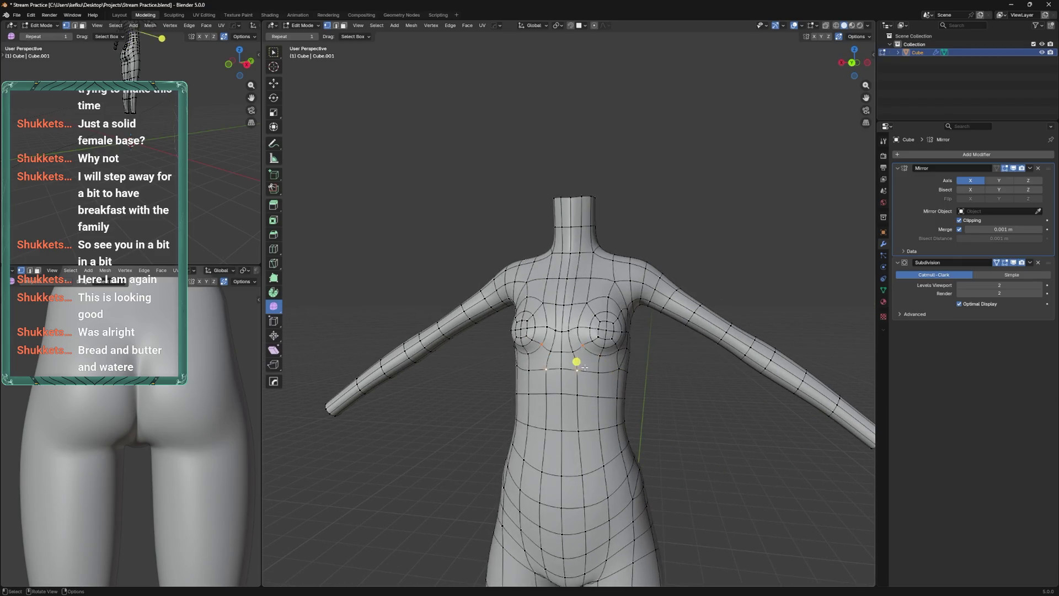
right_click(567, 352)
left_click(569, 354)
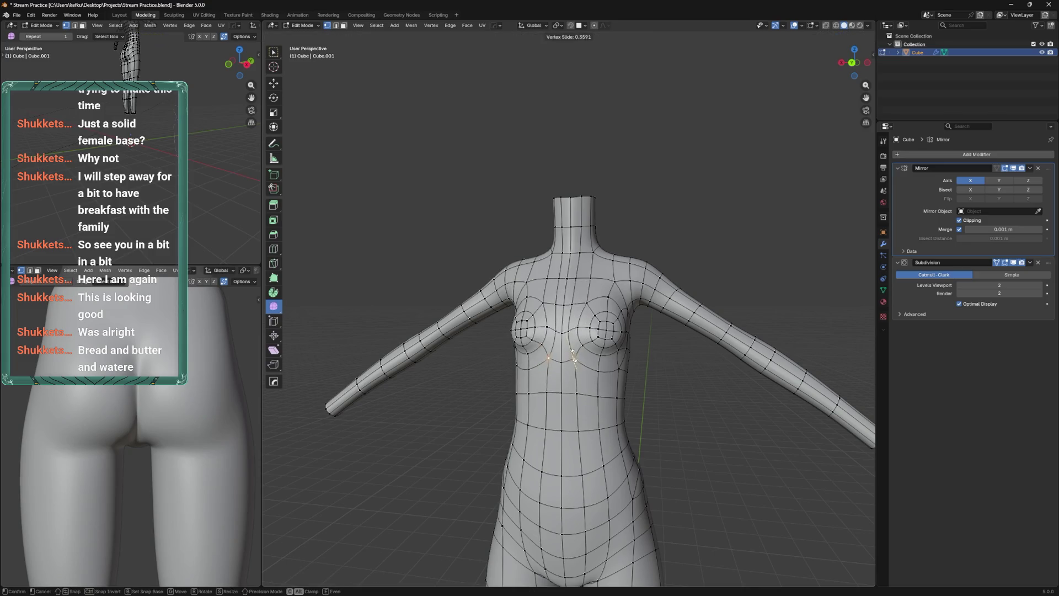
key("ctrl+Tab")
left_click(596, 338)
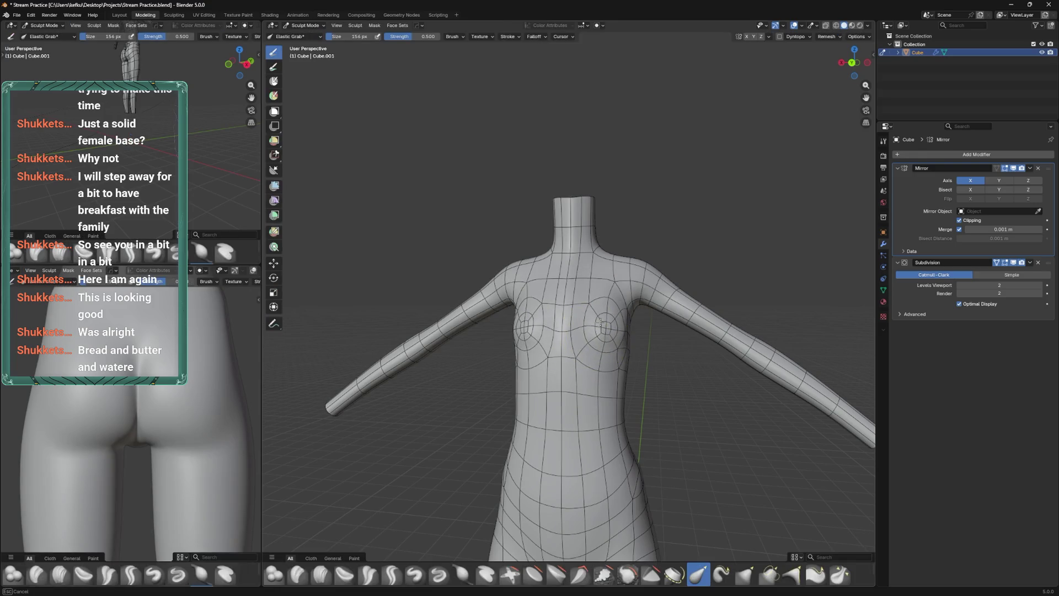
Pull the right side of the chest into shape and save the file
left_click_drag(596, 337, 605, 328)
left_click_drag(619, 315, 600, 356)
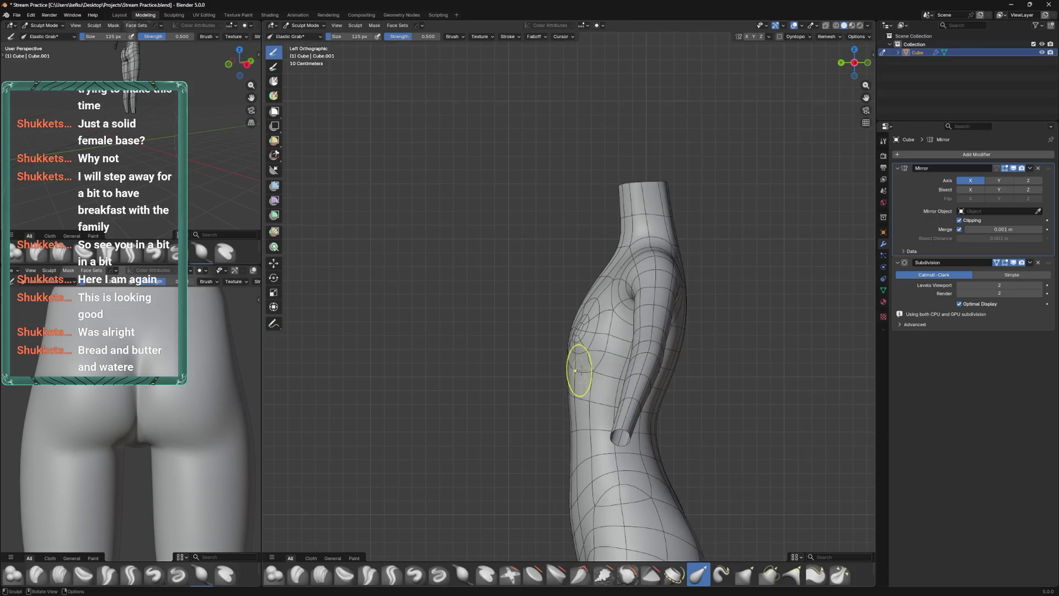
left_click_drag(577, 381, 578, 415)
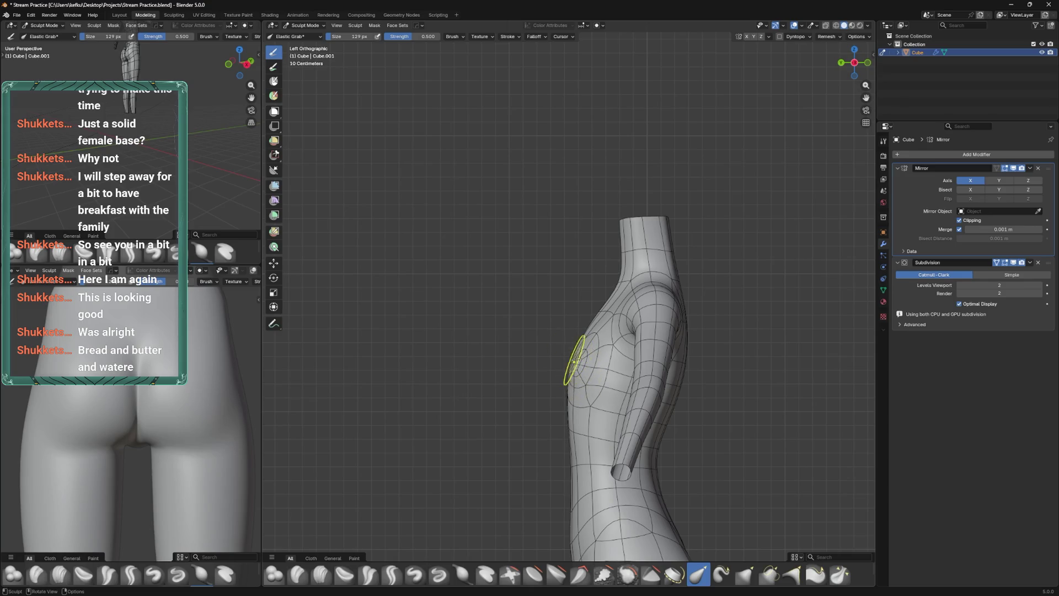
left_click_drag(580, 335, 605, 326)
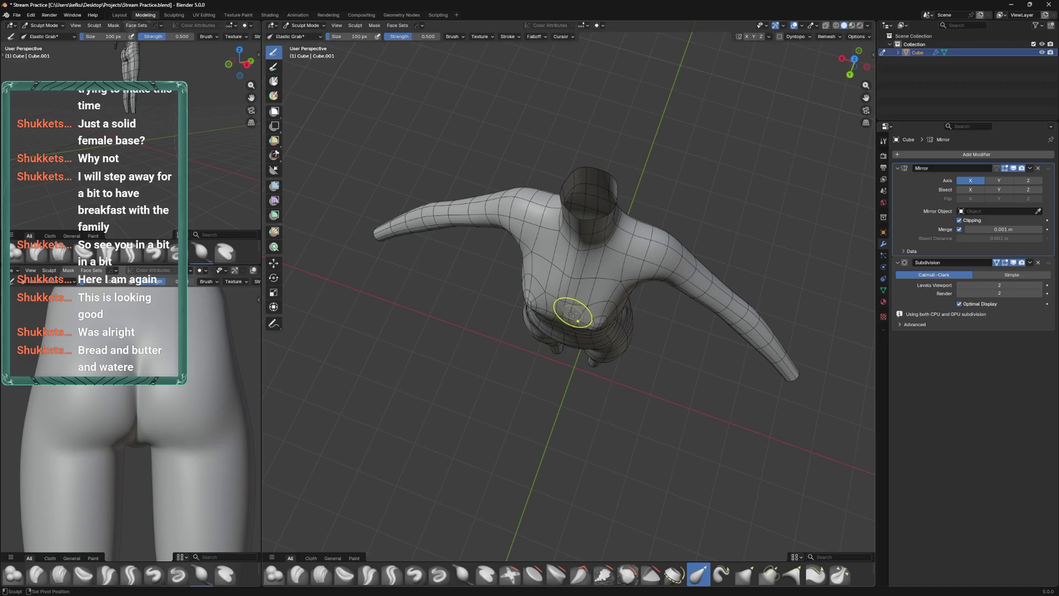
left_click_drag(585, 318, 714, 368)
key("ctrl+s")
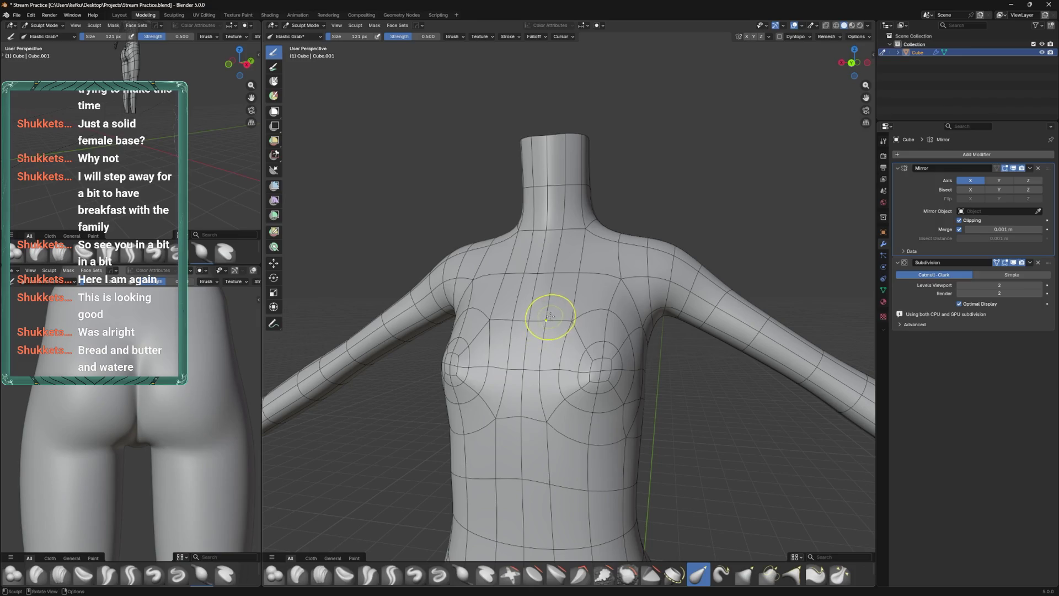
Enlarge the sculpting brush to 191 px
left_click_drag(553, 316, 622, 231)
key("f")
left_click(615, 285)
left_click_drag(616, 284, 576, 335)
key("f")
left_click(576, 335)
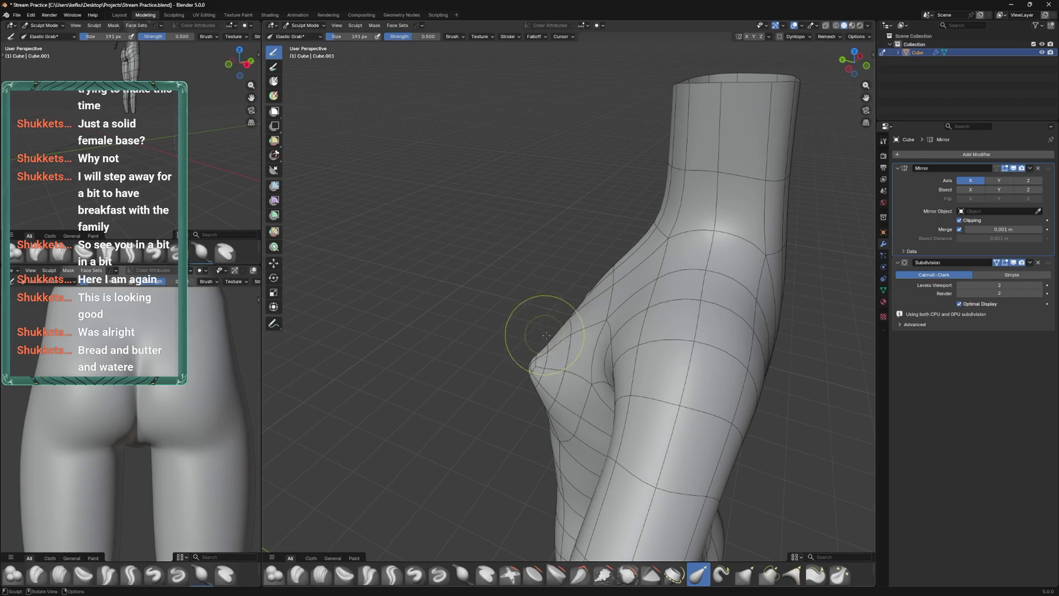
left_click_drag(550, 328, 583, 384)
Pull the breasts down and outward with symmetric strokes, then set the brush to 232 px
left_click_drag(589, 392, 598, 401)
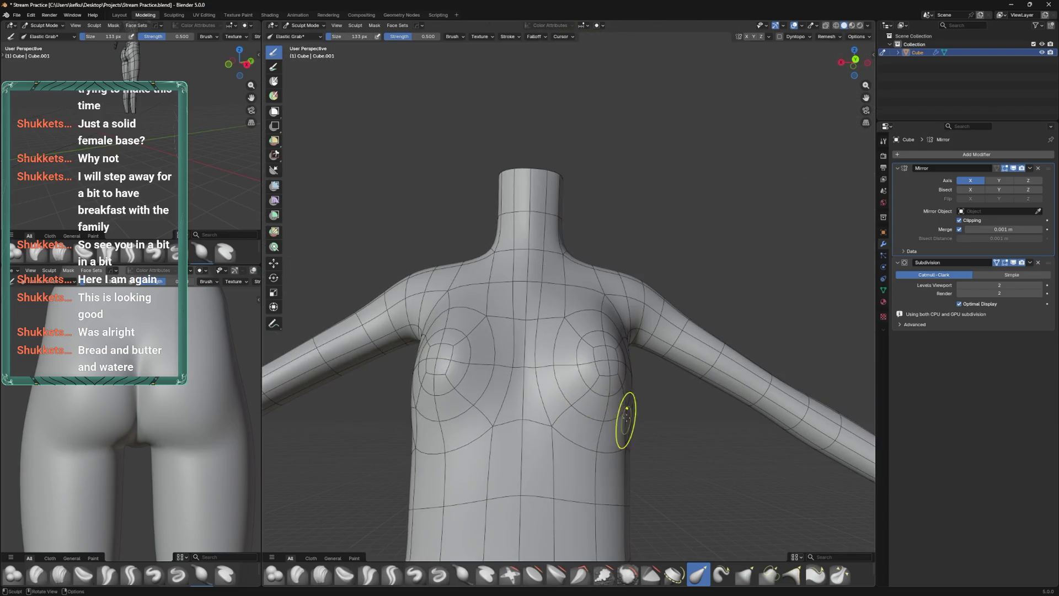
left_click_drag(627, 419, 563, 407)
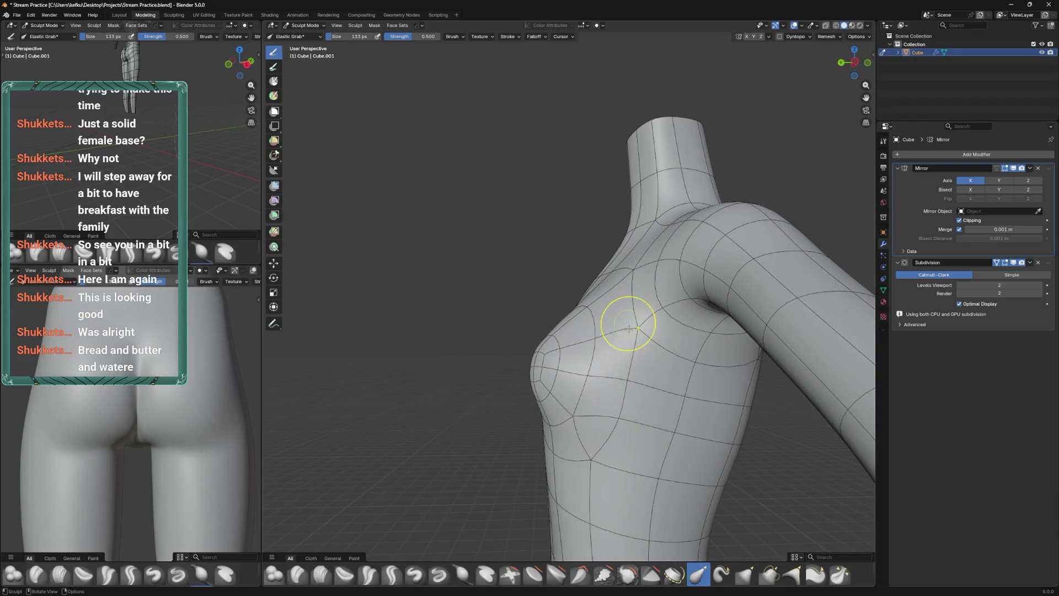
left_click_drag(589, 331, 619, 398)
left_click_drag(627, 372, 621, 406)
left_click_drag(575, 340, 582, 390)
key("f")
left_click(580, 442)
left_click_drag(550, 354, 603, 359)
Dissolve the extra edge loop across the chest, then switch from Sculpt back to Edit Mode
key("Tab")
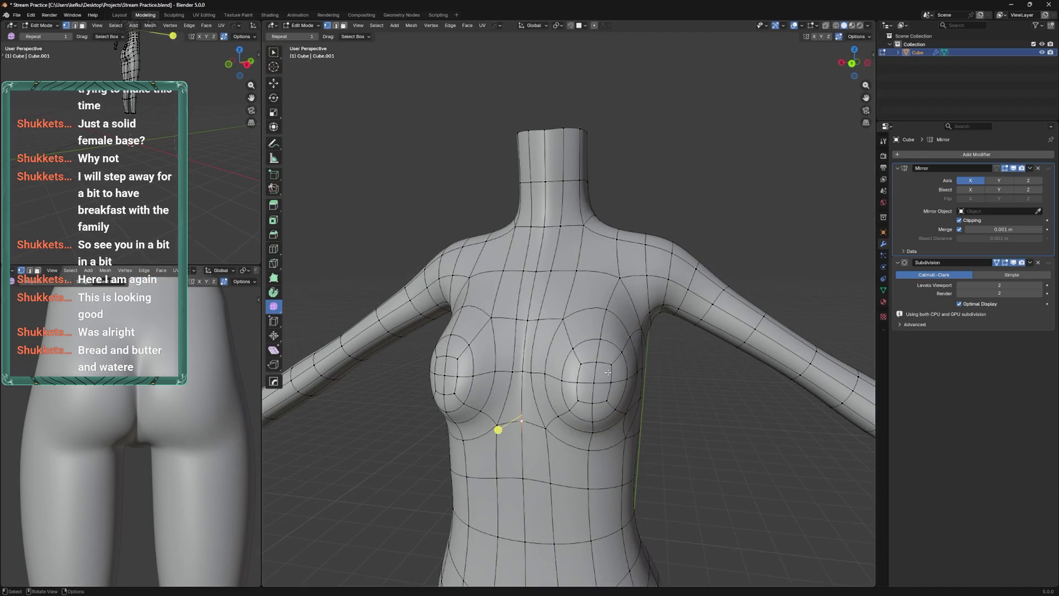
key("x")
left_click(585, 377)
key("ctrl+Tab")
left_click(611, 367)
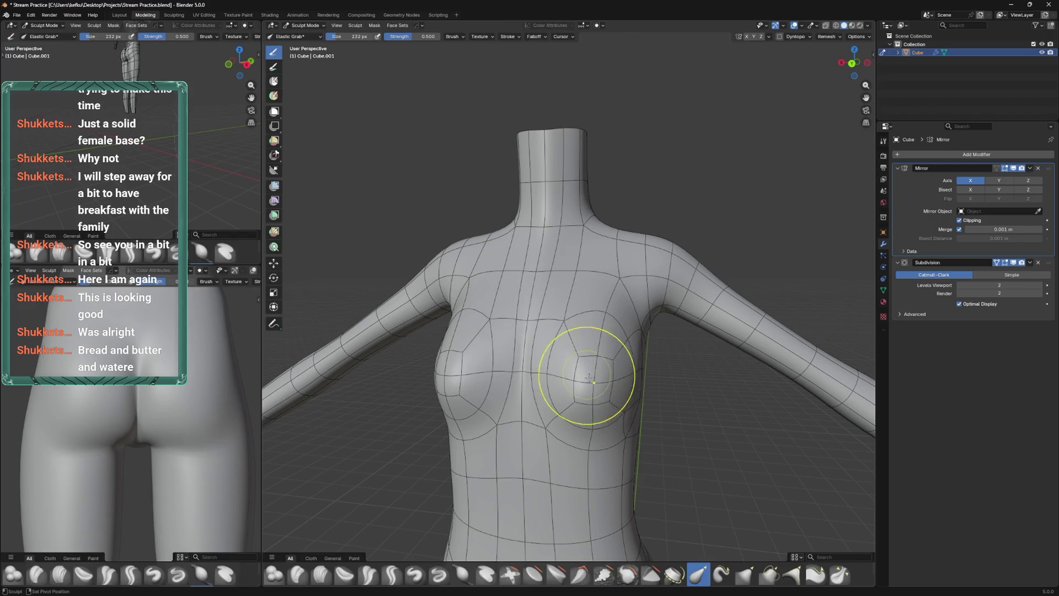
left_click_drag(611, 383, 584, 308)
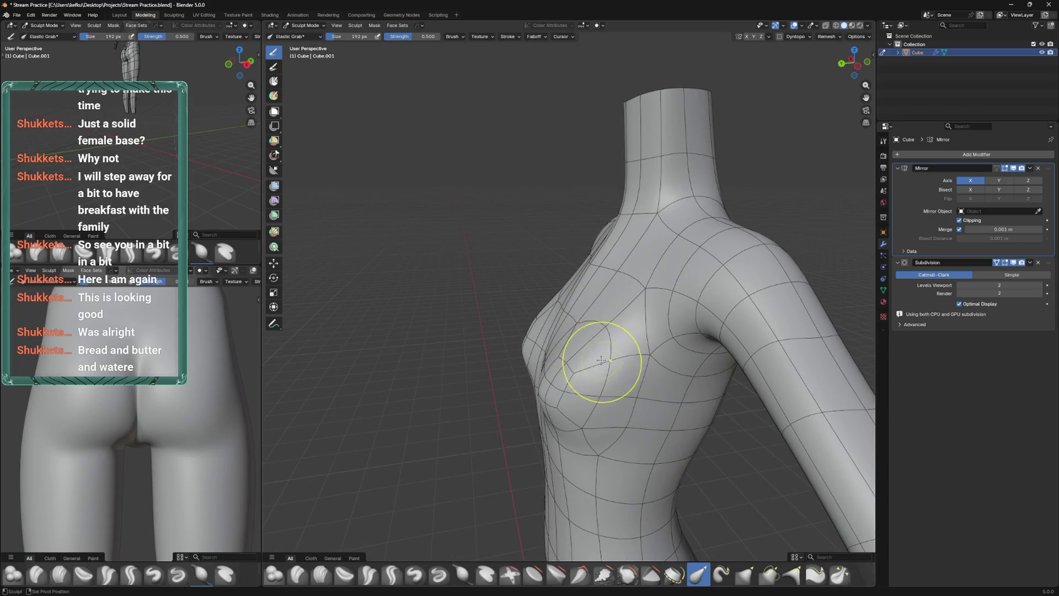
left_click_drag(583, 312, 690, 340)
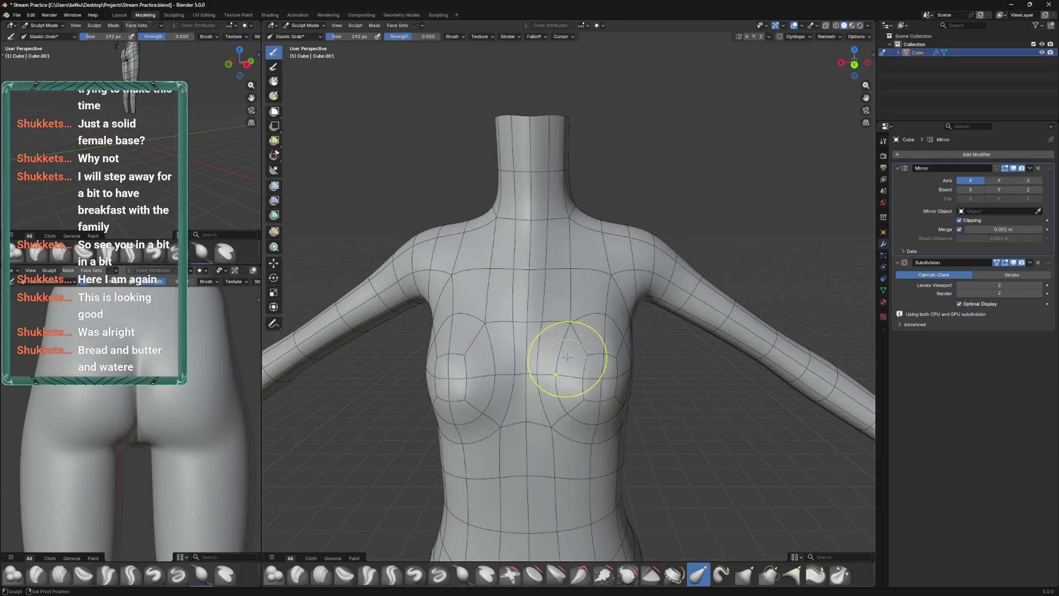
left_click_drag(557, 374, 569, 420)
key("Tab")
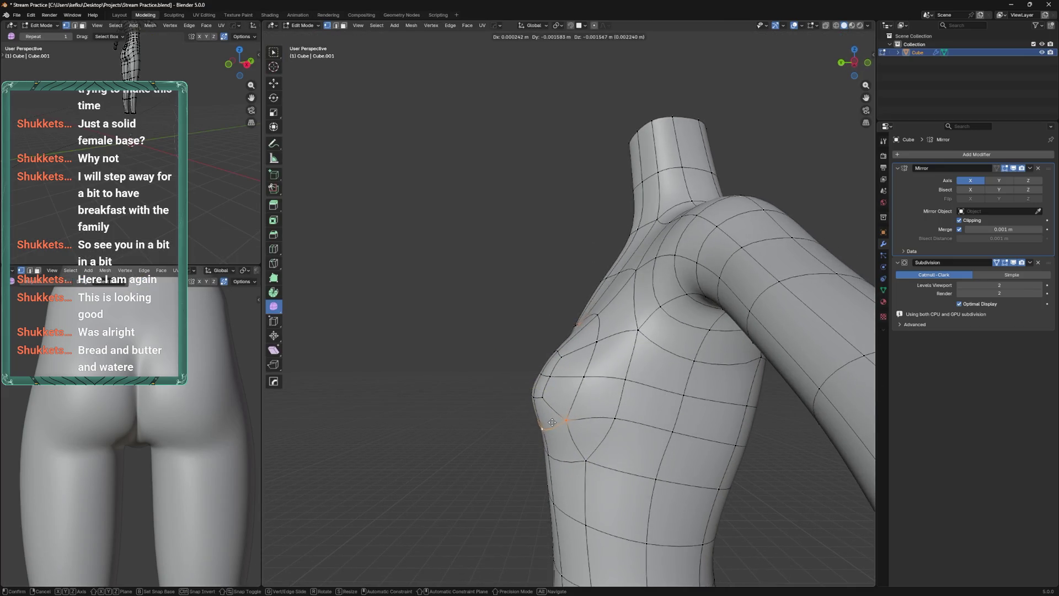
Push the under-breast vertices back 0.023666 m along Y and save
key("g")
key("y")
left_click(585, 415)
key("KP_5")
key("ctrl+KP_1")
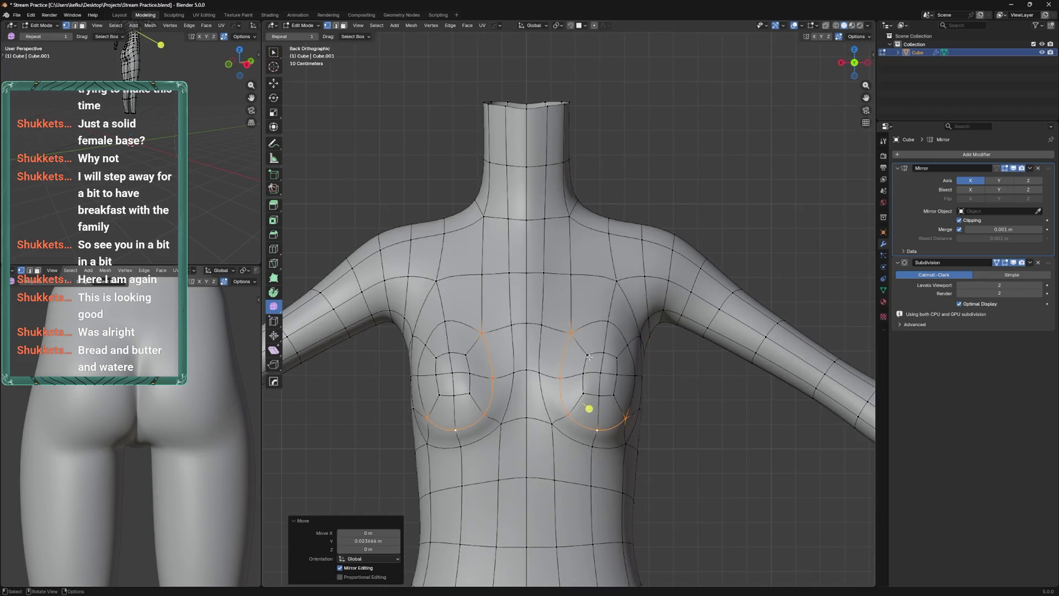
left_click(577, 330)
left_click_drag(576, 330, 603, 352)
key("ctrl+s")
Lower the vertical loops beside the sternum by 0.016 m
left_click_drag(579, 237, 554, 312)
left_click(553, 314)
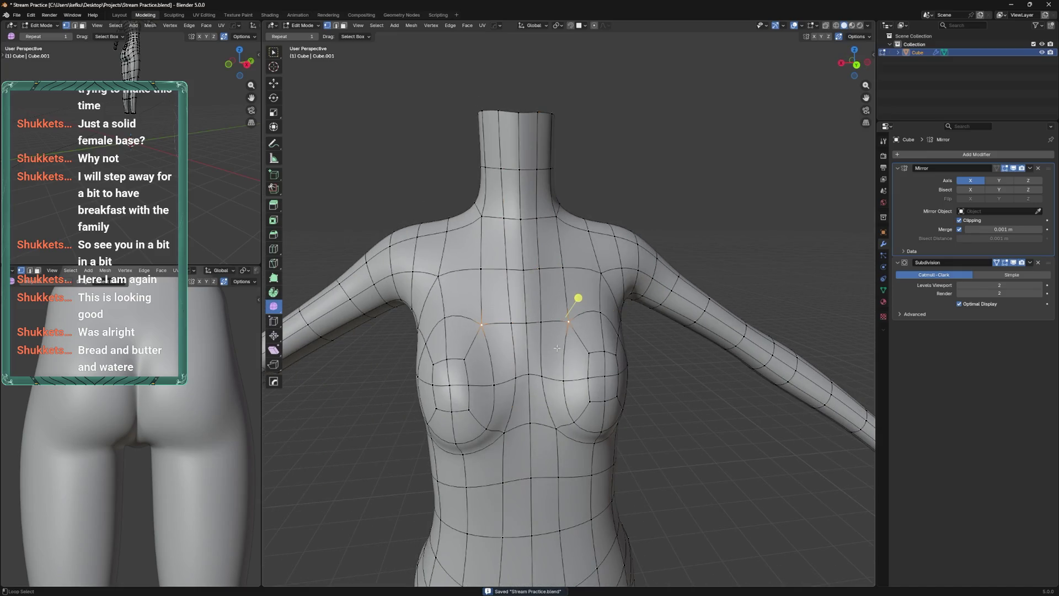
left_click(558, 315)
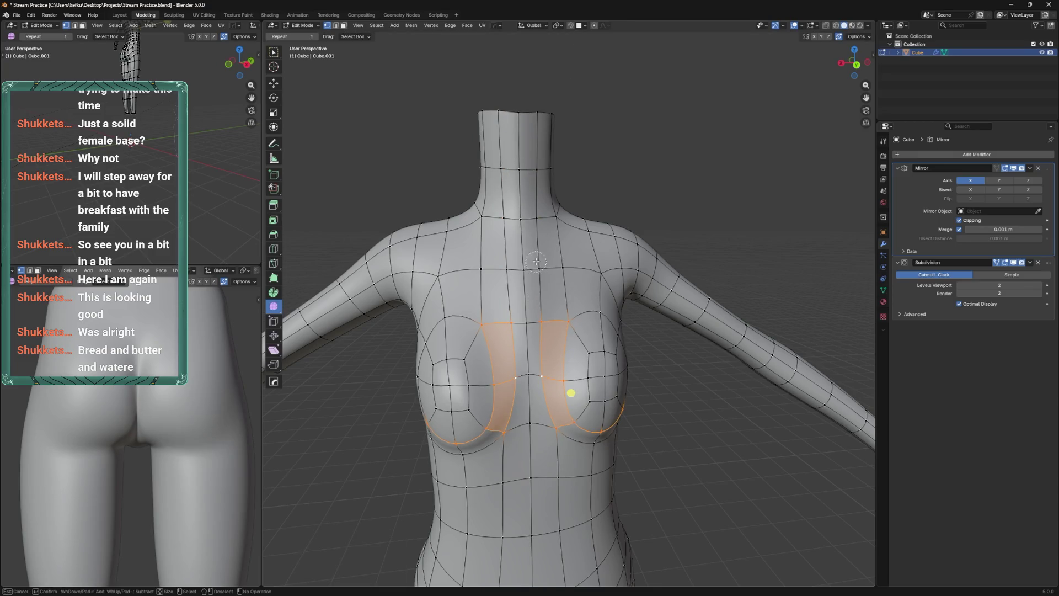
left_click(572, 389)
left_click_drag(569, 385, 579, 369)
key("ctrl+Tab")
key("Tab")
Slide a chest vertex along its edge and move another vertex toward the neck
left_click(543, 328)
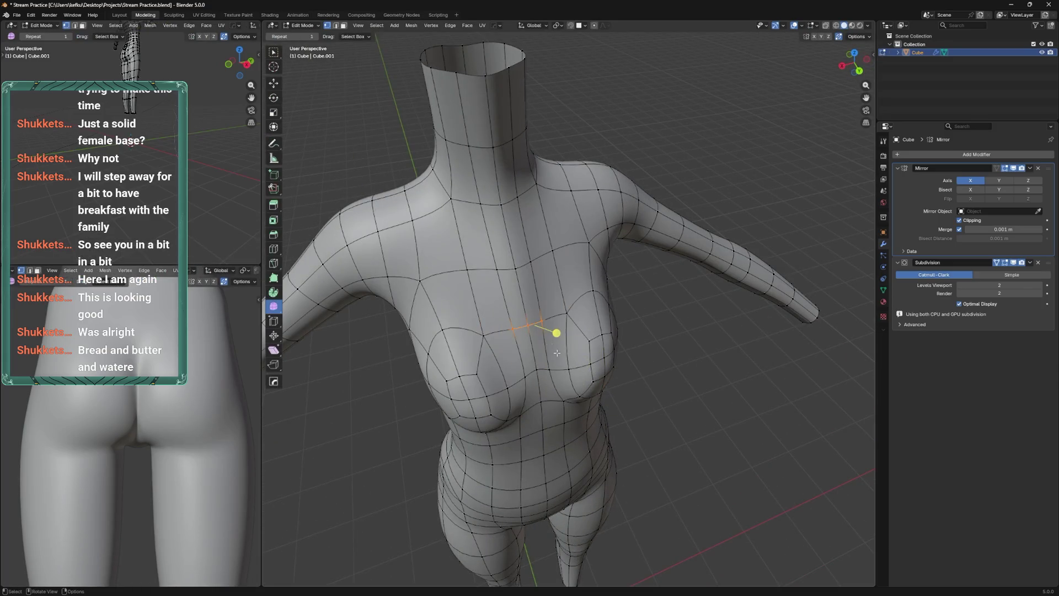
left_click_drag(565, 355, 563, 337)
left_click(577, 361)
left_click_drag(563, 336, 544, 326)
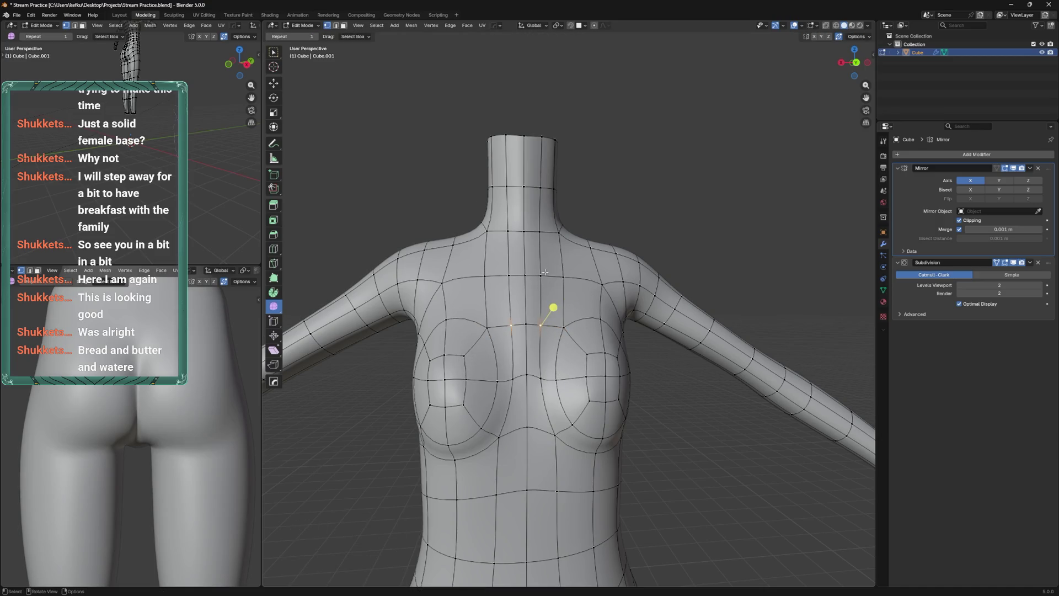
left_click_drag(531, 375, 526, 383)
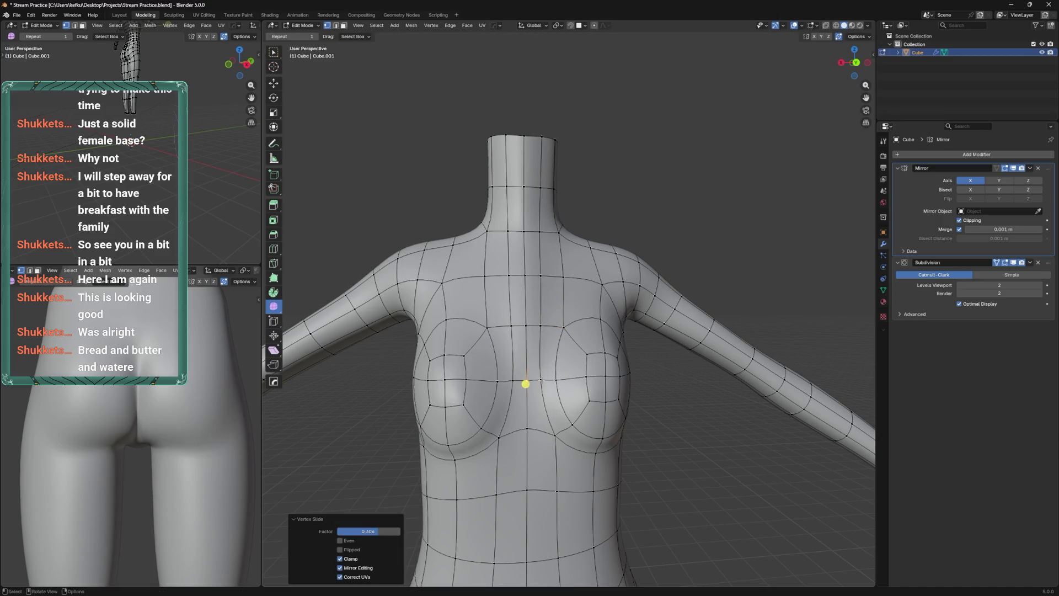
left_click_drag(542, 379, 556, 324)
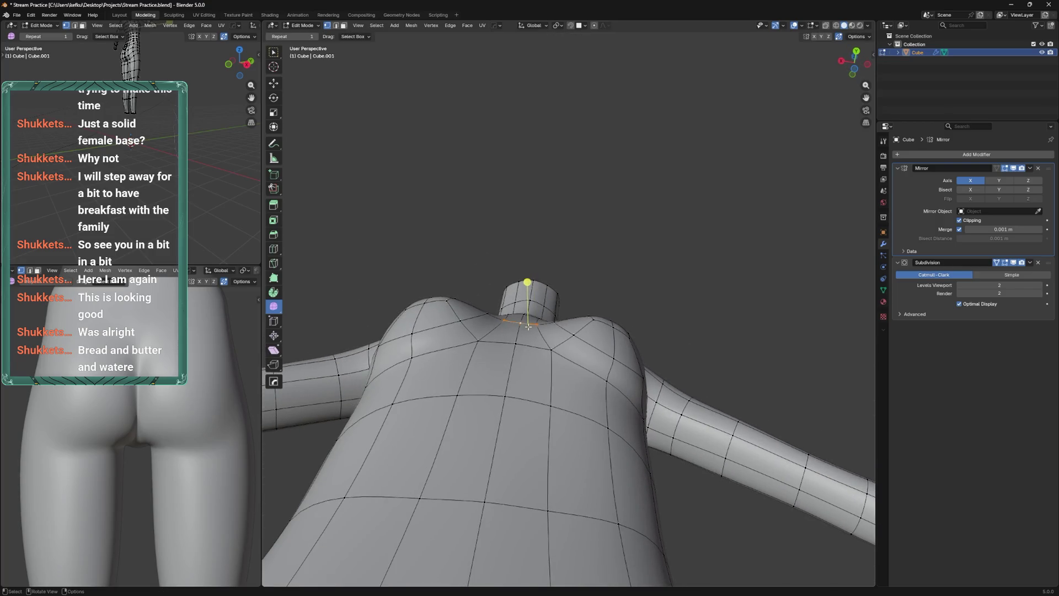
left_click(554, 326)
key("g")
key("g")
left_click(524, 343)
left_click_drag(523, 342, 556, 398)
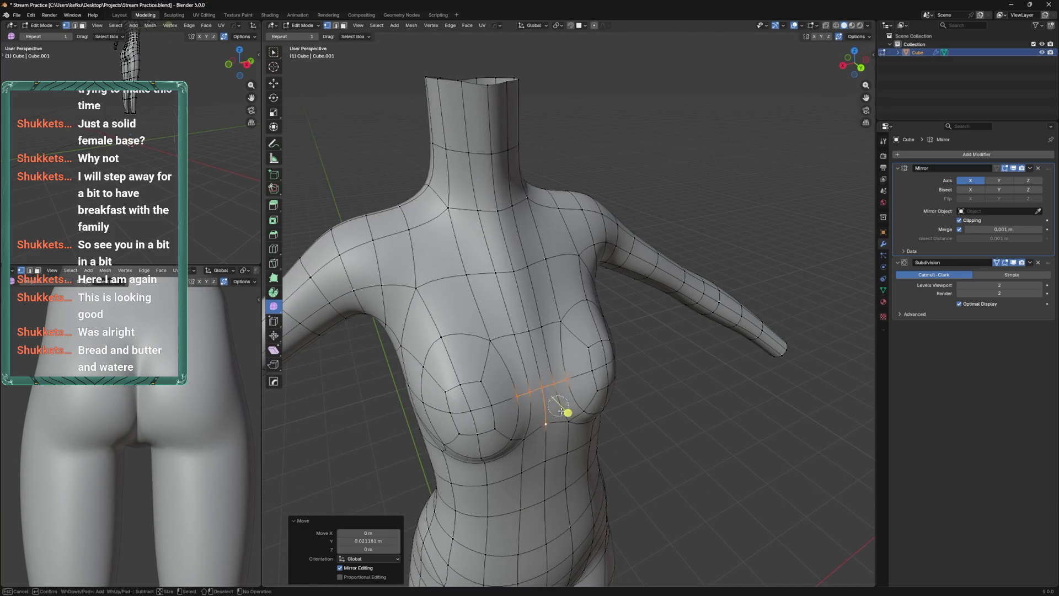
Smooth a patch of chest vertices, shift a chest vertex along X, and save
left_click_drag(561, 411, 573, 406)
key("Escape")
left_click_drag(573, 406, 534, 424)
left_click(561, 402)
key("g")
key("x")
left_click(564, 398)
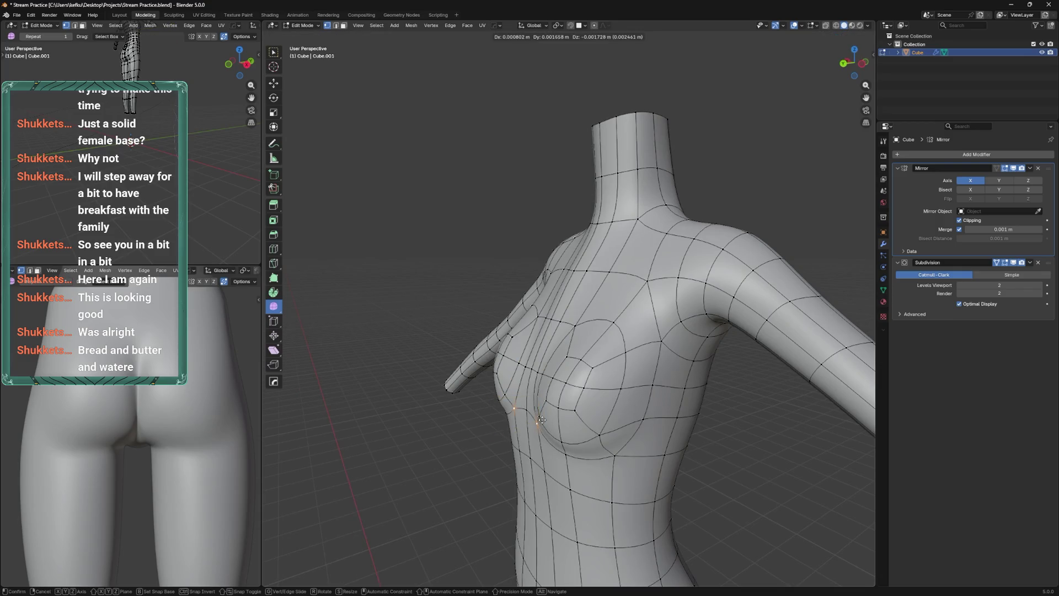
left_click(564, 440)
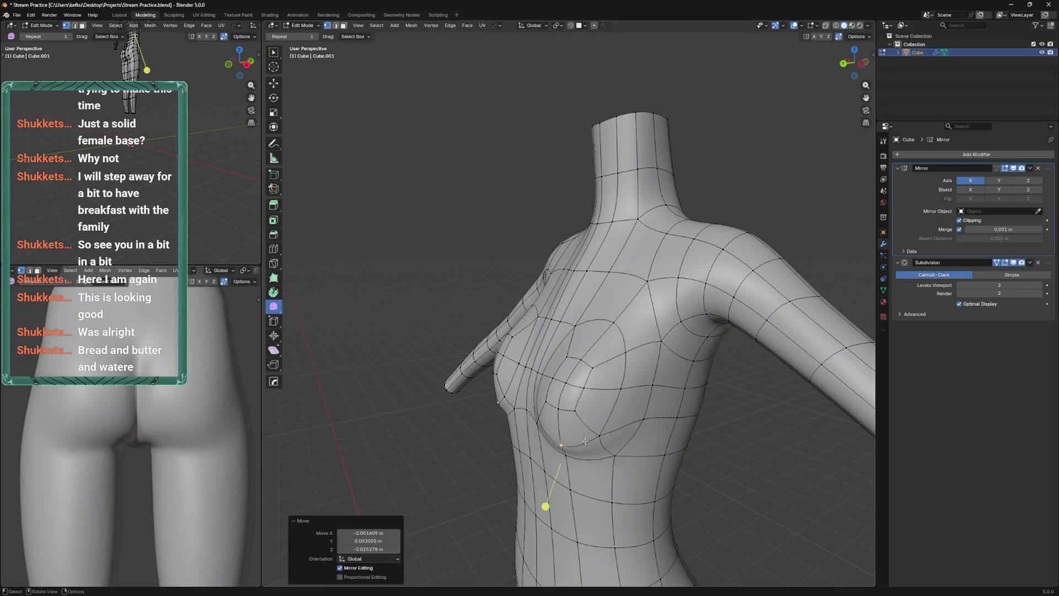
left_click_drag(571, 437, 600, 362)
key("ctrl+s")
Vertex-slide a lower chest vertex and an upper-chest vertex pair along their edges
left_click(607, 431)
left_click_drag(606, 430, 538, 381)
left_click(610, 425)
left_click(576, 389)
left_click(568, 388)
left_click(515, 367)
key("shift+v")
left_click(515, 366)
left_click(585, 296)
key("shift+v")
left_click(587, 295)
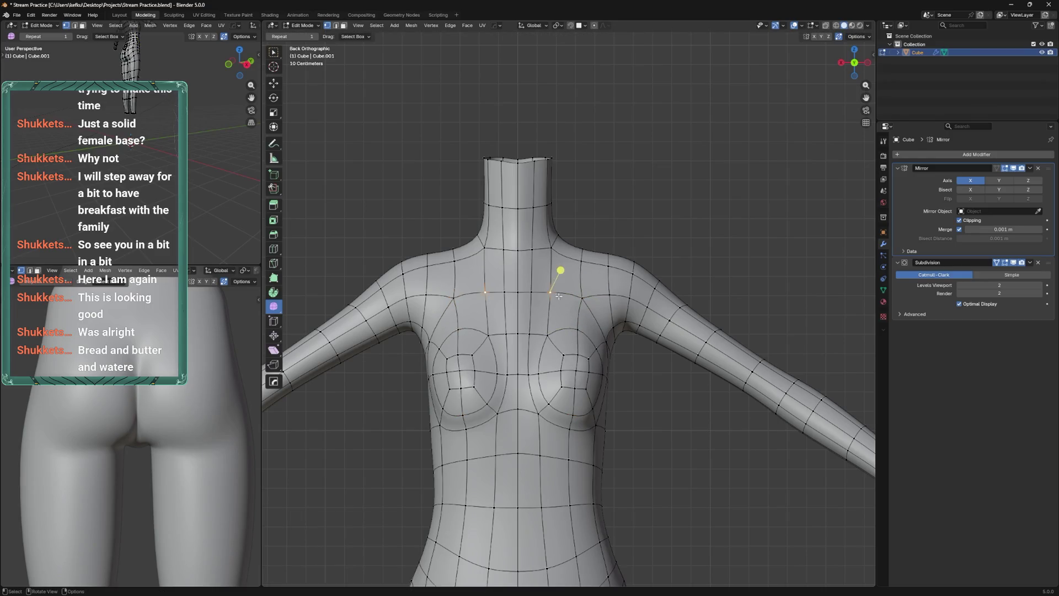
Slide the upper-chest vertex pairs and a lower chest vertex toward the centre line
left_click(533, 291)
key("shift+v")
left_click(549, 335)
key("g")
key("g")
left_click(560, 309)
left_click(540, 372)
key("shift+v")
left_click(549, 365)
key("shift+v")
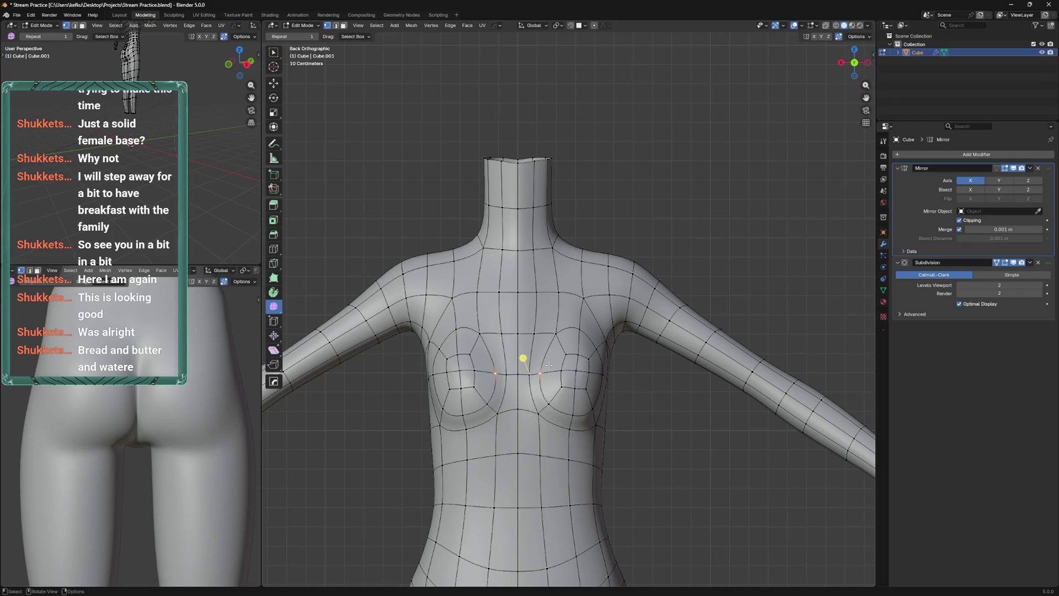
left_click(545, 377)
Vertex-slide the lower chest vertices along their edges by 0.145 and 0.224
key("shift+v")
key("g")
left_click(530, 375)
key("g")
left_click(534, 411)
left_click(539, 413)
key("g")
key("g")
left_click(525, 412)
key("g")
key("g")
left_click(540, 457)
left_click_drag(540, 457, 571, 397)
Slide the next under-breast vertices along their edges by 0.064 and 0.225
key("g")
key("g")
left_click(567, 362)
key("g")
key("g")
left_click(568, 385)
key("g")
key("g")
left_click(577, 410)
key("g")
key("g")
left_click(557, 395)
left_click_drag(557, 395, 607, 399)
key("g")
key("g")
left_click(607, 399)
Slide the centre-chest vertices toward the middle, one by 0.253
key("g")
key("g")
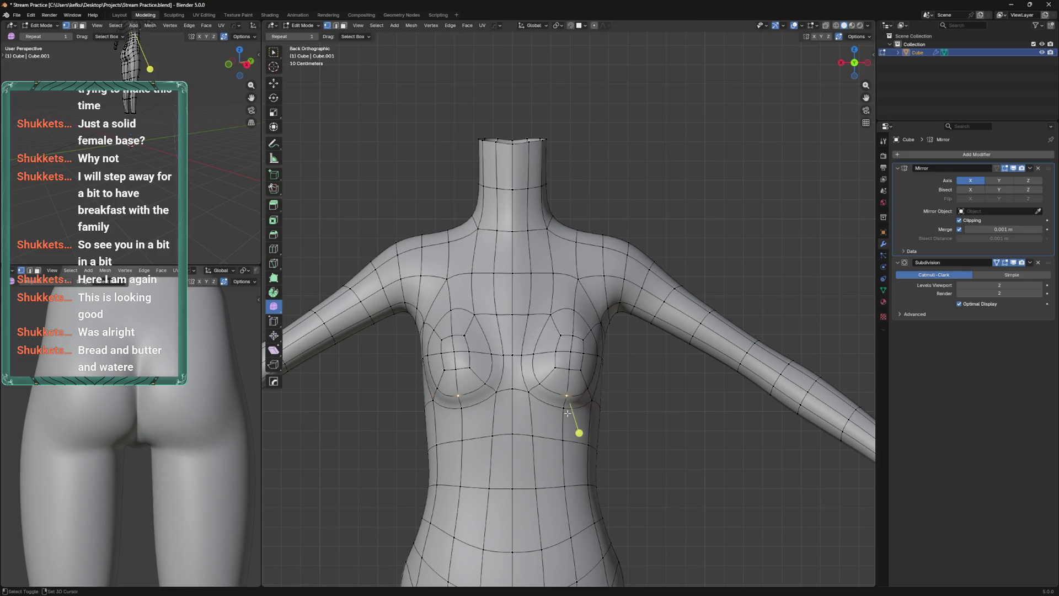
left_click(563, 408)
left_click(555, 367)
key("g")
key("g")
left_click(548, 381)
left_click(537, 350)
key("g")
key("g")
left_click(513, 350)
left_click(513, 350)
key("g")
key("g")
left_click(493, 351)
left_click(561, 332)
key("ctrl+Tab")
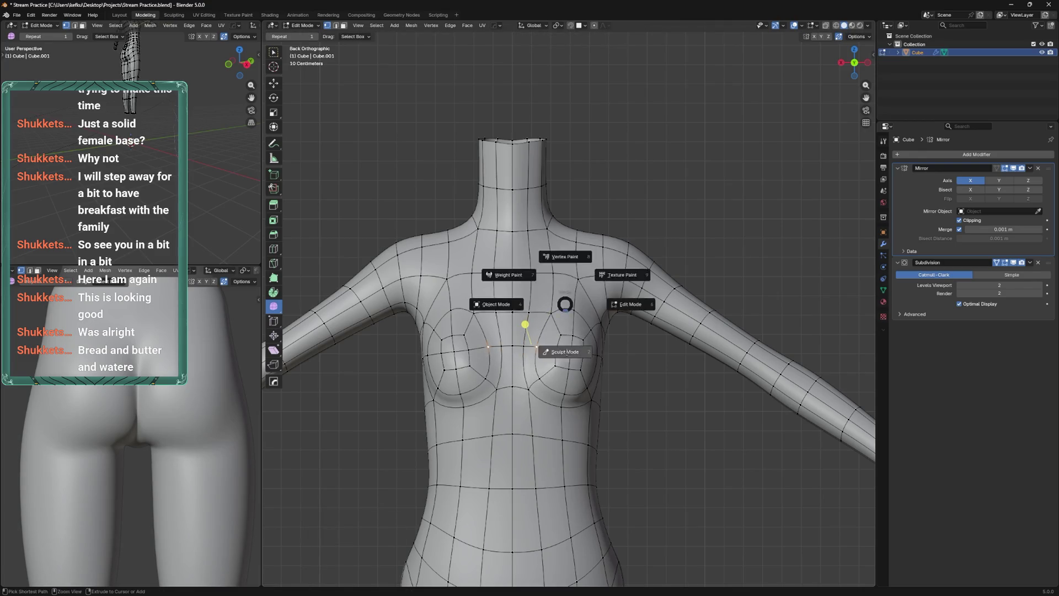
Push the nipple faces forward 0.046 m along Y
left_click(560, 335)
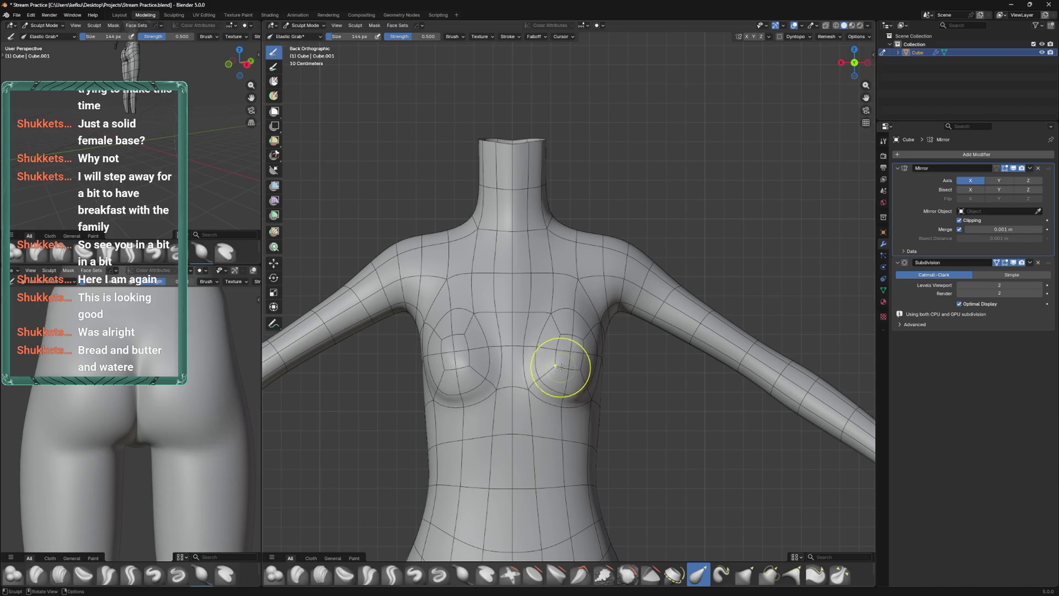
key("Tab")
left_click_drag(578, 362, 574, 347)
key("Escape")
key("g")
key("y")
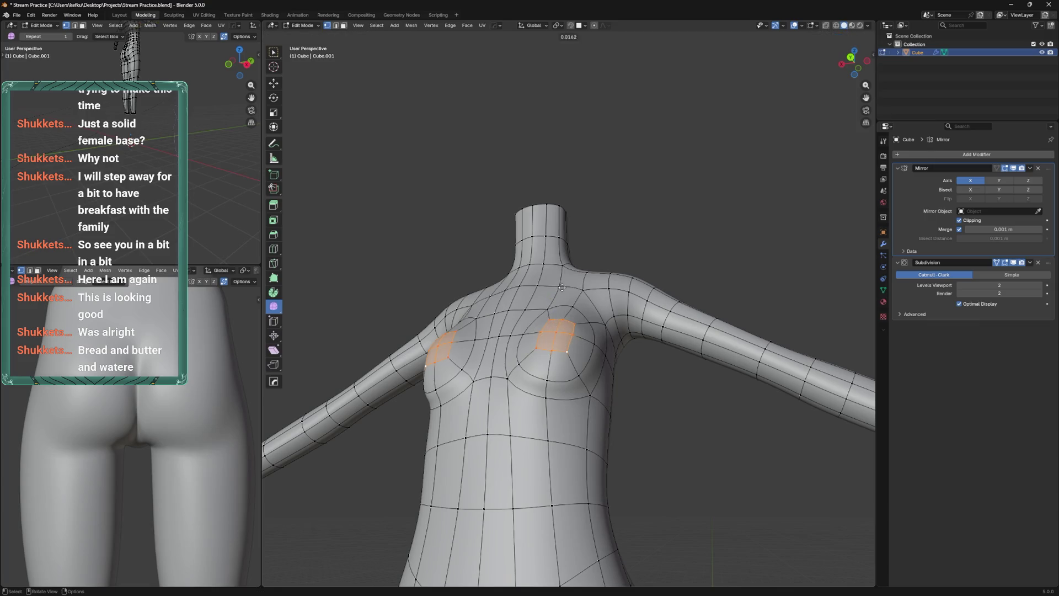
key("Return")
Paint-select the vertices over the breast and nudge them slightly
left_click_drag(585, 309, 553, 306)
left_click(558, 309)
key("c")
key("Escape")
left_click_drag(520, 342, 590, 365)
key("g")
left_click(567, 340)
Adjust a vertex near the nipple, select both breast regions, and save
left_click(531, 379)
key("g")
left_click(535, 375)
key("l")
key("ctrl+s")
Smooth the breast vertices, return to Object Mode, and save the file
left_click(582, 338)
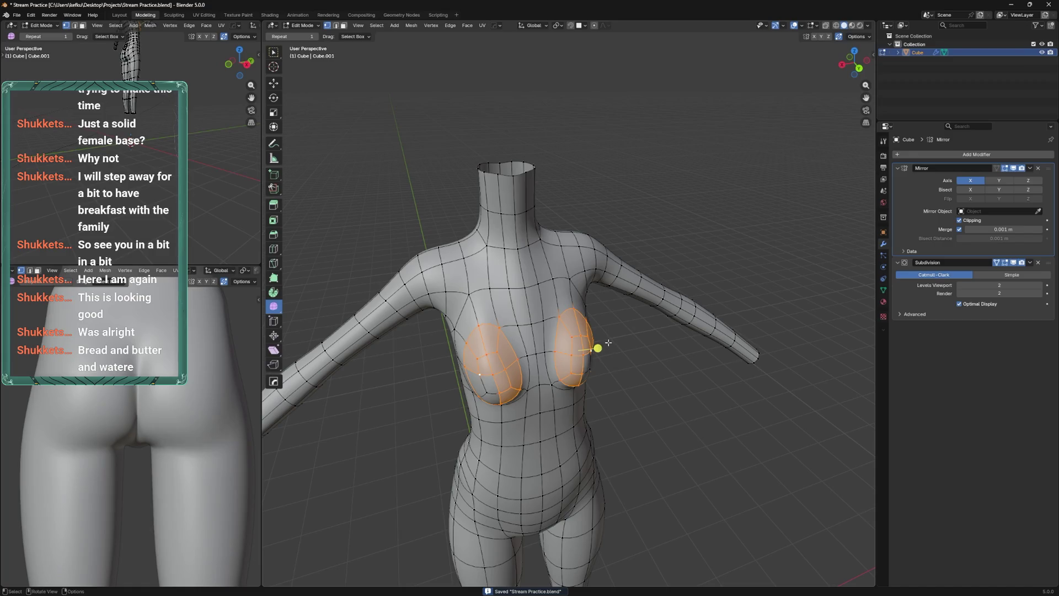
key("shift+r")
left_click_drag(600, 352, 548, 281)
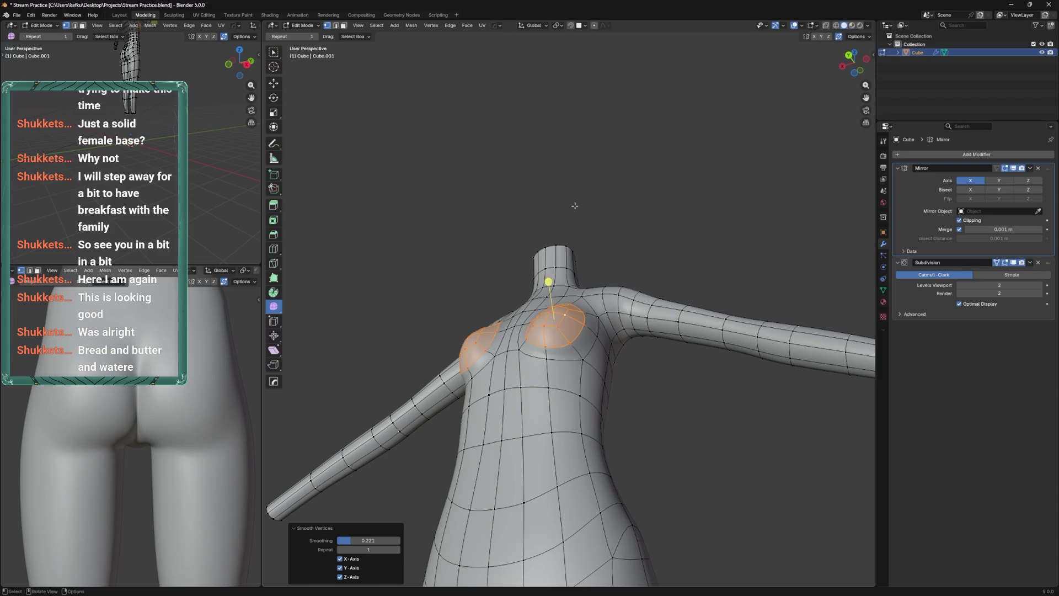
left_click_drag(571, 258, 590, 310)
key("Tab")
left_click_drag(498, 319, 521, 335)
key("ctrl+s")
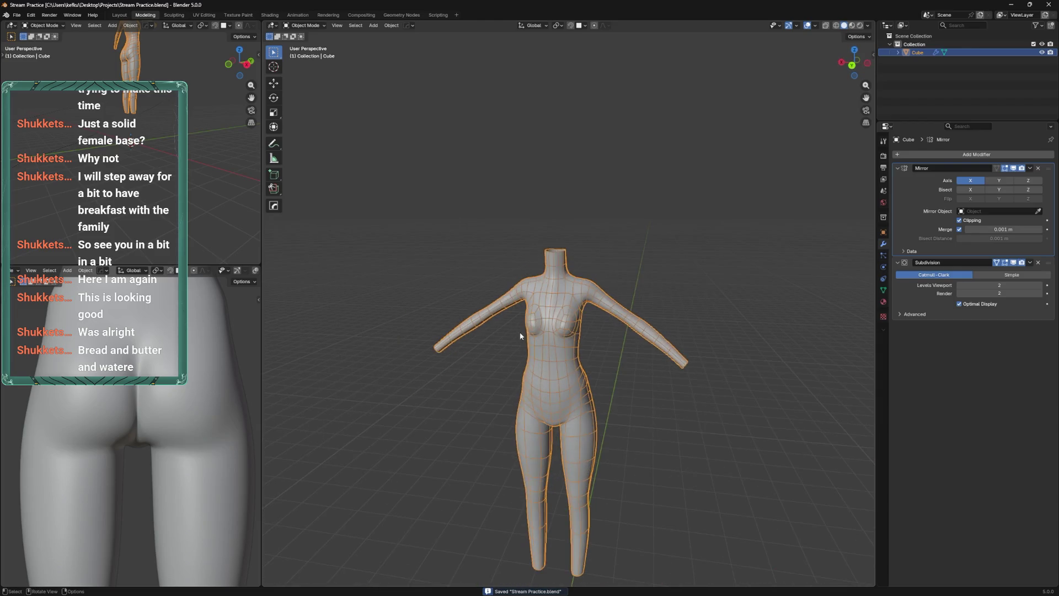
Apply the Mirror and Subdivision modifiers and sculpt the dense mesh
key("ctrl+a")
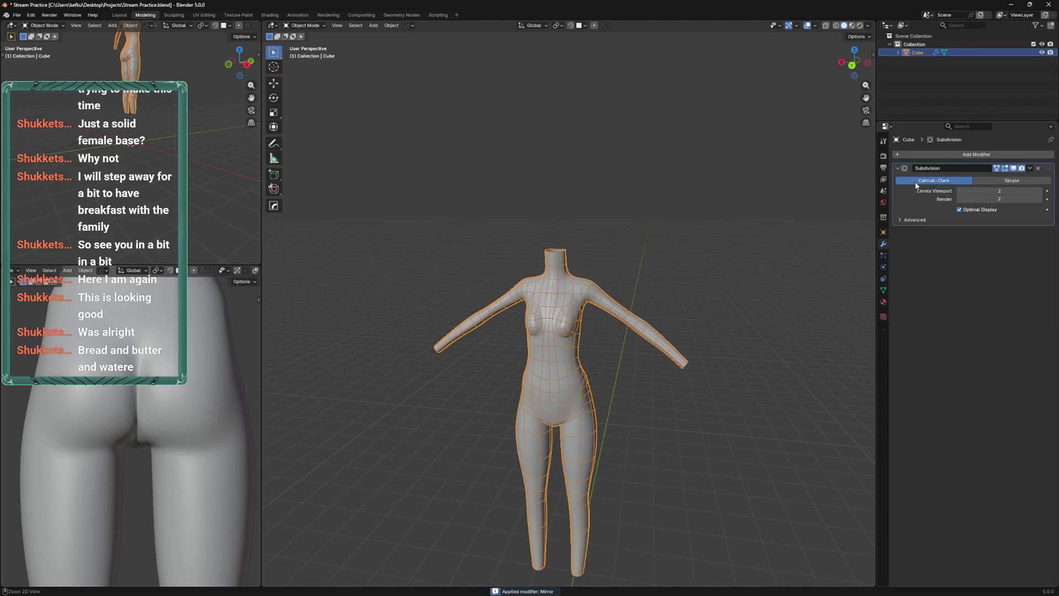
key("ctrl+a")
scroll("up", 3)
key("ctrl+Tab")
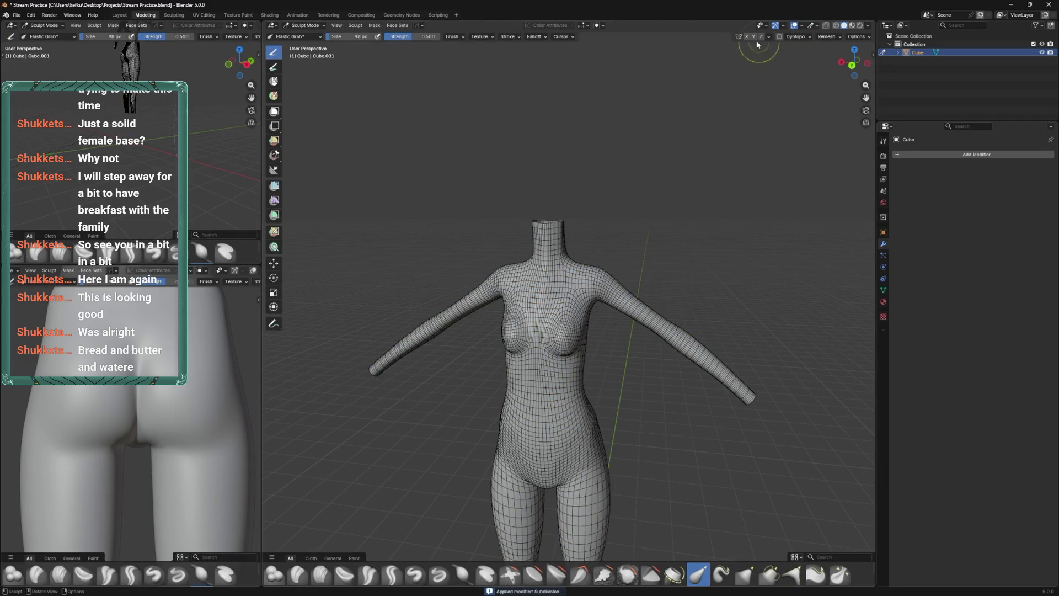
Choose the Inflate/Deflate brush at 114 px from the brush shelf
scroll("up", 3)
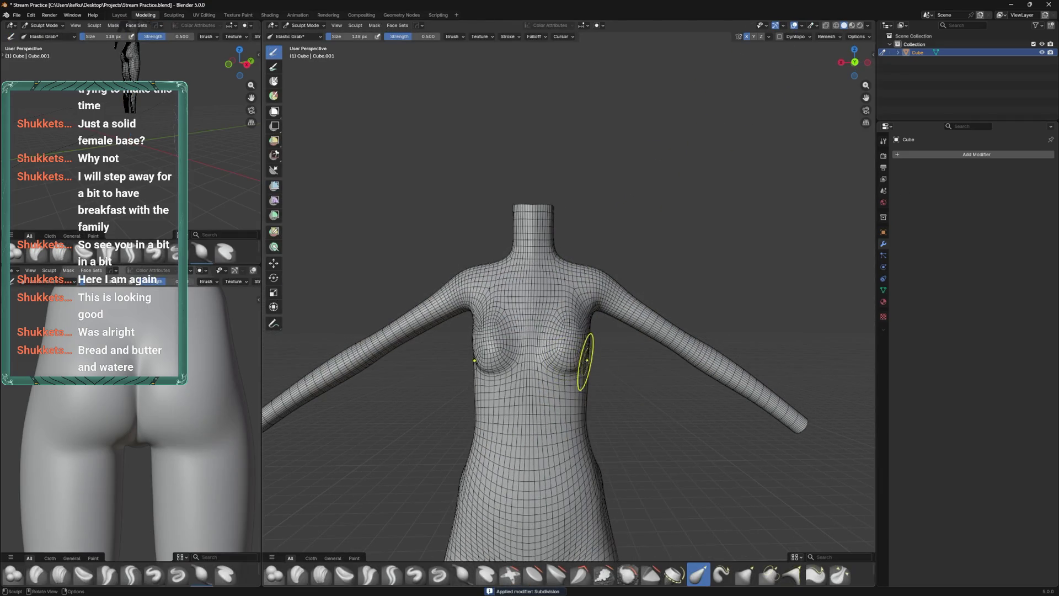
scroll("down", 3)
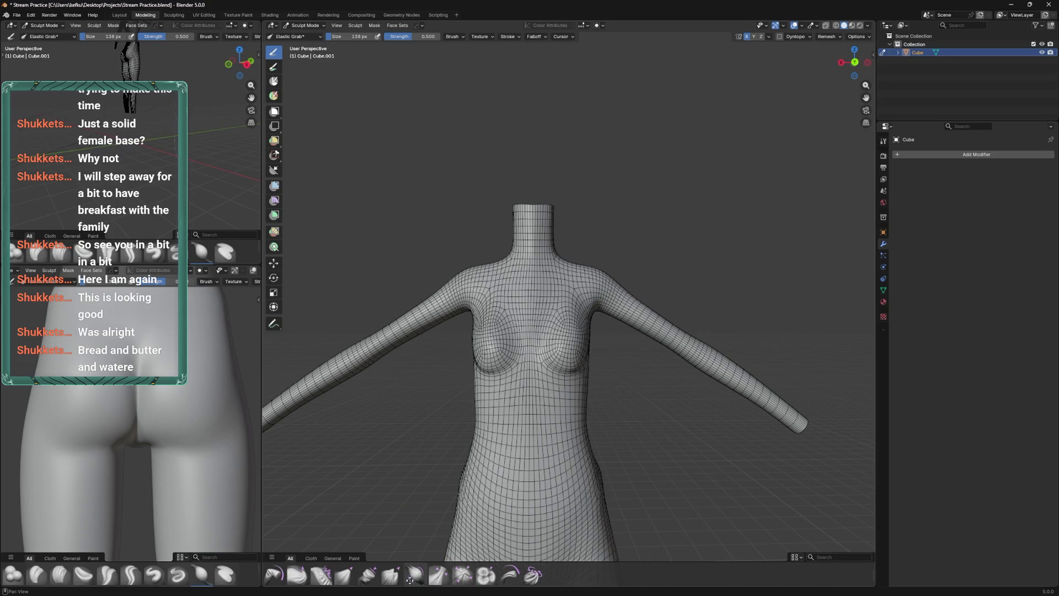
scroll("up", 3)
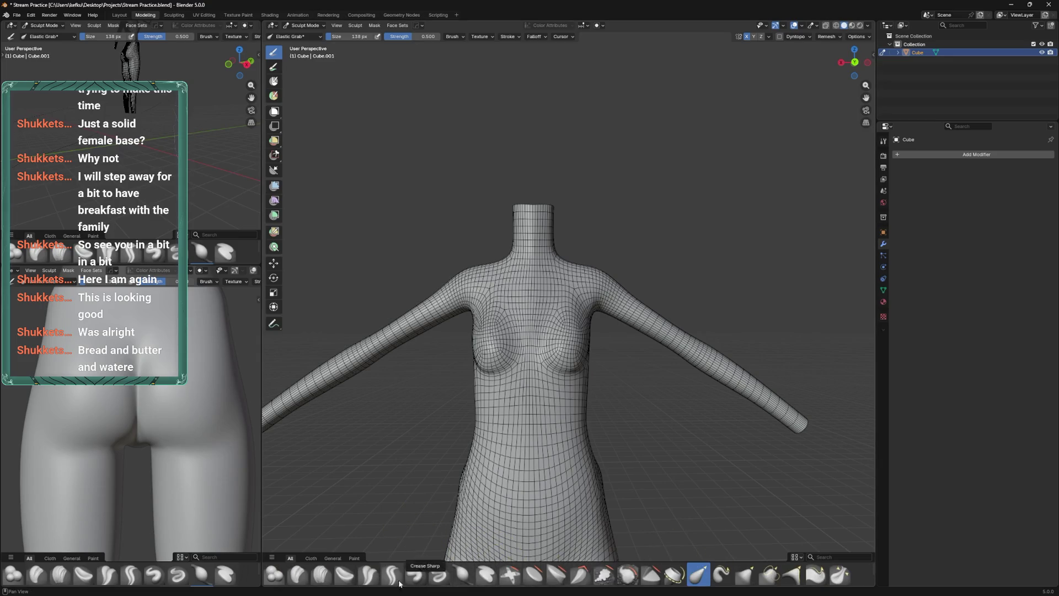
left_click(415, 575)
left_click(462, 575)
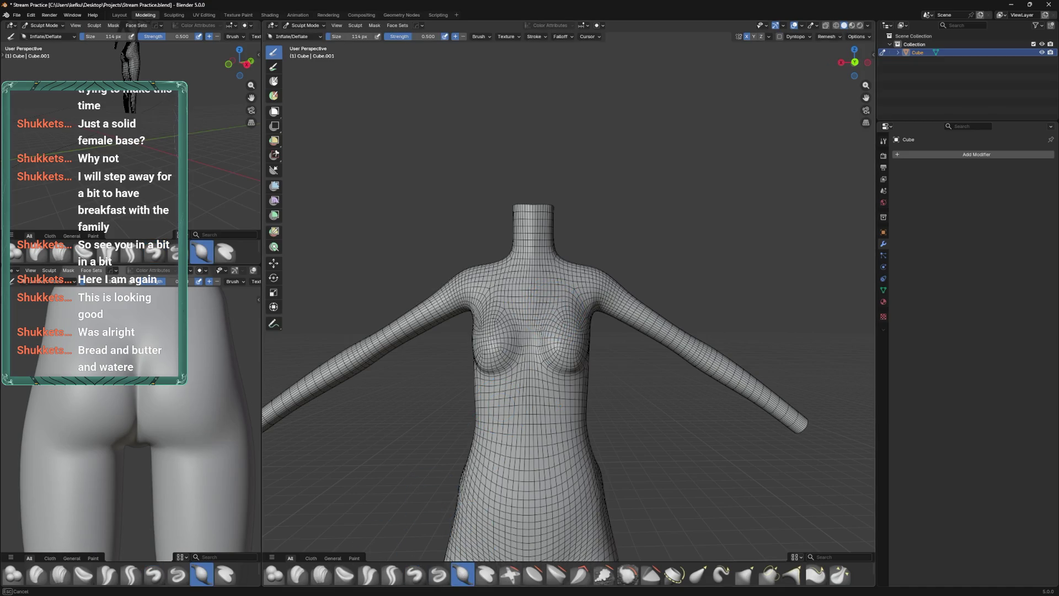
left_click_drag(532, 289, 546, 298)
Turn off the mesh wireframe display from Quick Favorites
key("q")
mouse_move(551, 299)
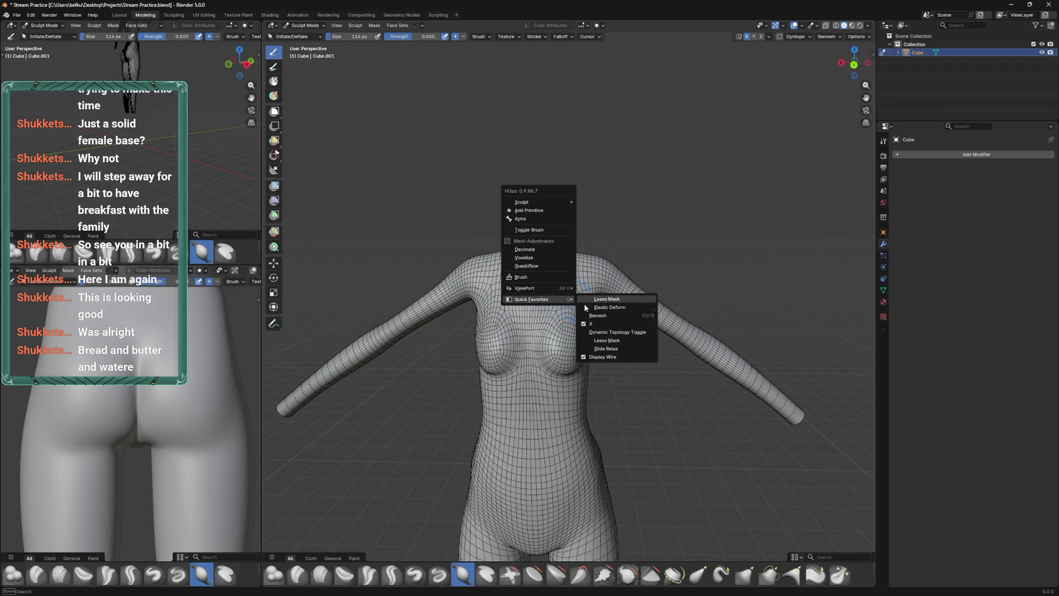
left_click(610, 359)
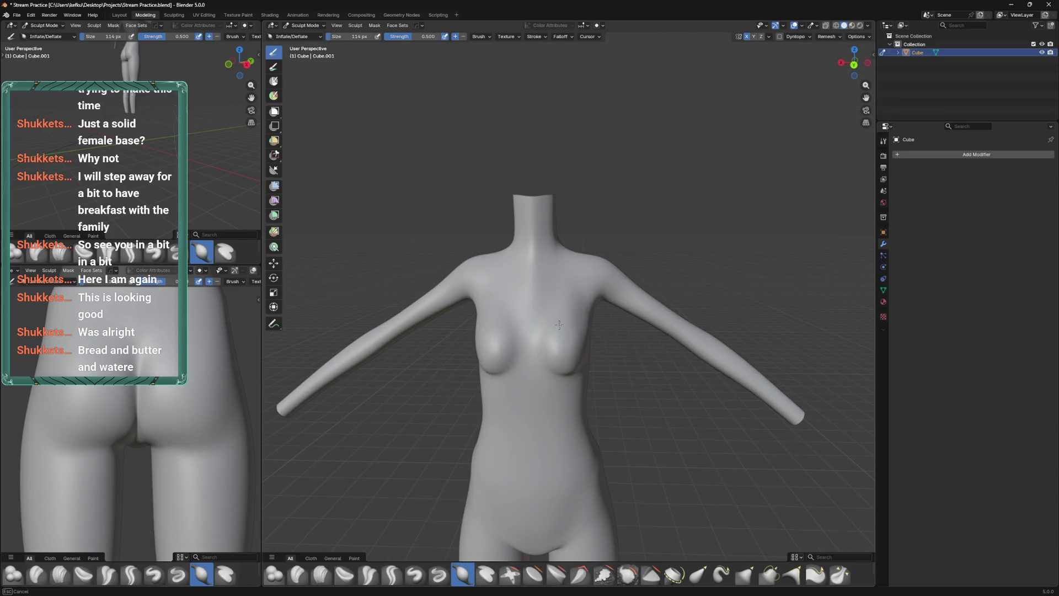
Inflate the breasts with the Inflate/Deflate brush, resized to 100 px
left_click_drag(561, 373, 576, 353)
key("bracketright")
key("bracketright")
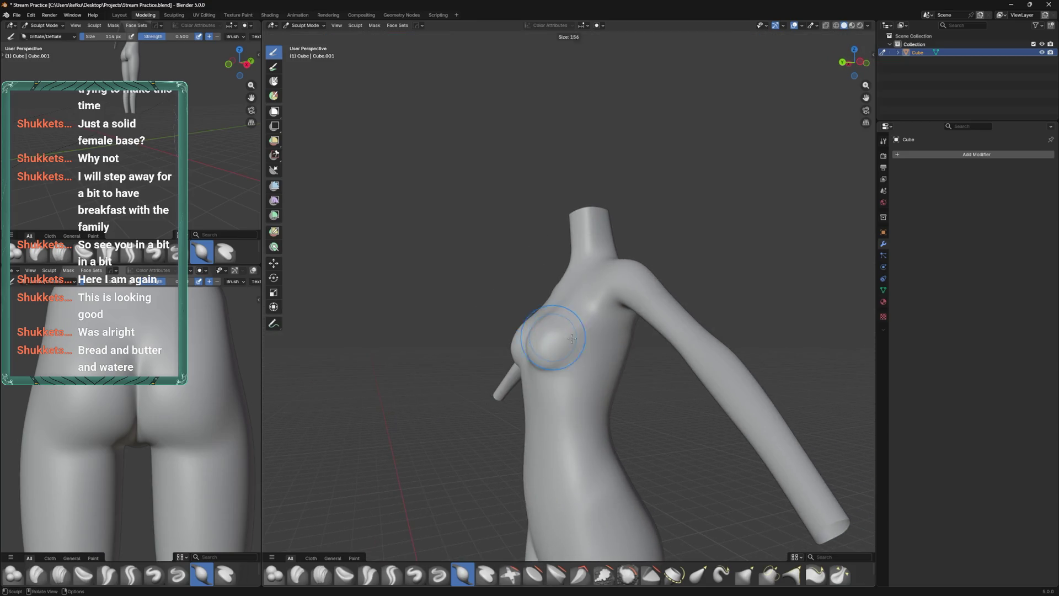
left_click_drag(574, 331, 568, 331)
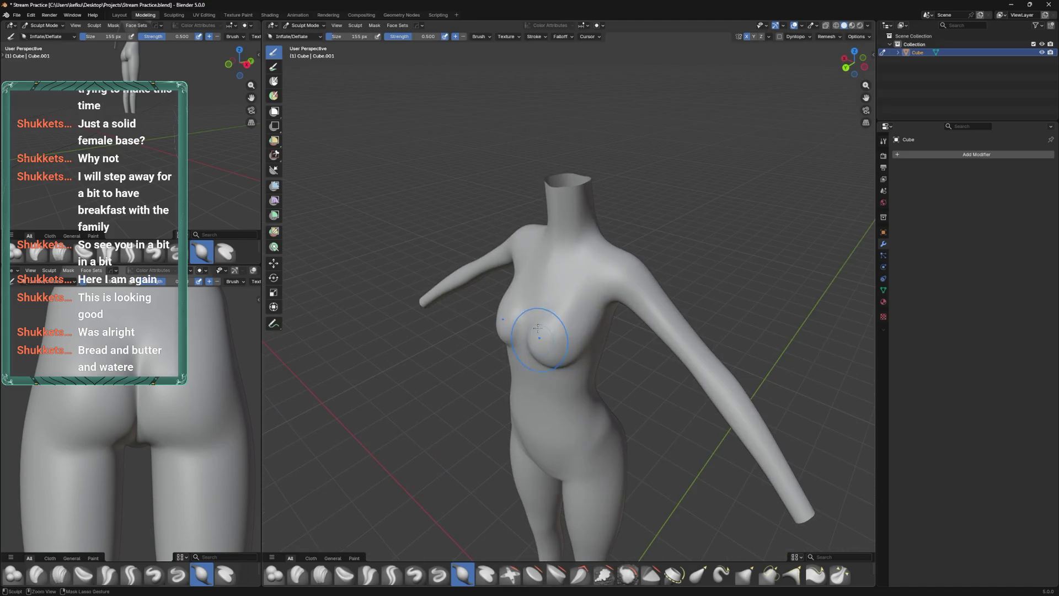
left_click_drag(549, 265, 485, 307)
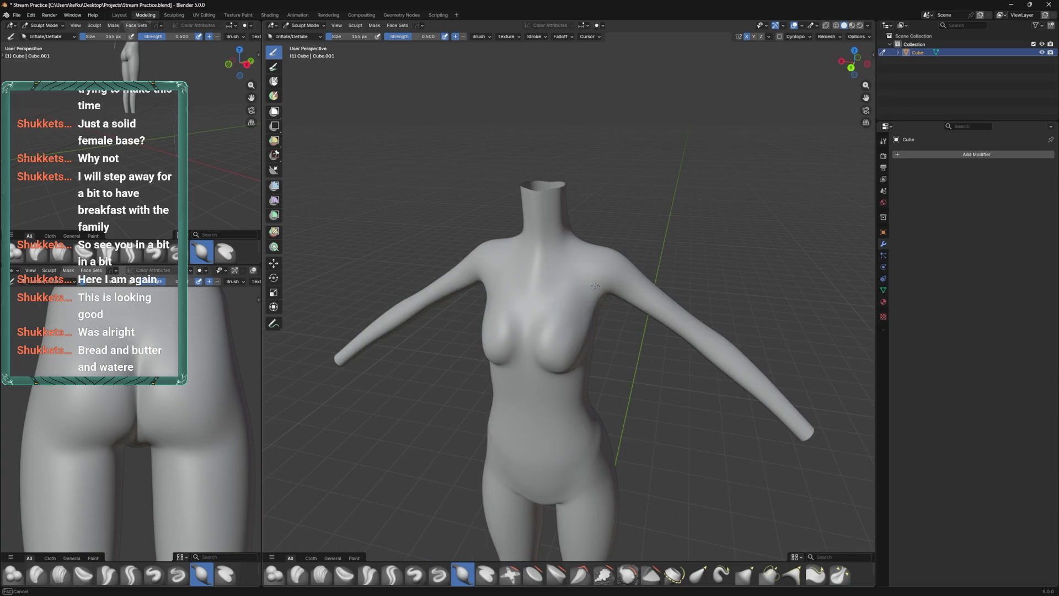
key("f")
left_click(592, 280)
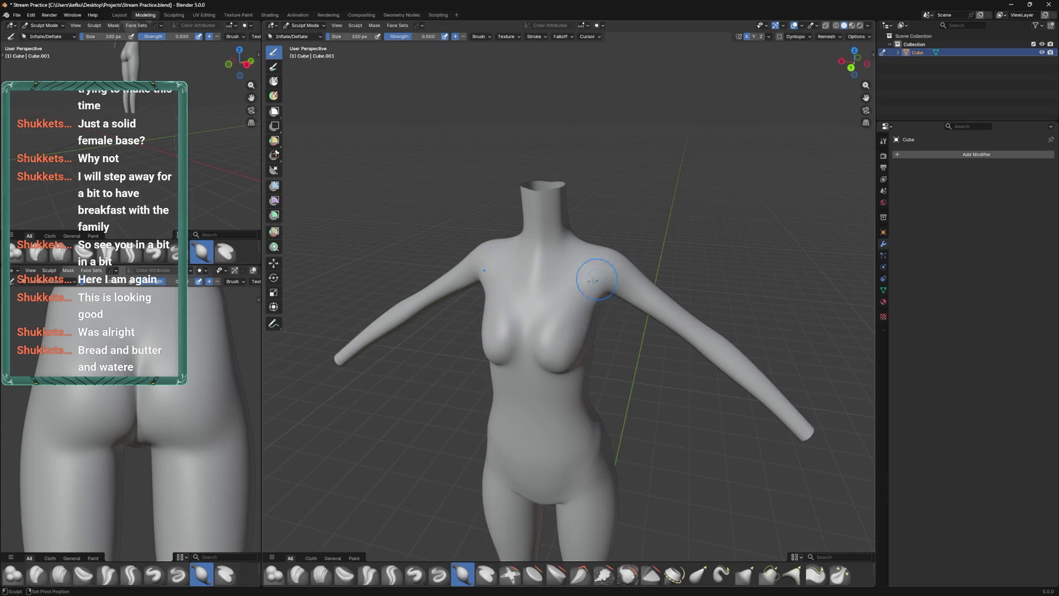
left_click_drag(586, 281, 557, 337)
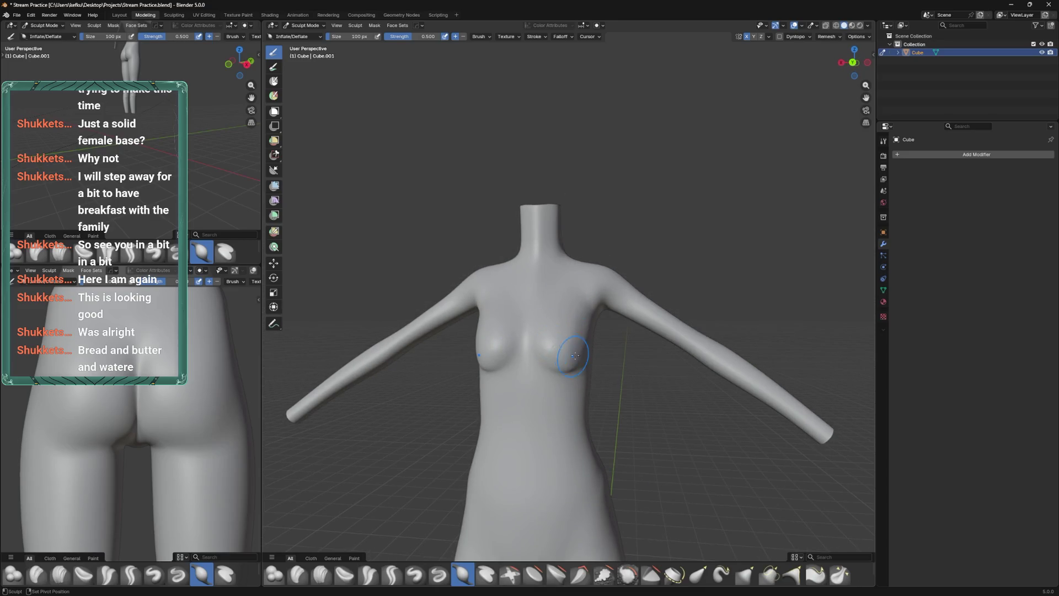
left_click_drag(592, 315, 574, 350)
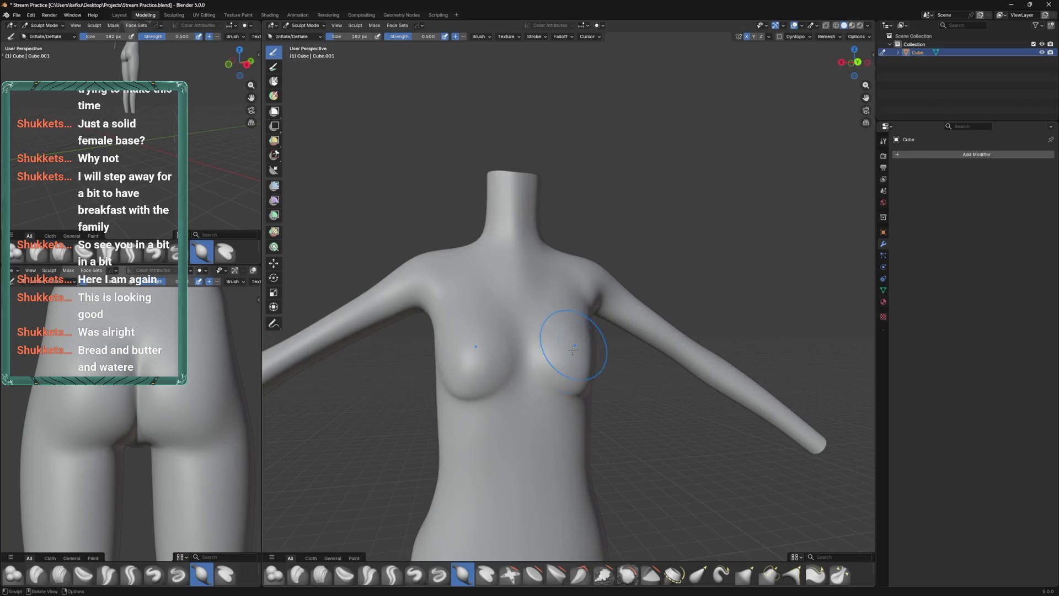
Keep rounding the bust at 126 px, then 200 px, and return to Object Mode
key("f")
left_click(549, 372)
left_click_drag(548, 370, 466, 396)
left_click(466, 393)
key("f")
left_click(507, 385)
left_click_drag(508, 318, 605, 316)
key("ctrl+tab")
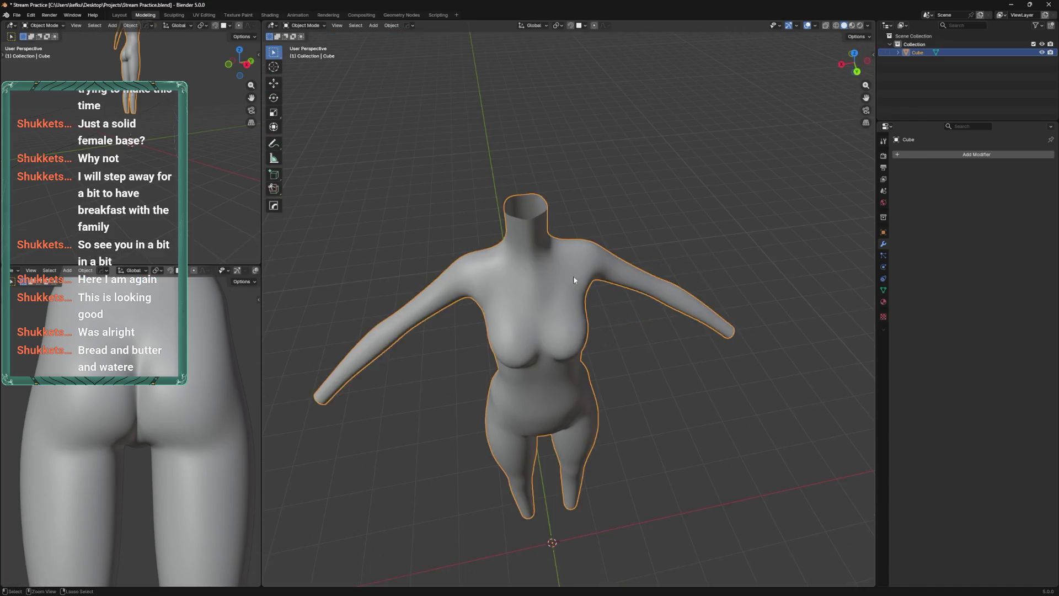
Un-subdivide the whole dense body mesh in Edit Mode via Quick Favorites
left_click_drag(573, 276, 591, 317)
key("Tab")
right_click(596, 309)
right_click(654, 248)
mouse_move(662, 248)
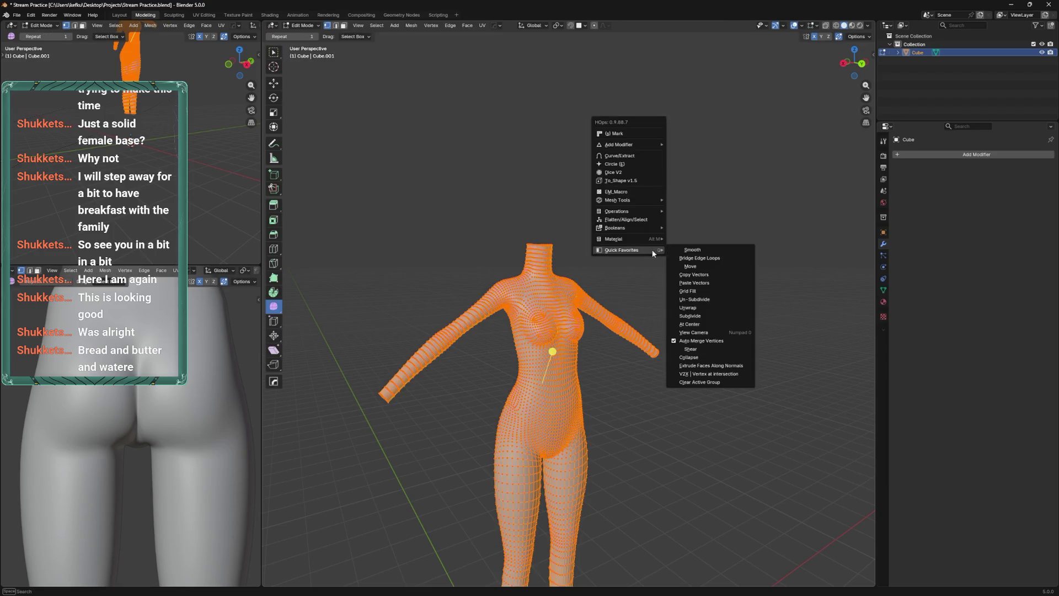
left_click(690, 301)
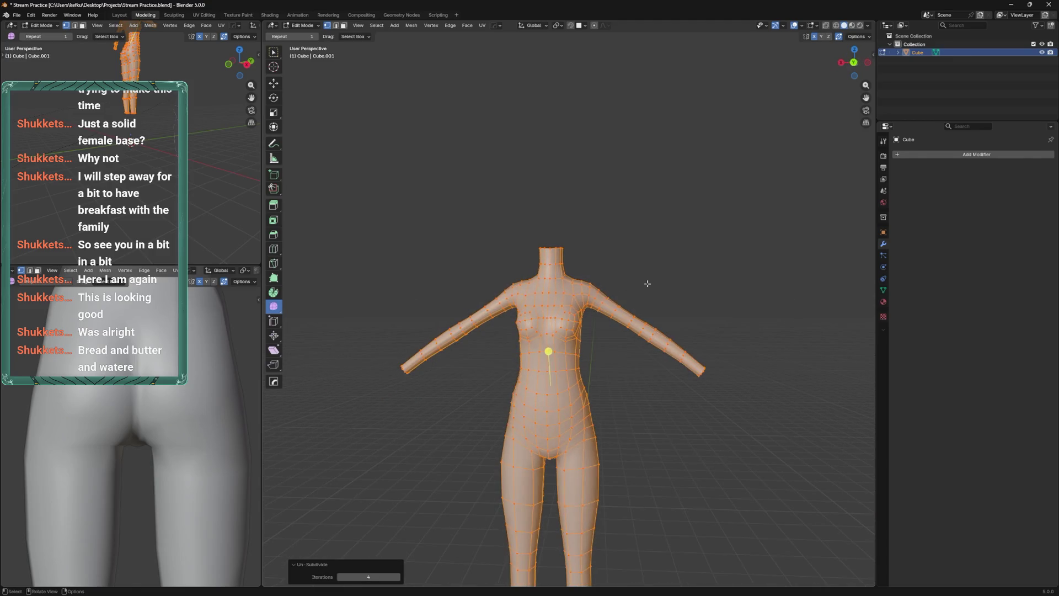
key("Tab")
Add two subdivision levels with Ctrl+2, undo it, then enter Edit Mode on the modifier cage
key("ctrl+2")
left_click_drag(662, 282, 687, 329)
key("ctrl+z")
key("ctrl+Tab")
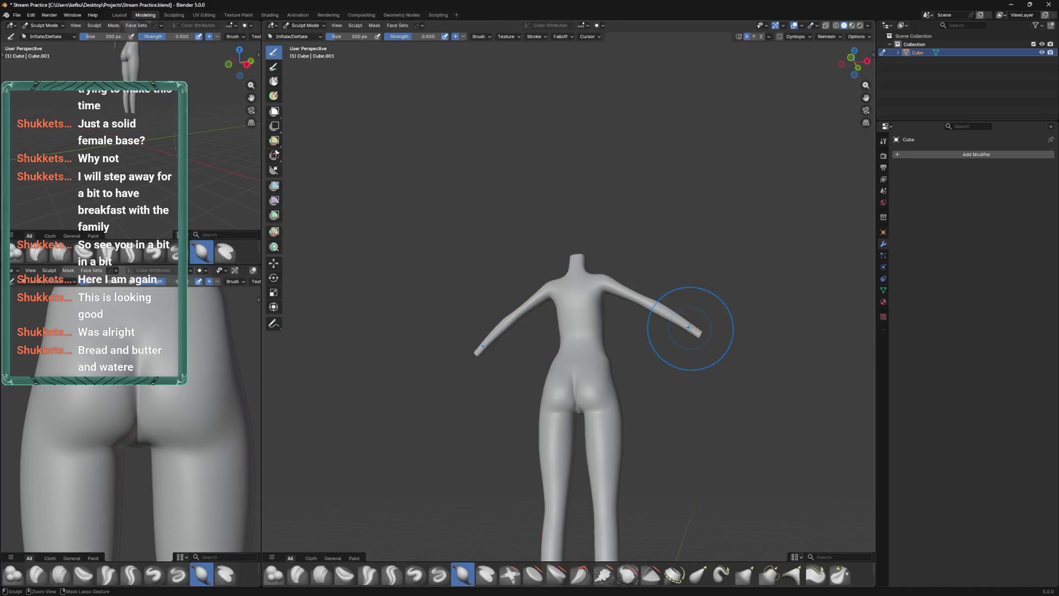
key("Tab")
left_click_drag(584, 331, 572, 289)
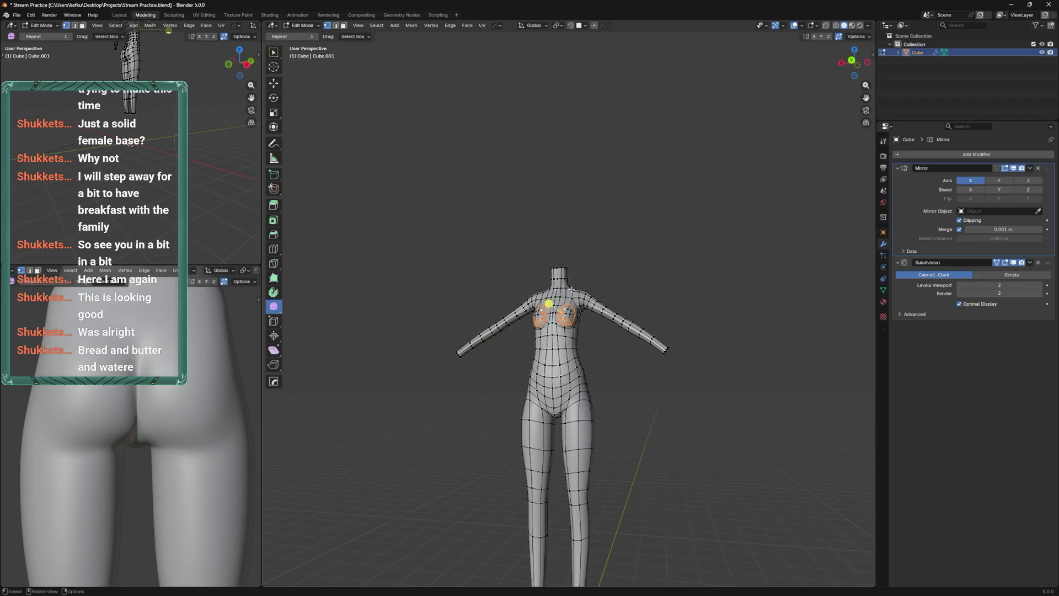
Select the breast faces by growing the selection and circle-selecting the rest
scroll("up", 3)
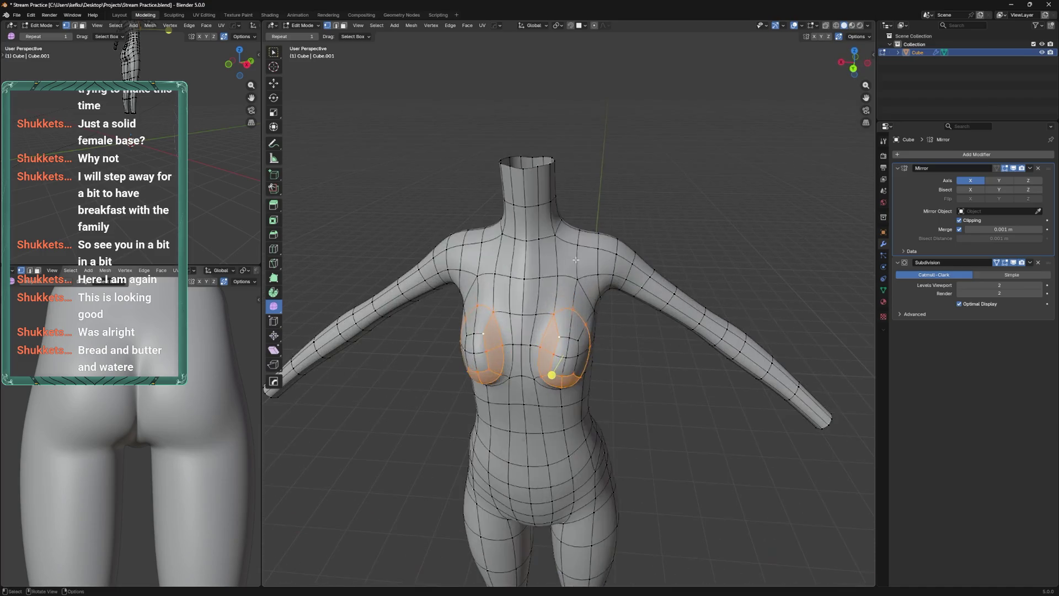
left_click_drag(593, 279, 544, 330)
key("ctrl+KP_Add")
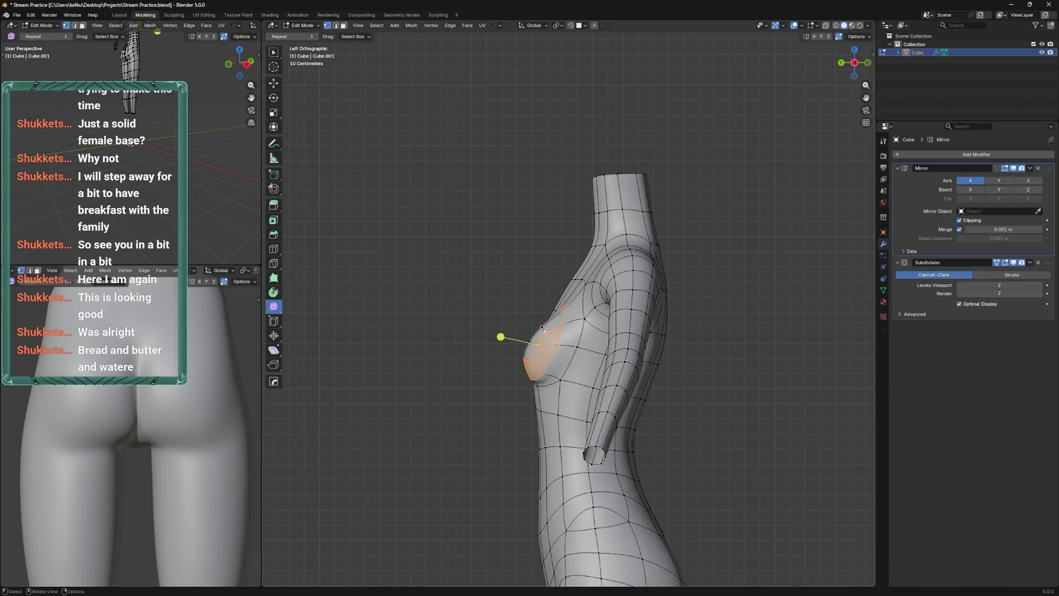
key("c")
key("Escape")
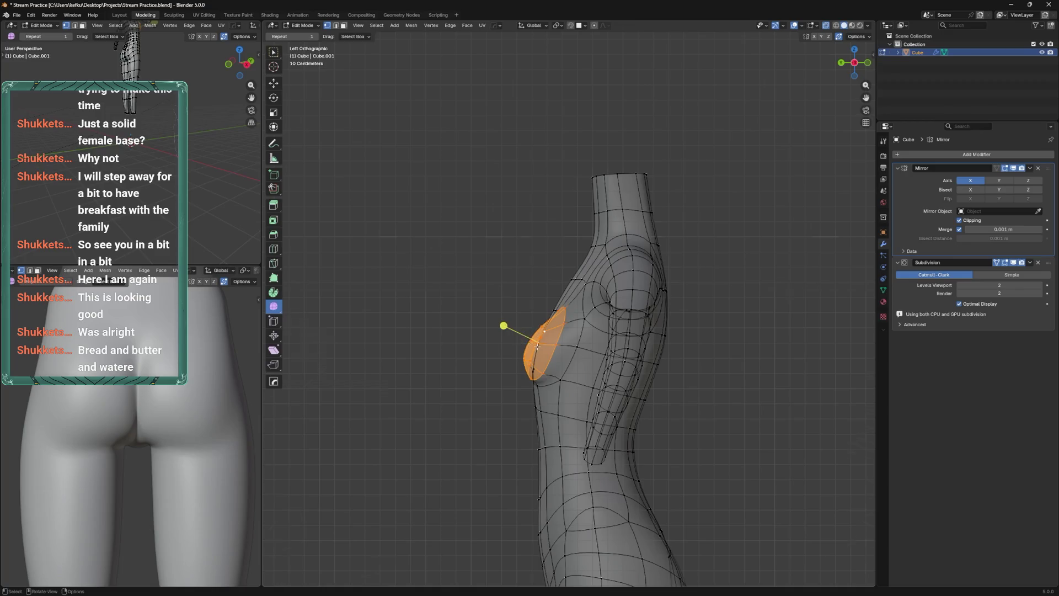
left_click_drag(541, 327, 569, 347)
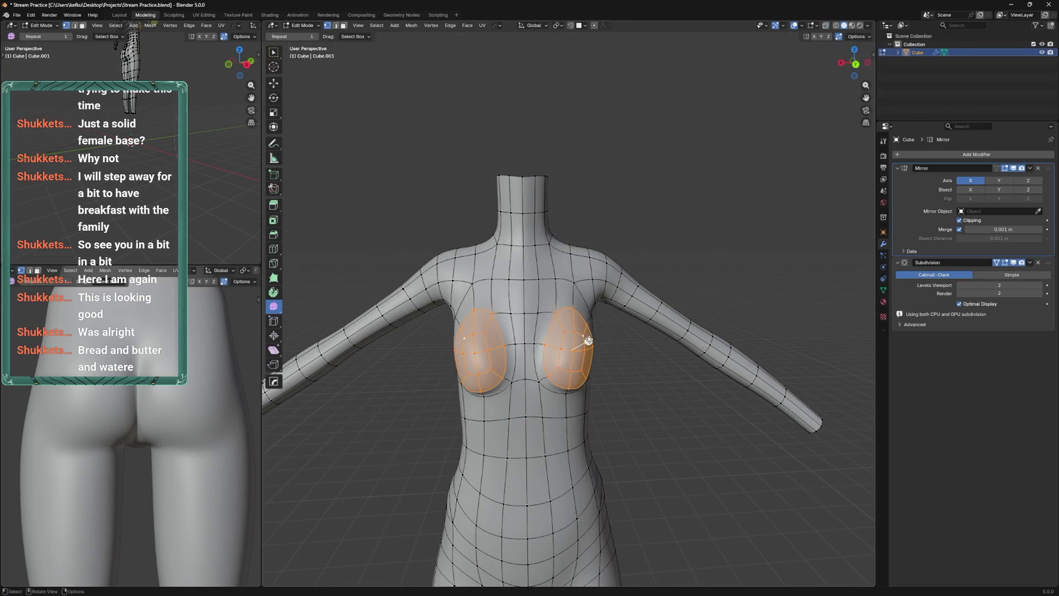
Smooth the selected breast vertices twice, at factor 1.214
key("shift+r")
right_click(590, 344)
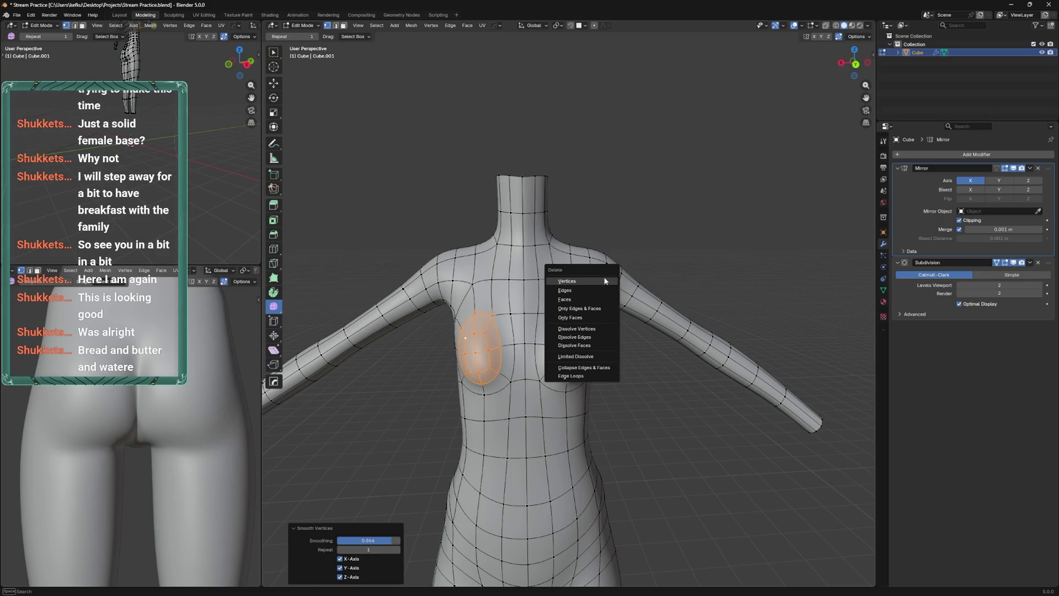
left_click(591, 343)
left_click_drag(591, 343, 577, 313)
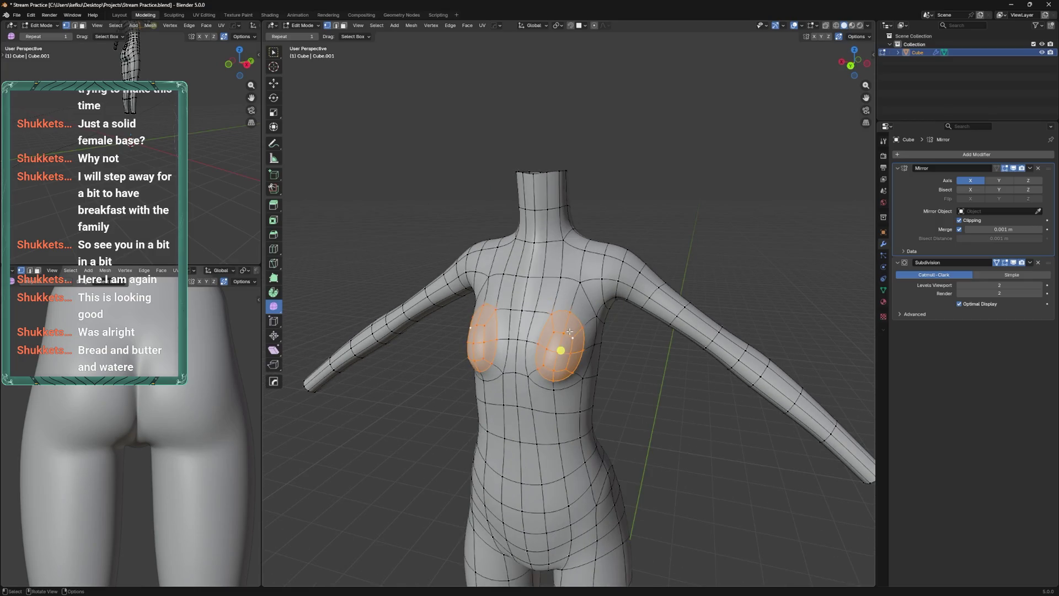
key("shift+r")
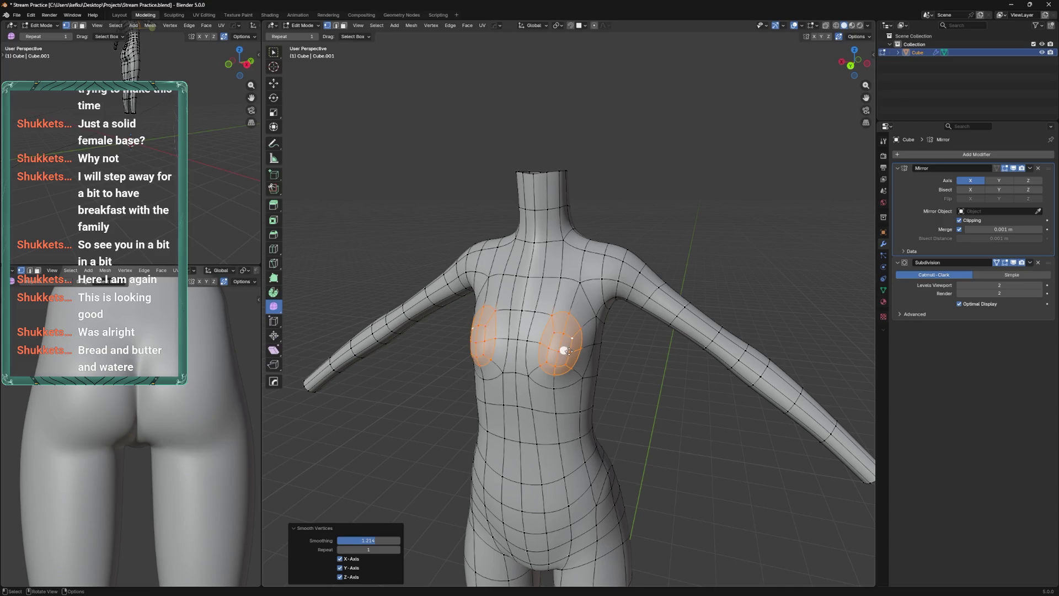
left_click(568, 335)
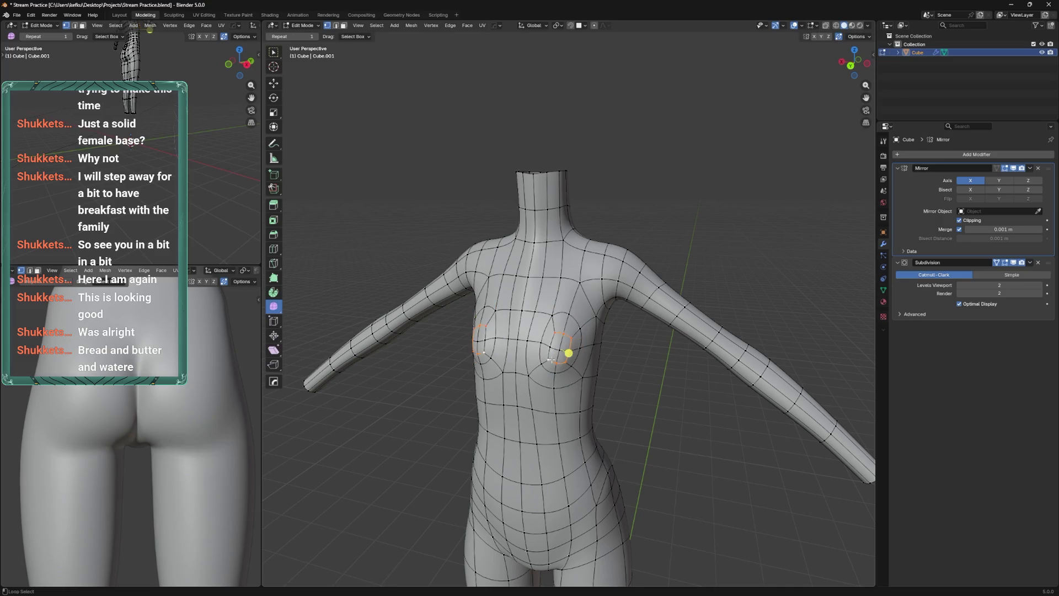
Delete the breast vertices on both sides to open the chest holes
key("x")
left_click(558, 346)
key("x")
left_click(557, 347)
key("x")
left_click(561, 354)
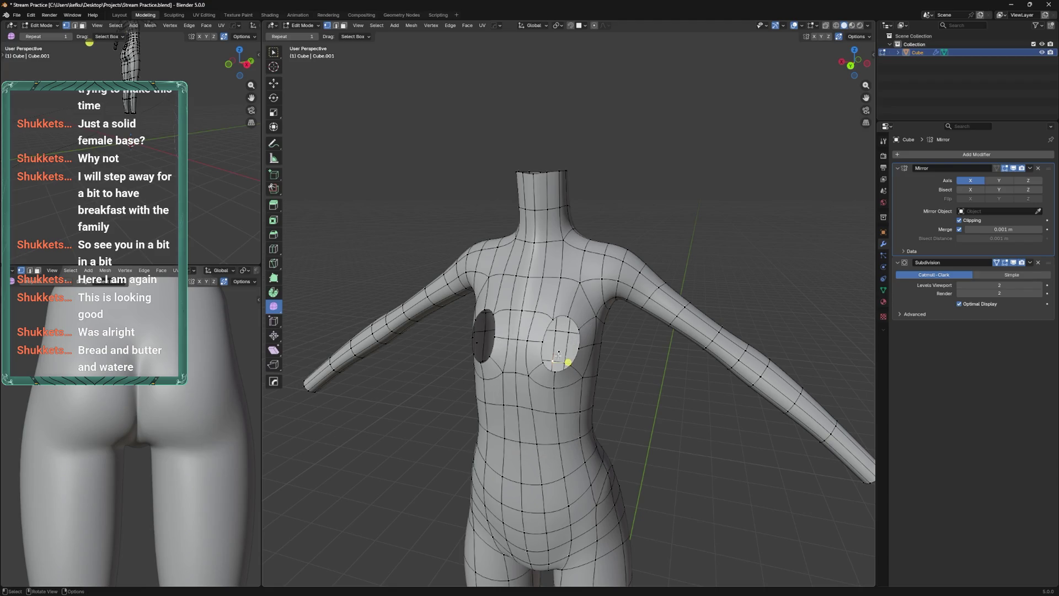
key("ctrl")
Try and undo a face fill, then select and slightly smooth the chest hole's border loop
right_click(568, 348)
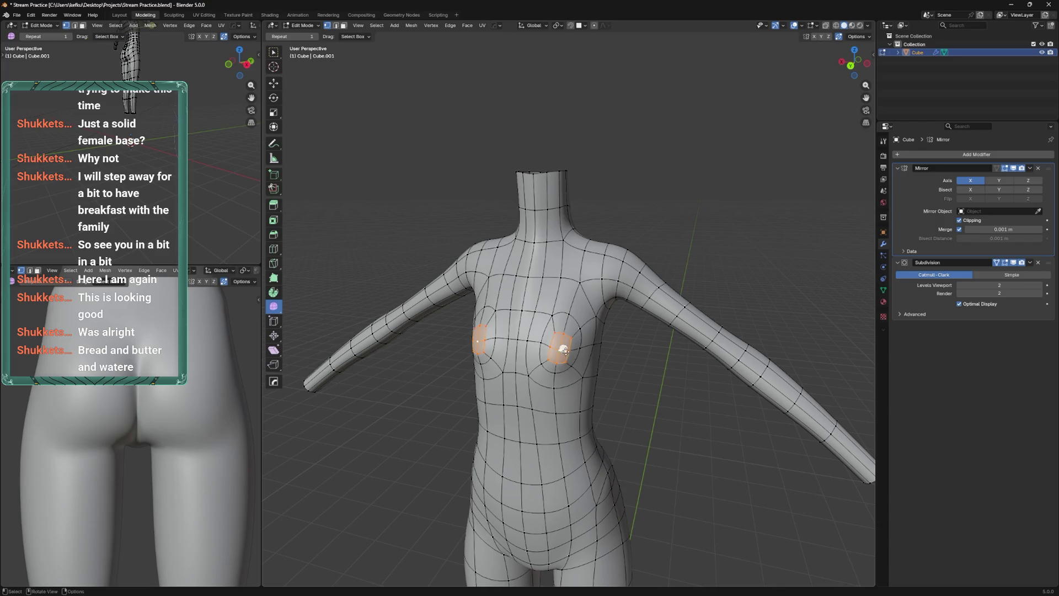
key("ctrl+z")
key("ctrl+KP_3")
left_click(554, 315)
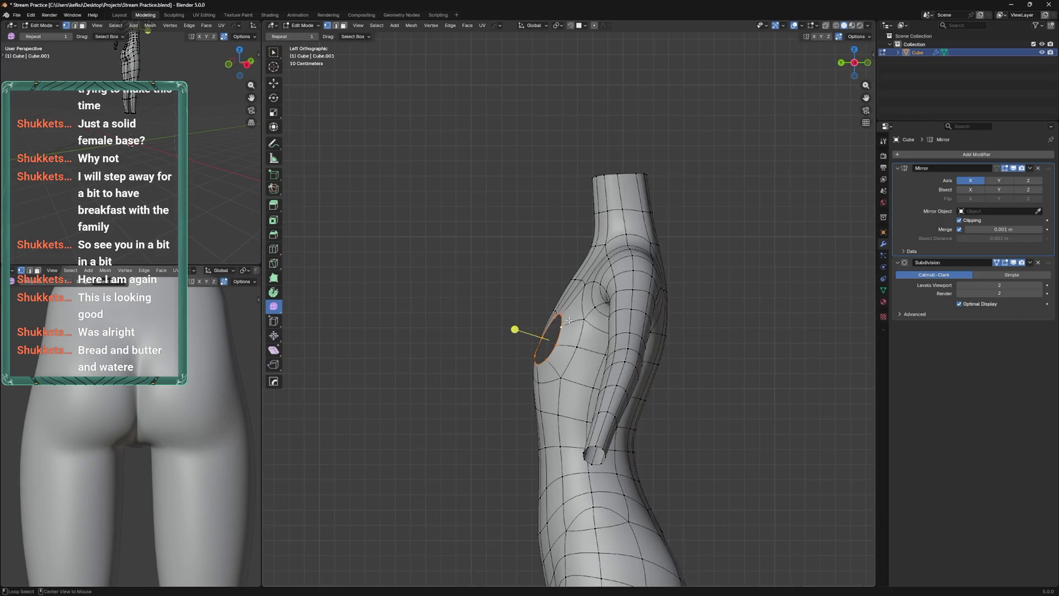
left_click_drag(522, 320, 515, 324)
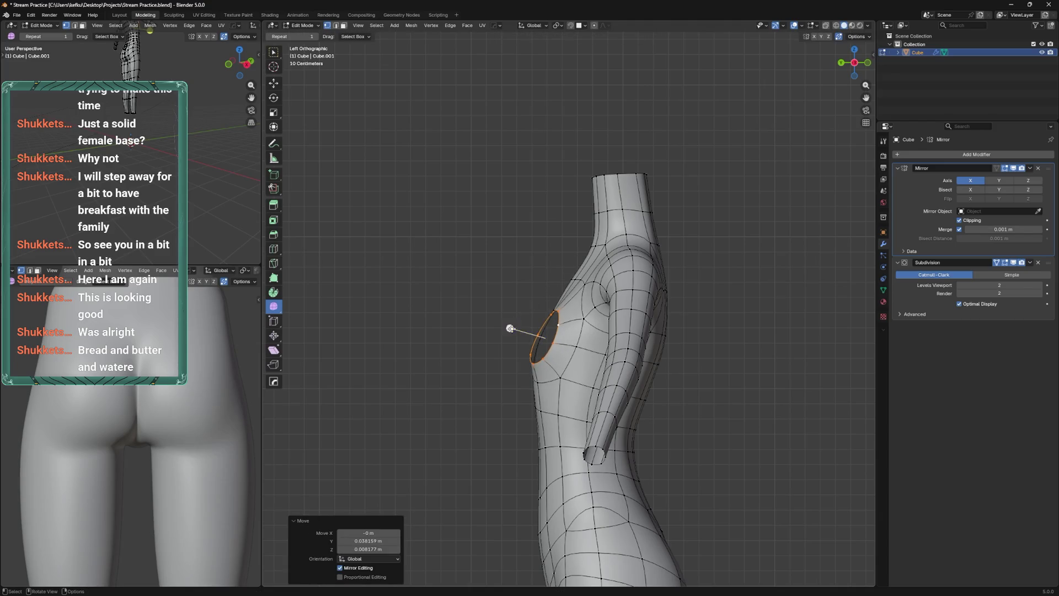
key("ctrl+Tab")
left_click(554, 296)
left_click_drag(557, 300, 552, 317)
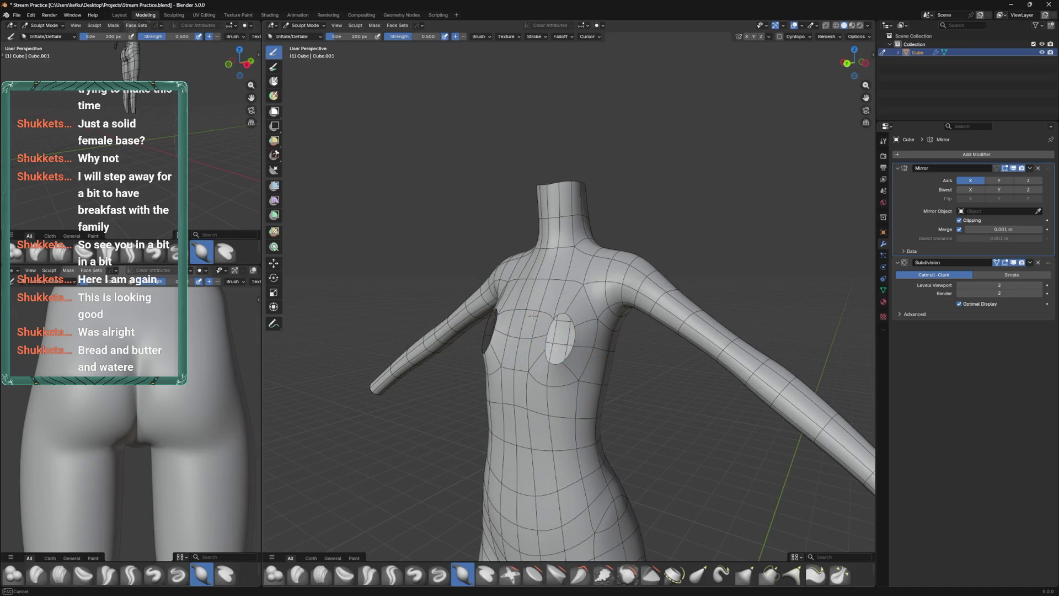
key("Tab")
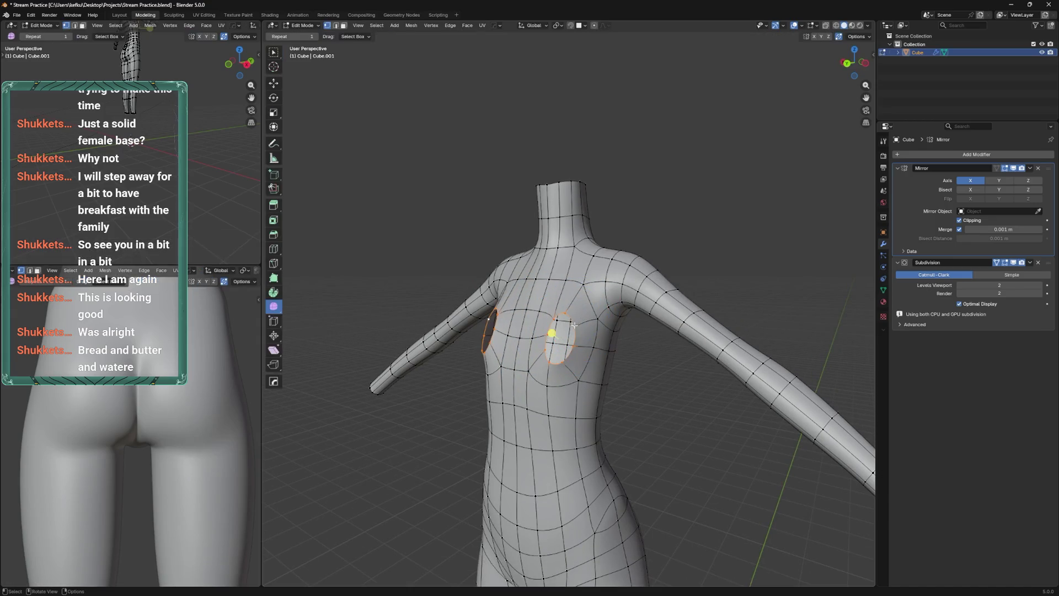
Grid-fill both chest holes with span 2 and smooth the new faces at 0.728
key("q")
mouse_move(576, 328)
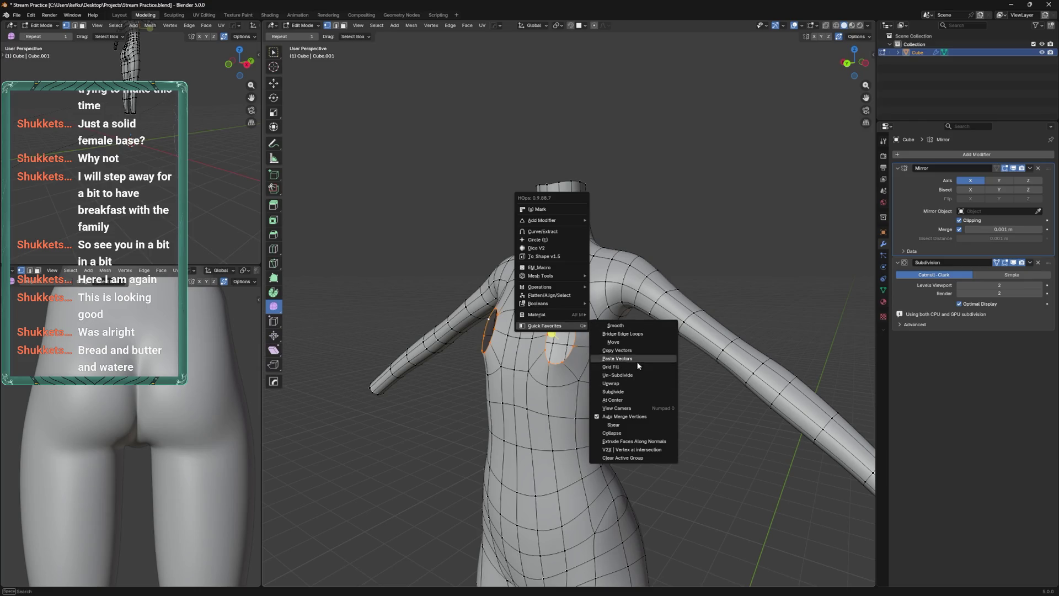
left_click(607, 358)
left_click(398, 559)
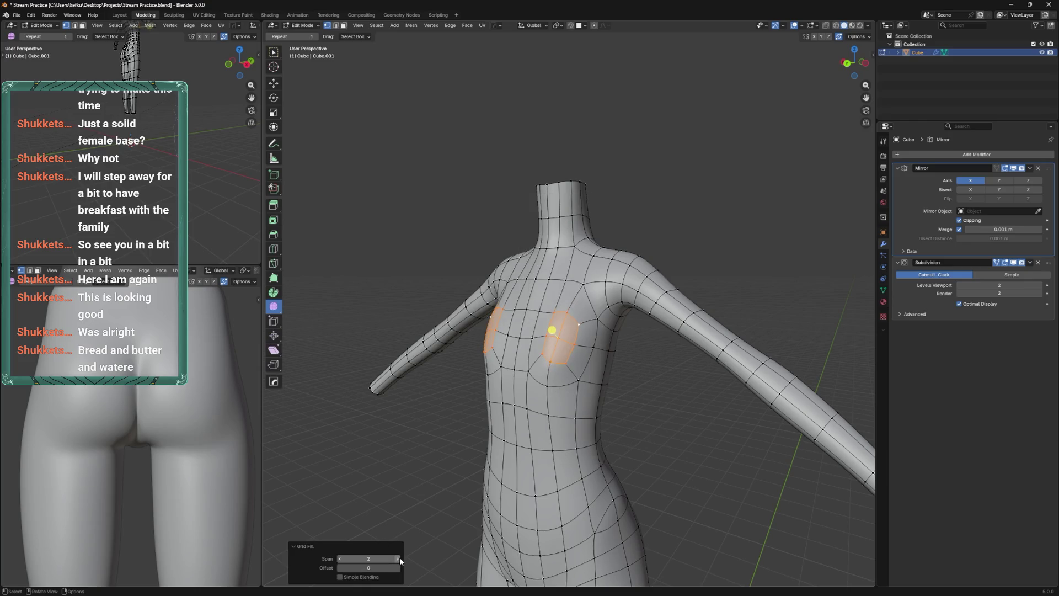
key("ctrl+v")
left_click(569, 309)
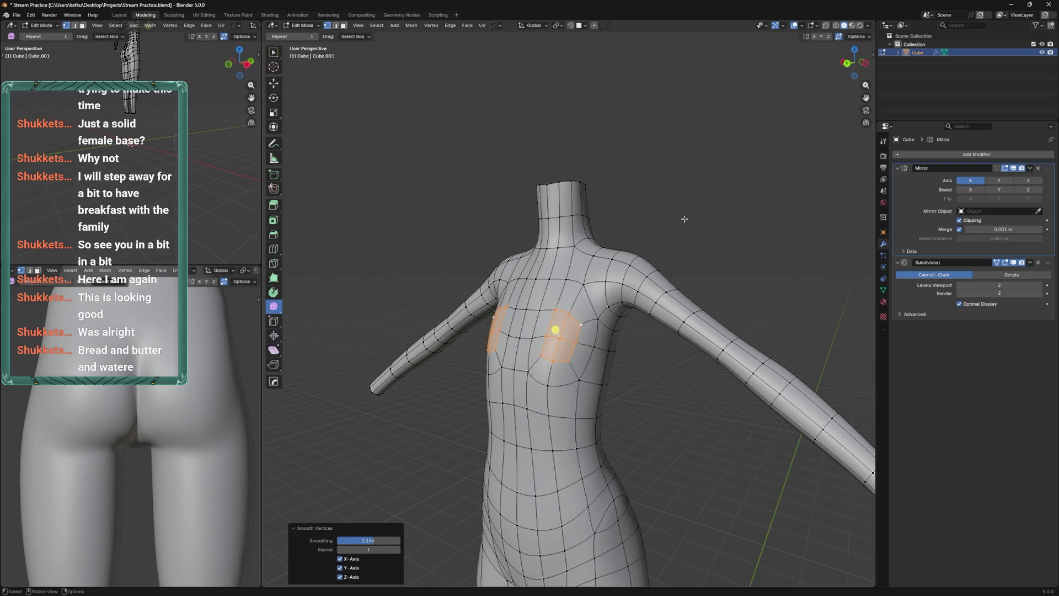
Switch the body mesh to Sculpt Mode from the mode pie menu
key("ctrl+KP_3")
key("ctrl+Tab")
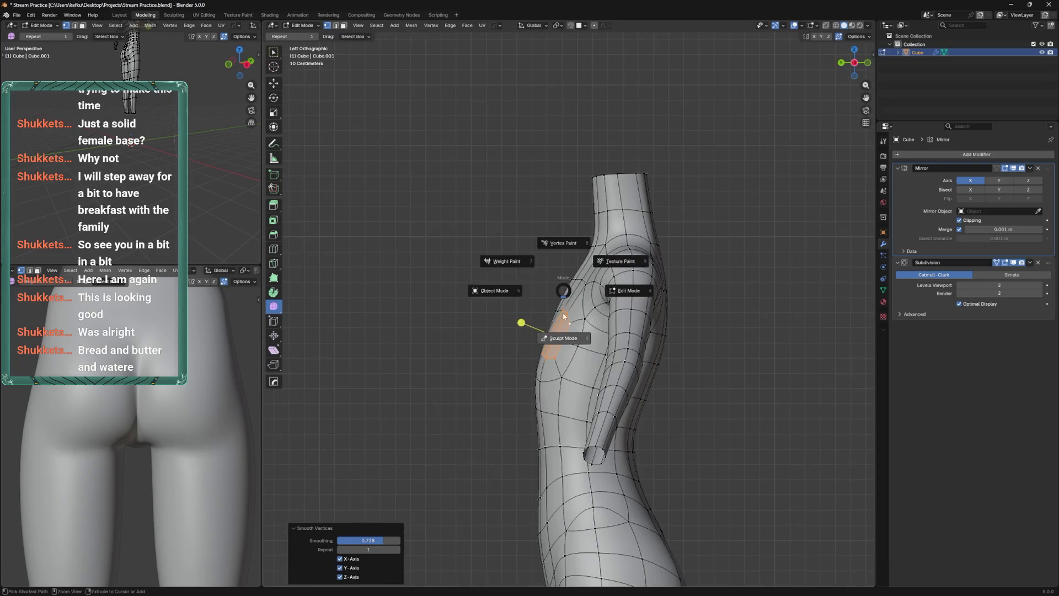
left_click(550, 316)
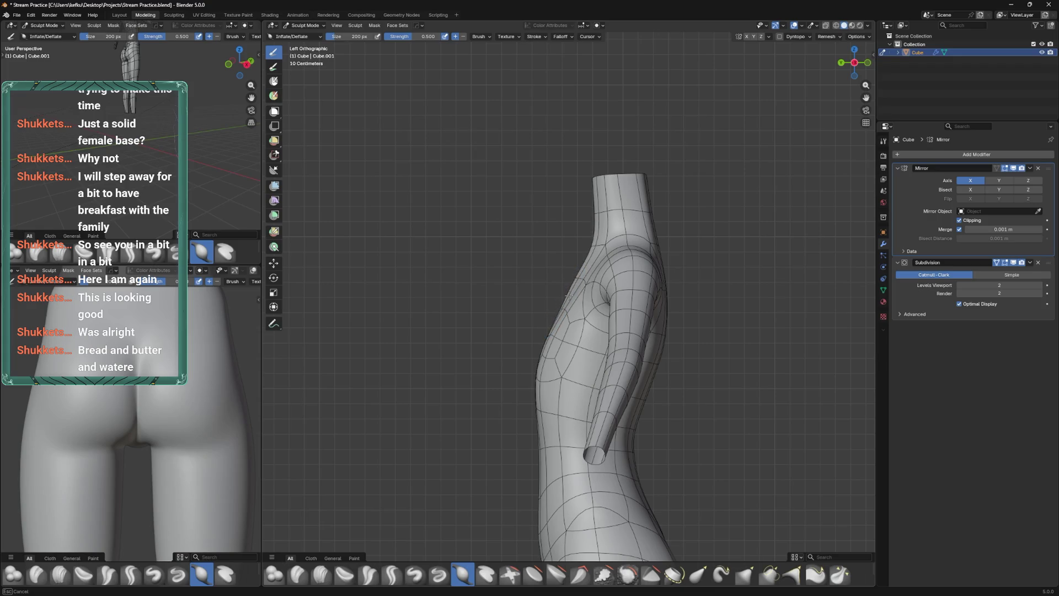
Resize the Inflate/Deflate brush to 119 px and make one light inflate stroke on the chest front
left_click_drag(574, 277, 527, 271)
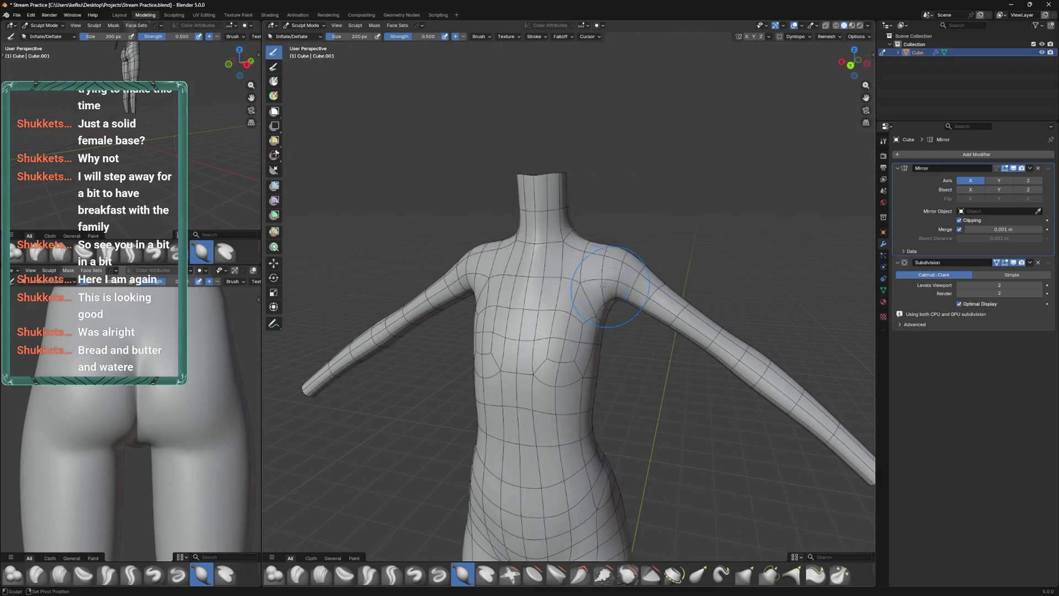
key("ctrl+Tab")
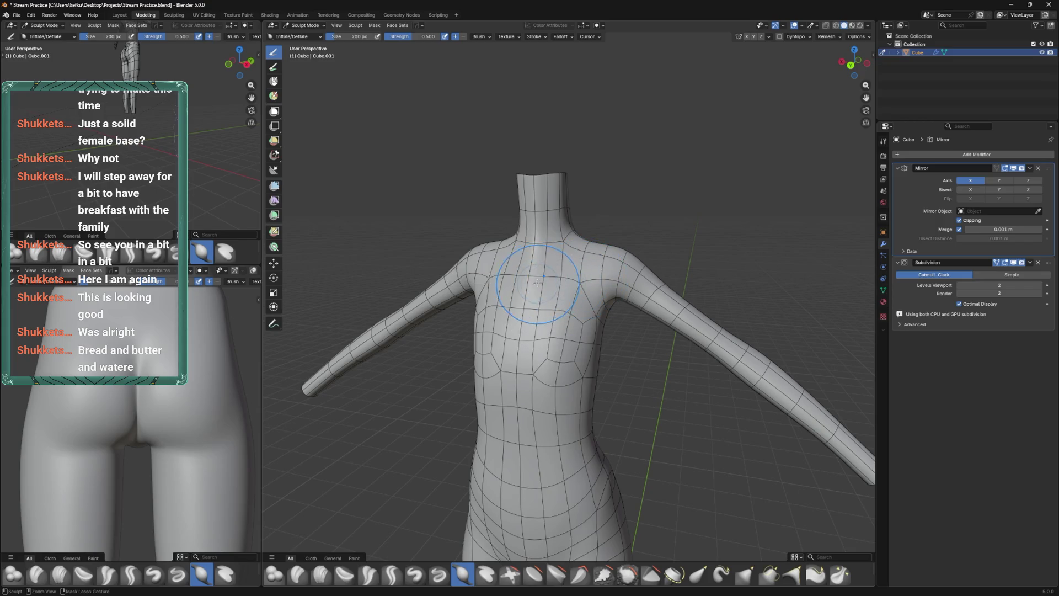
left_click(534, 279)
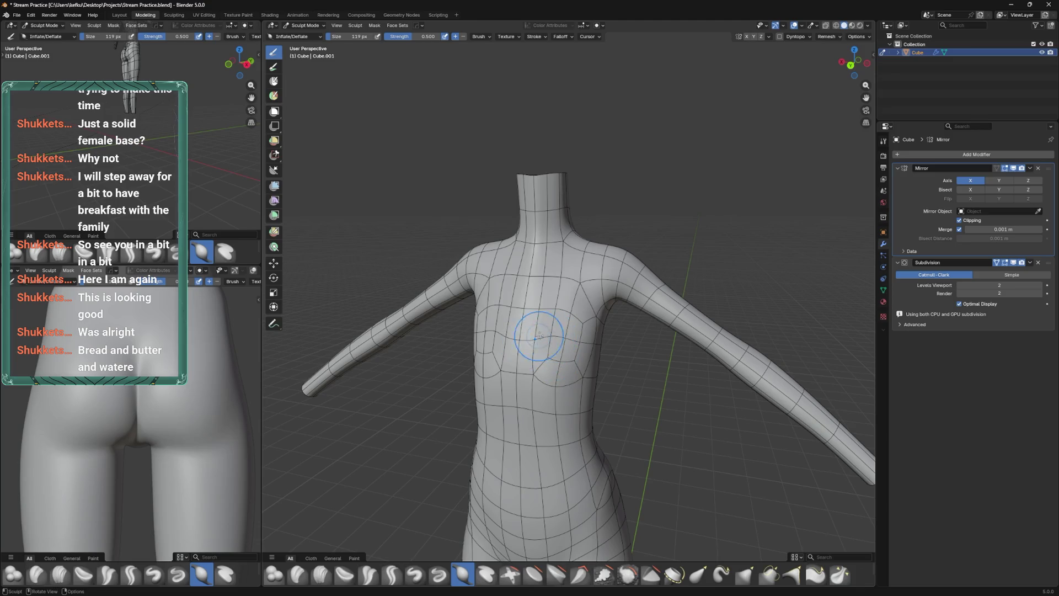
left_click_drag(528, 322, 559, 316)
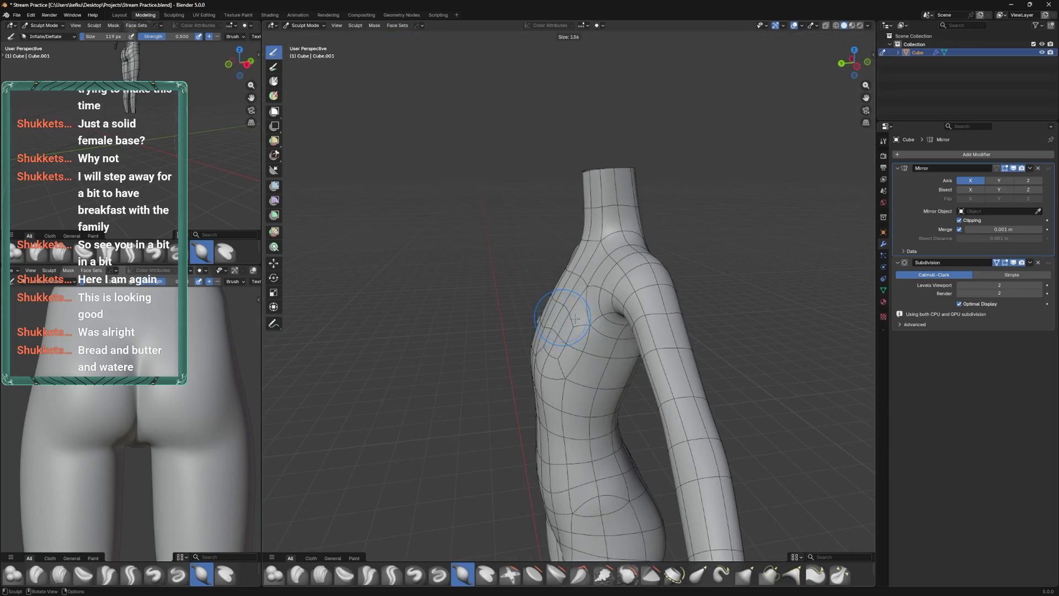
left_click_drag(558, 316, 546, 301)
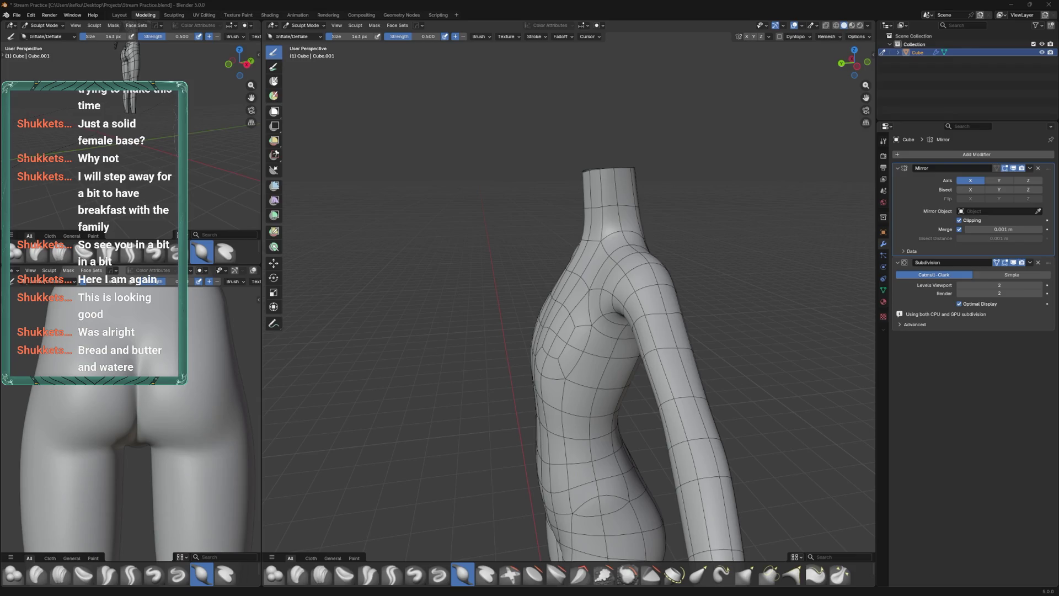
mouse_move(540, 593)
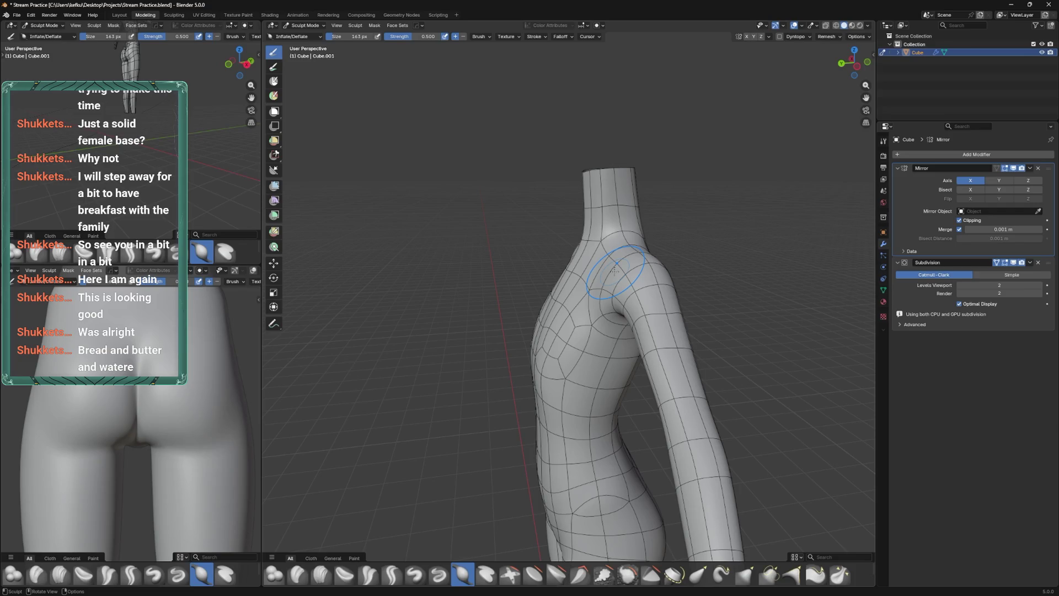
Save the file and switch the torso back to Edit Mode
left_click_drag(607, 276, 567, 362)
key("ctrl+s")
key("Tab")
left_click(534, 407)
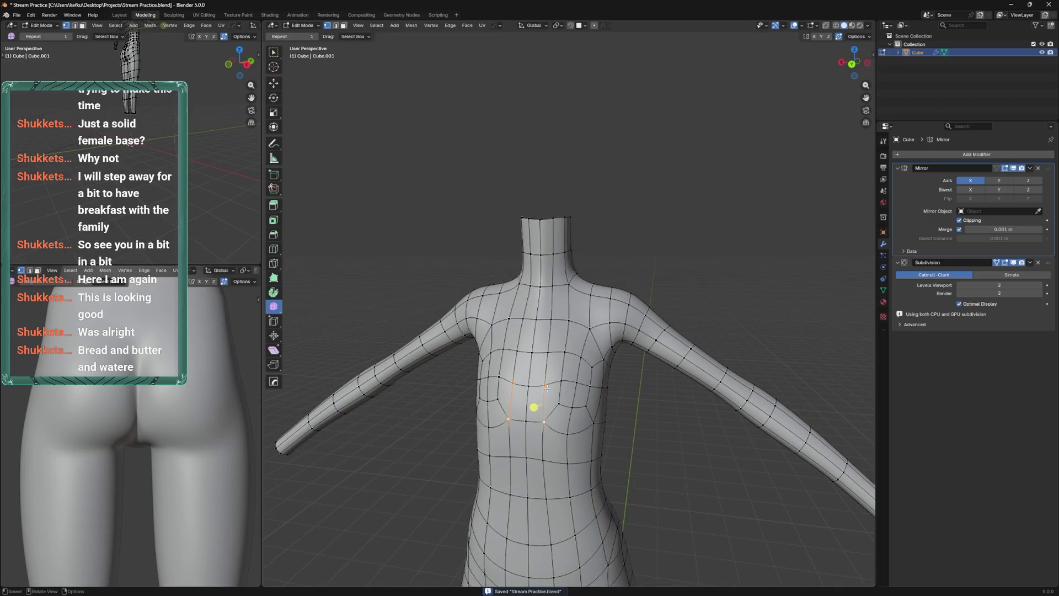
Select the upper-chest vertices near the neck base and move them
left_click(526, 407)
left_click(553, 302)
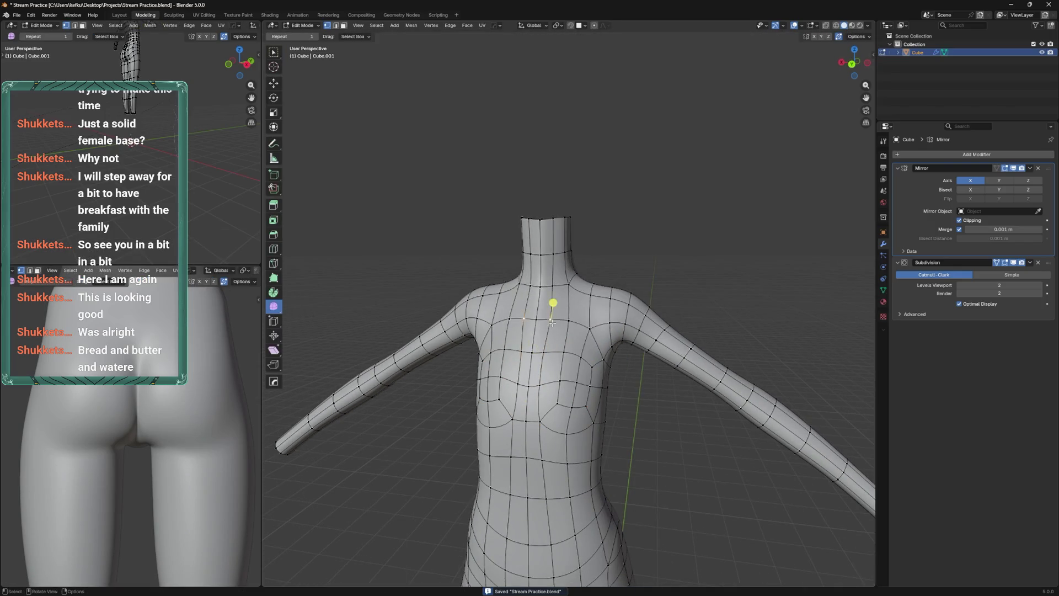
left_click(565, 345)
key("g")
Vertex-slide the chest vertices along their edges, one at factor 0.329
key("g")
left_click(551, 357)
key("g")
key("g")
left_click(555, 393)
key("g")
key("g")
left_click(539, 383)
key("g")
key("g")
left_click_drag(539, 383, 558, 305)
left_click(562, 344)
key("g")
key("g")
left_click(558, 331)
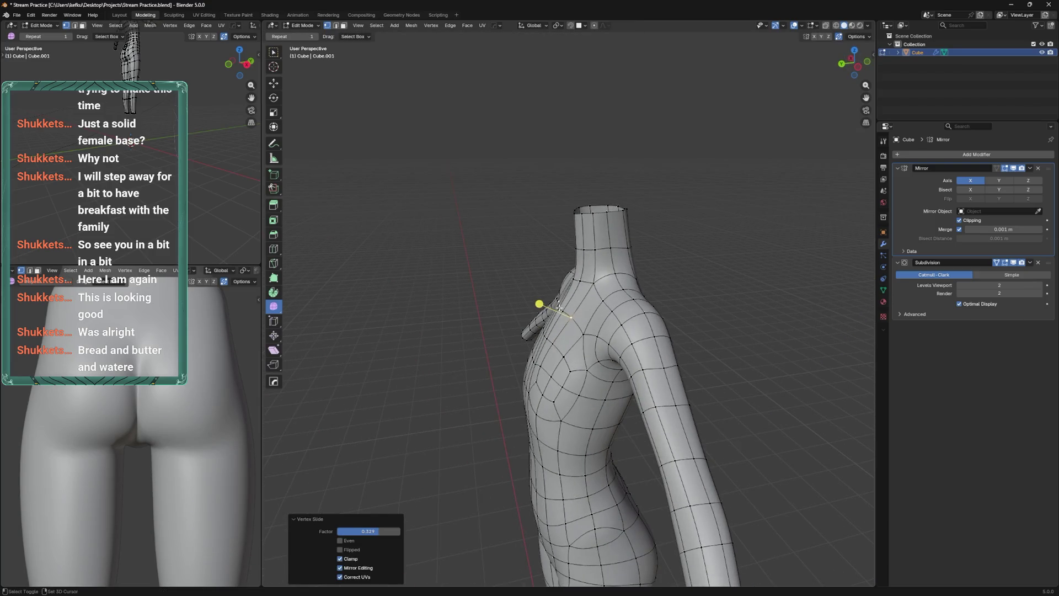
Smooth the selected chest vertices
left_click(525, 291)
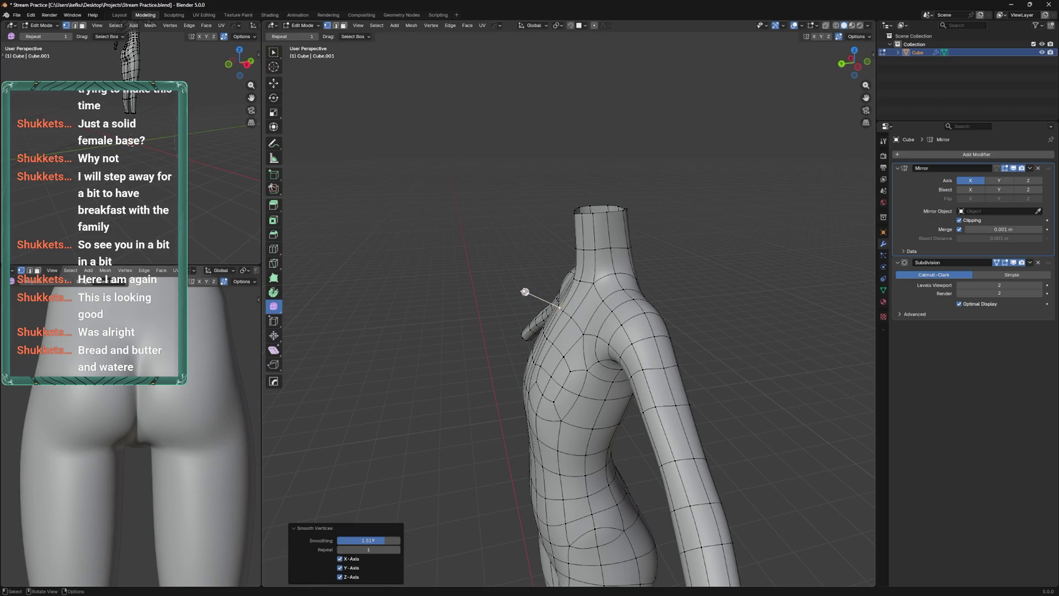
scroll("up", 3)
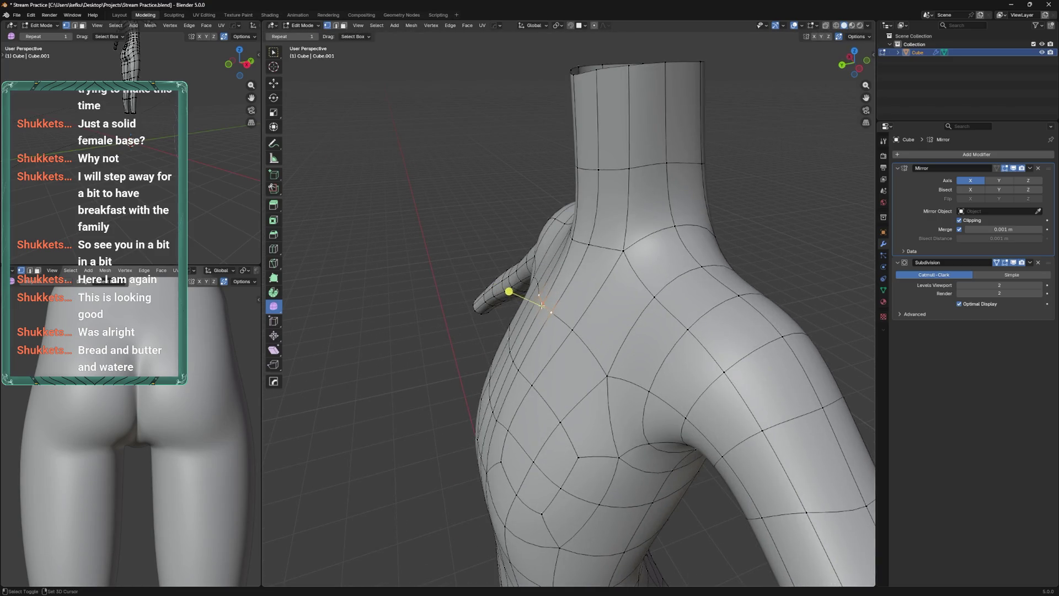
left_click(542, 305)
Move the shoulder vertex along Y in several nudges (-0.028859 m, -0.017448 m)
key("g")
key("y")
left_click(512, 291)
key("g")
key("y")
left_click(518, 291)
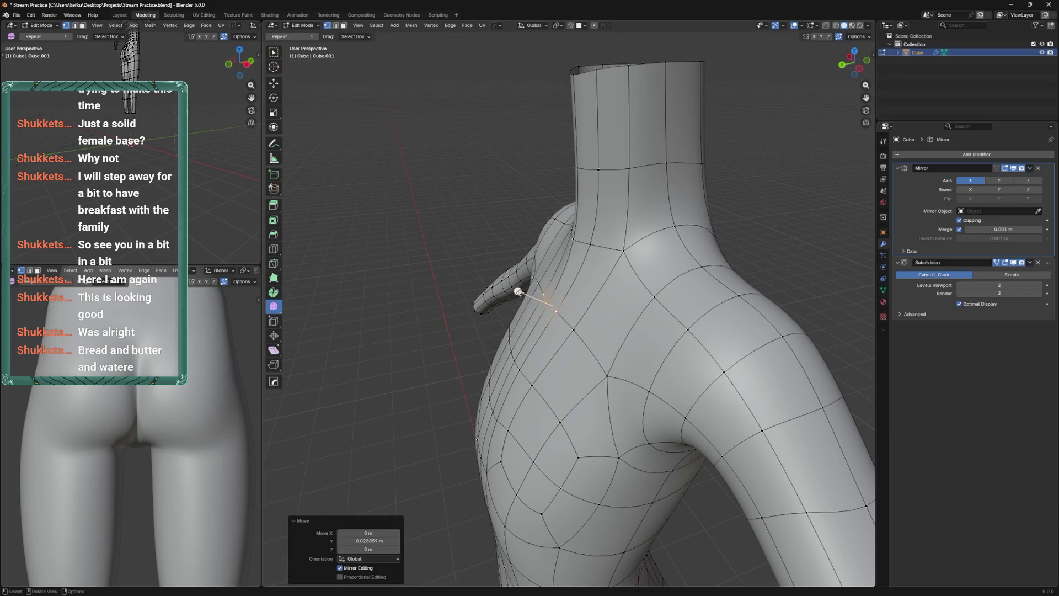
left_click_drag(581, 293, 574, 248)
key("g")
key("y")
left_click(581, 251)
scroll("up", 3)
key("g")
key("y")
left_click(579, 260)
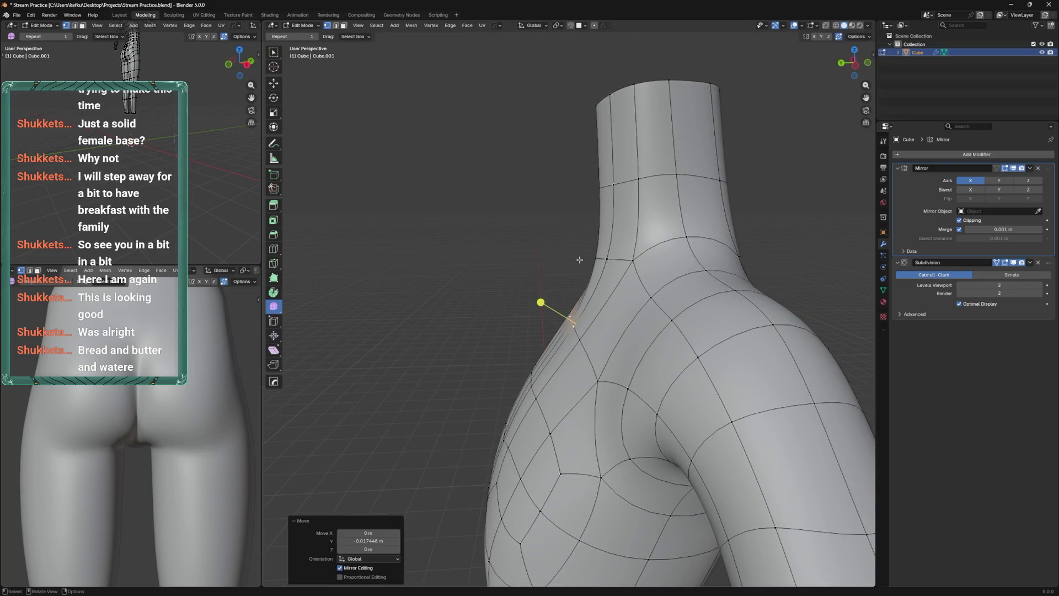
Move the neighbouring shoulder vertex along Y, save Stream Practice.blend, and smooth the vertex
left_click(597, 257)
key("g")
key("y")
left_click(607, 252)
left_click_drag(568, 251, 571, 320)
key("ctrl+s")
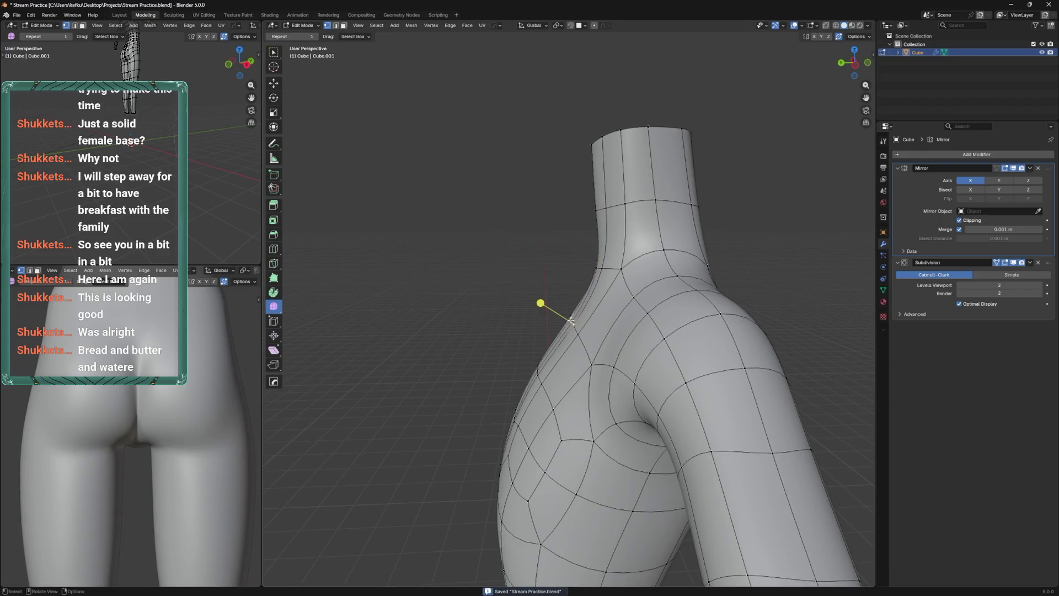
right_click(573, 265)
left_click(586, 255)
Reposition the selected chest vertices from a front view of the torso
left_click_drag(588, 254, 527, 428)
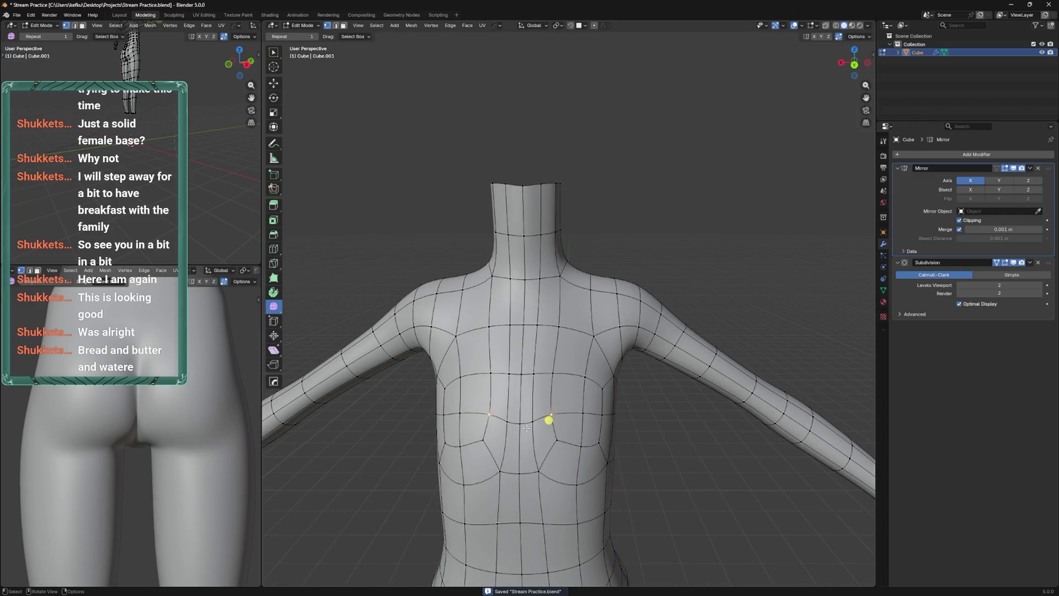
key("g")
left_click(519, 410)
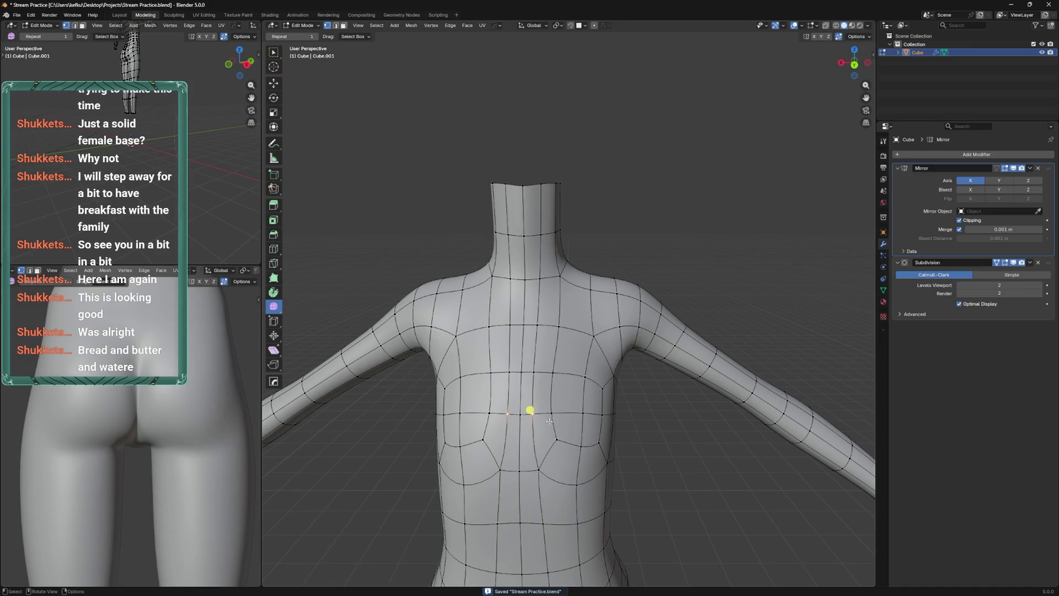
Slide a lower chest vertex down along its edge with a G G vertex slide
left_click(546, 419)
left_click_drag(551, 366, 540, 385)
key("g")
key("g")
left_click(544, 395)
key("g")
key("g")
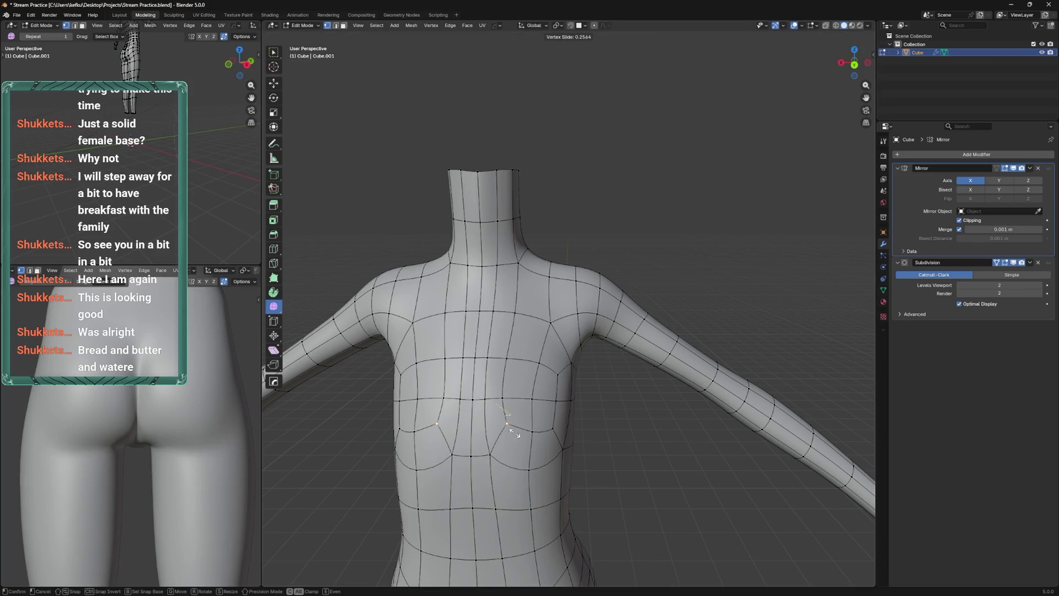
left_click(504, 428)
left_click_drag(516, 419, 533, 445)
key("g")
key("g")
Slide two upper chest vertices along their edges, then save the file
left_click(533, 439)
left_click(535, 363)
key("g")
key("g")
left_click(538, 365)
key("g")
key("g")
left_click(577, 373)
left_click_drag(577, 372, 541, 409)
key("ctrl+s")
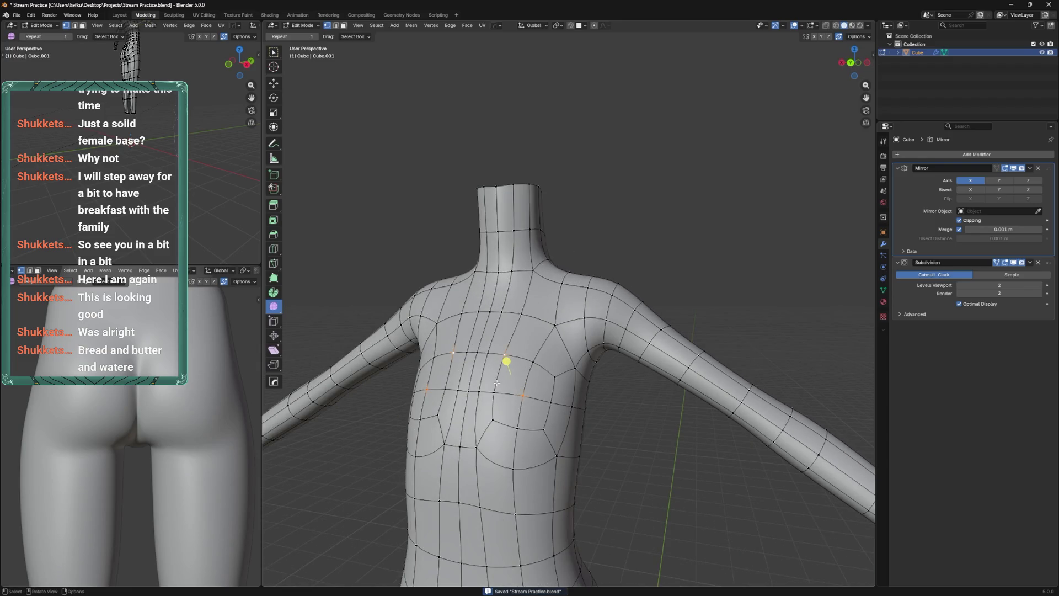
Move the chest edge loop 0.050853 along Y, then adjust it along Z
left_click(492, 411)
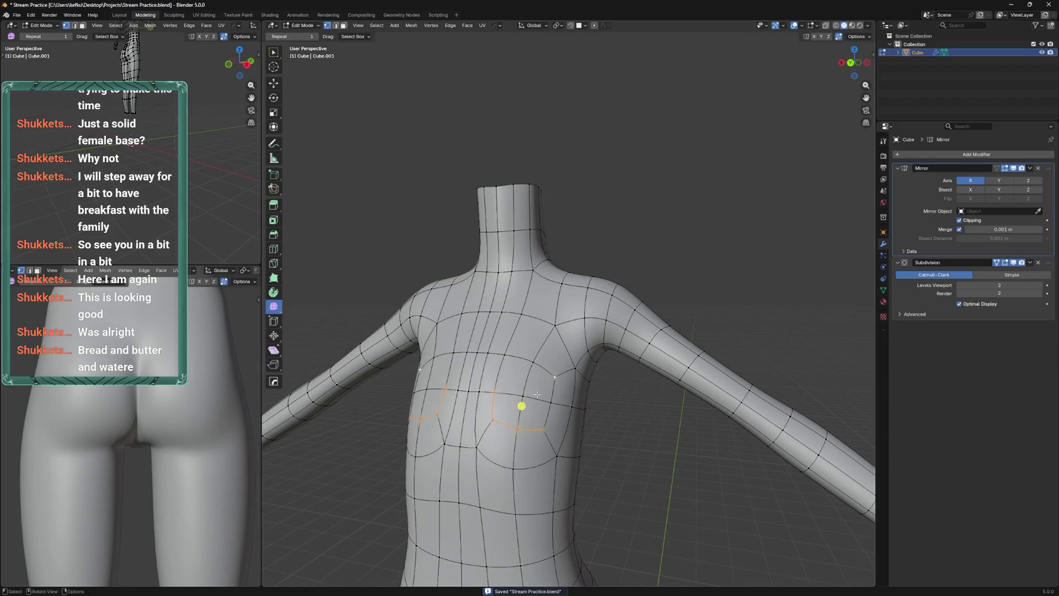
left_click_drag(537, 394, 531, 391)
key("g")
key("y")
left_click(534, 397)
key("g")
key("z")
left_click(485, 397)
Move one chest vertex and slide a neighboring chest vertex along its edge
left_click_drag(484, 397, 582, 403)
left_click(504, 395)
key("g")
left_click(486, 382)
left_click(504, 380)
key("shift+v")
left_click(502, 458)
Lower a chest vertex 0.0485 m on Z, then grow the selection and move the surrounding faces
left_click_drag(502, 456, 474, 436)
key("g")
key("z")
left_click(516, 442)
key("ctrl+KP_Add")
key("g")
left_click(500, 418)
Move a chest vertex 0.0299 m along the Y axis
left_click(507, 397)
key("g")
key("y")
left_click(508, 400)
key("g")
left_click(508, 401)
Smooth the selected chest vertices
left_click_drag(508, 400, 546, 377)
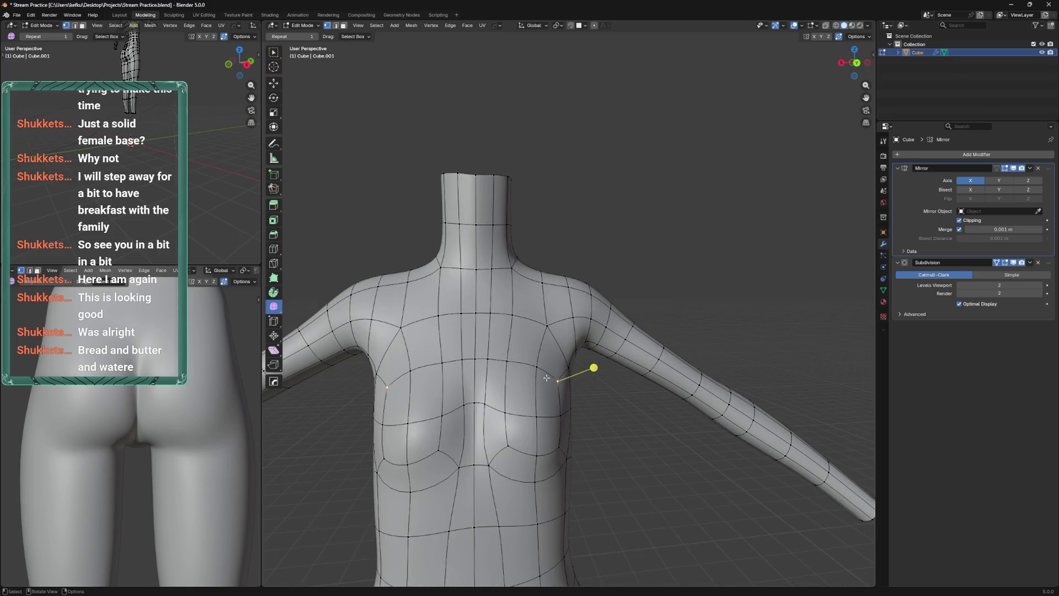
left_click_drag(554, 374, 591, 367)
left_click_drag(591, 367, 563, 355)
Slide the shoulder vertices and a lower chest vertex down along their edges
key("g")
key("g")
left_click_drag(551, 333, 548, 310)
left_click(549, 285)
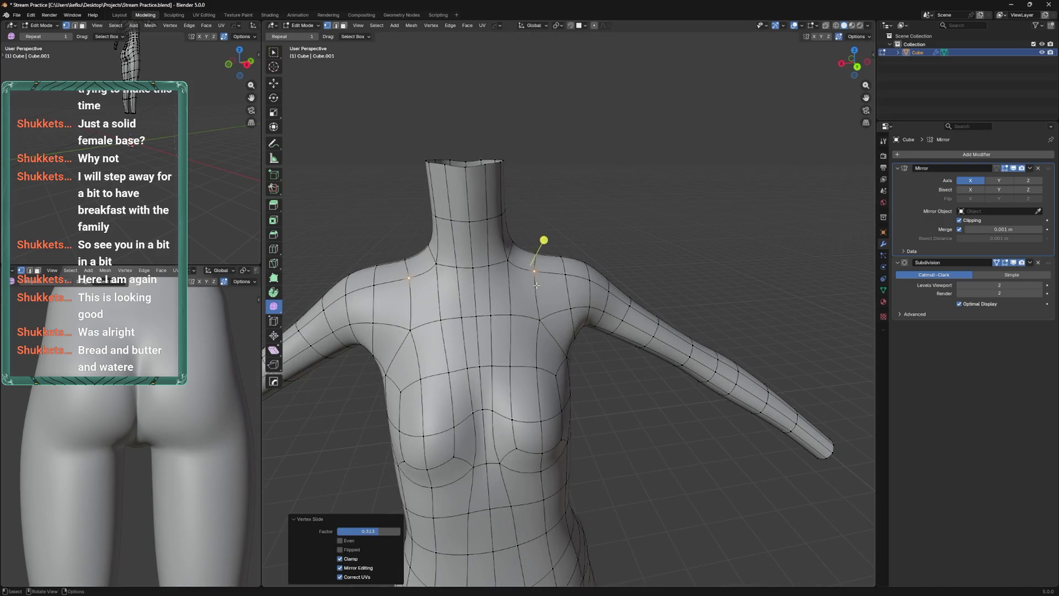
key("shift+v")
left_click(515, 327)
left_click(514, 370)
key("shift+v")
left_click(507, 364)
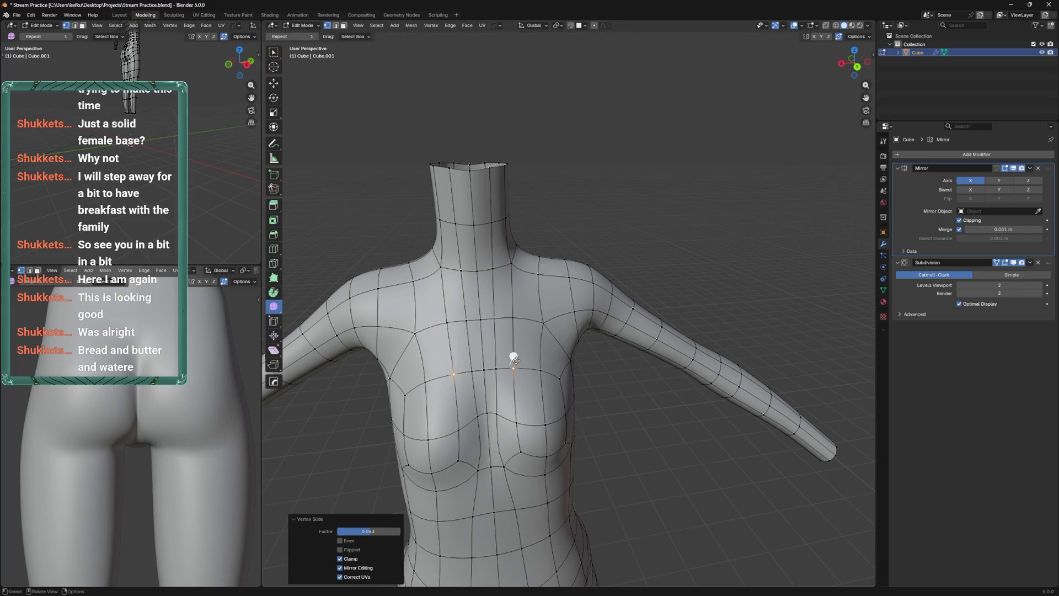
Switch the mesh into Sculpt Mode with Inflate/Deflate active
key("ctrl+Tab")
left_click_drag(515, 355, 563, 400)
key("ctrl+Tab")
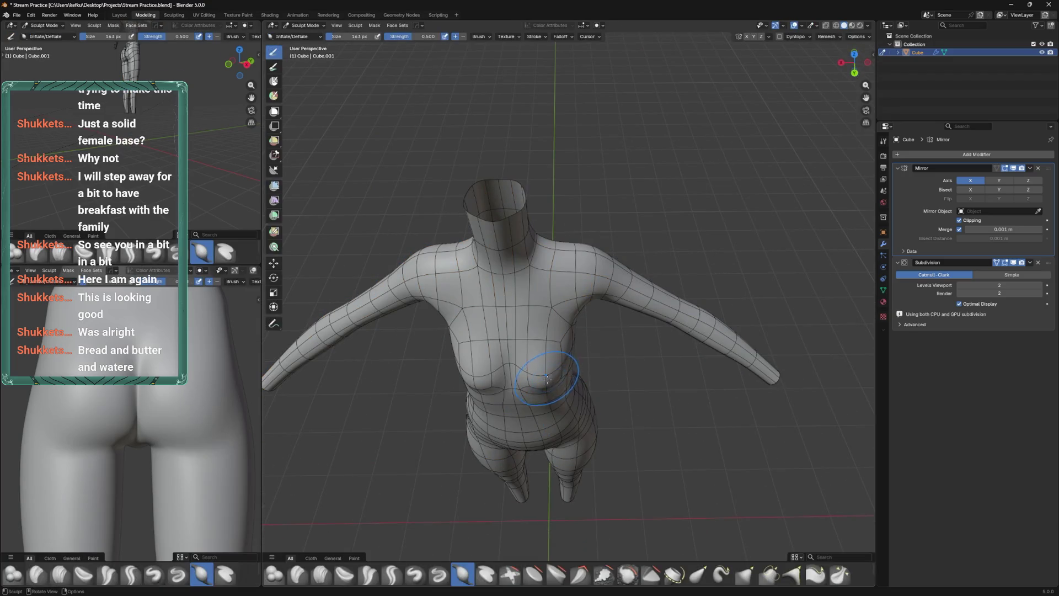
Pull the bust into shape with Elastic Grab strokes at 67 px and save
left_click(698, 574)
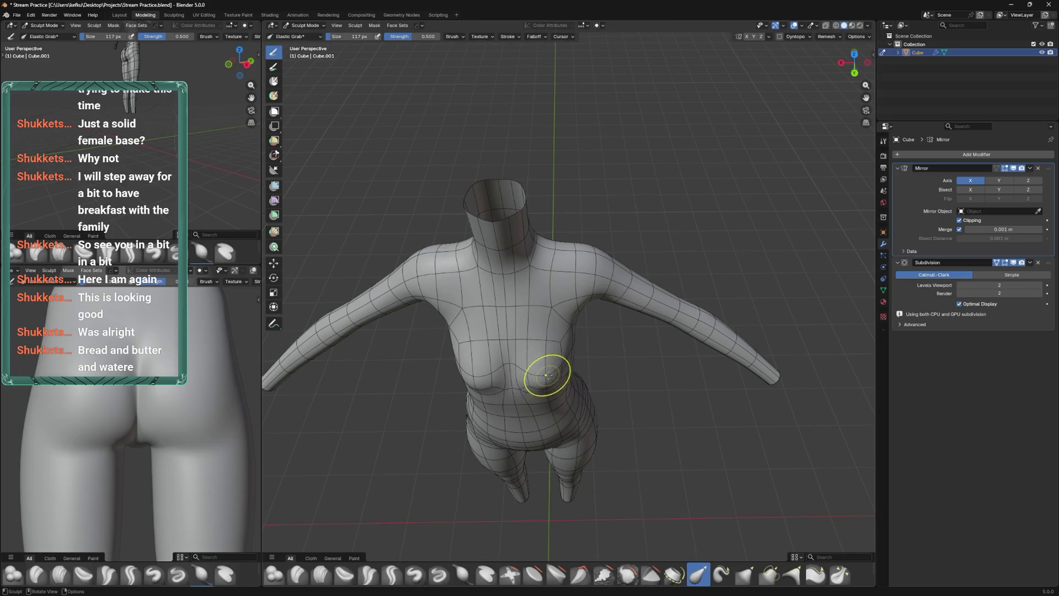
left_click_drag(559, 373, 551, 342)
scroll("up", 3)
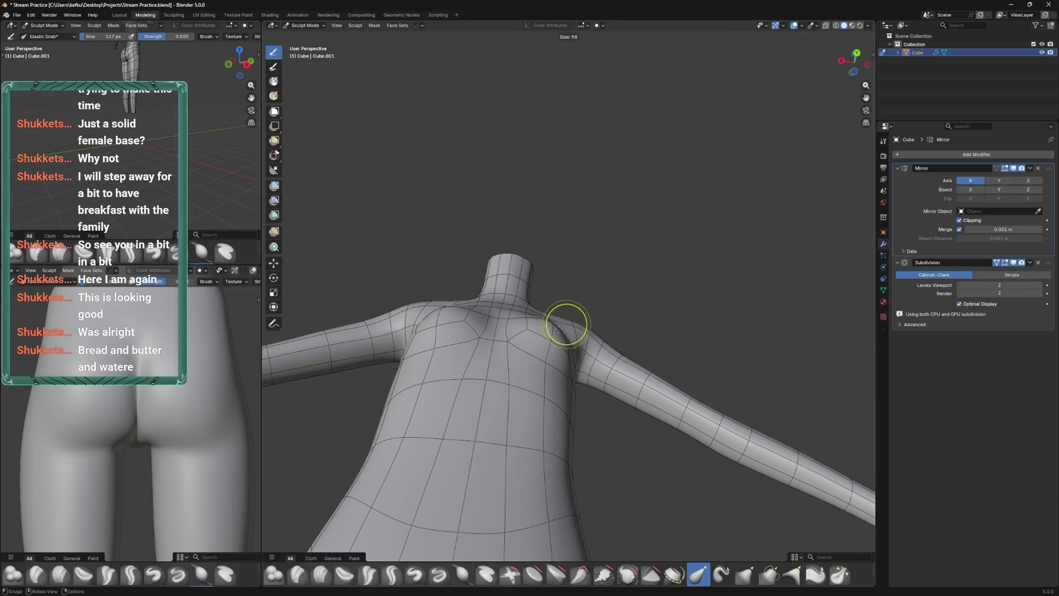
left_click_drag(559, 333, 548, 368)
key("ctrl+s")
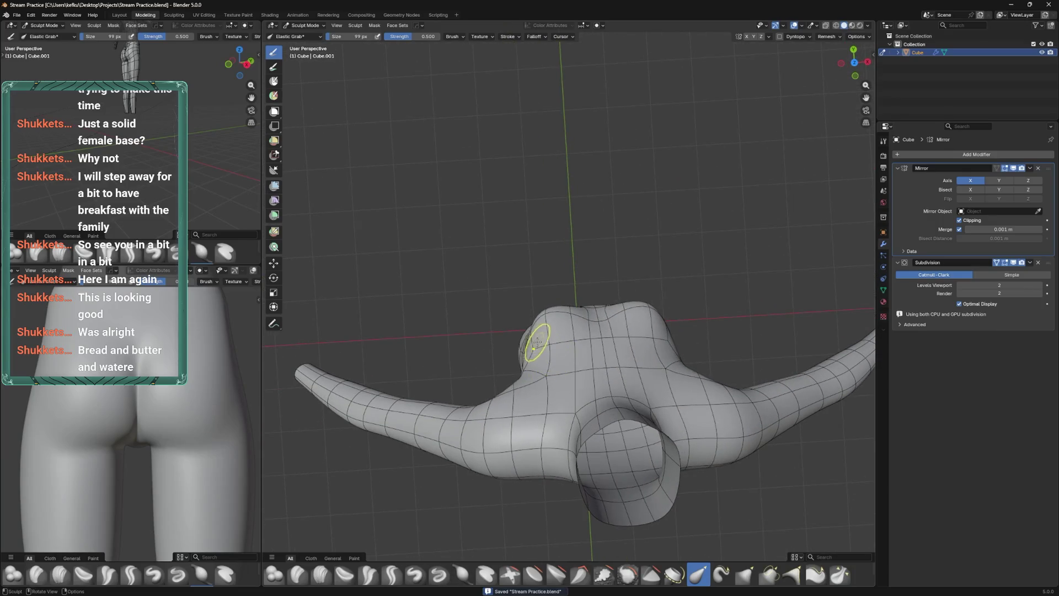
left_click_drag(546, 314, 686, 390)
Return through Object Mode to Edit Mode and save the file
key("ctrl+Tab")
scroll("down", 3)
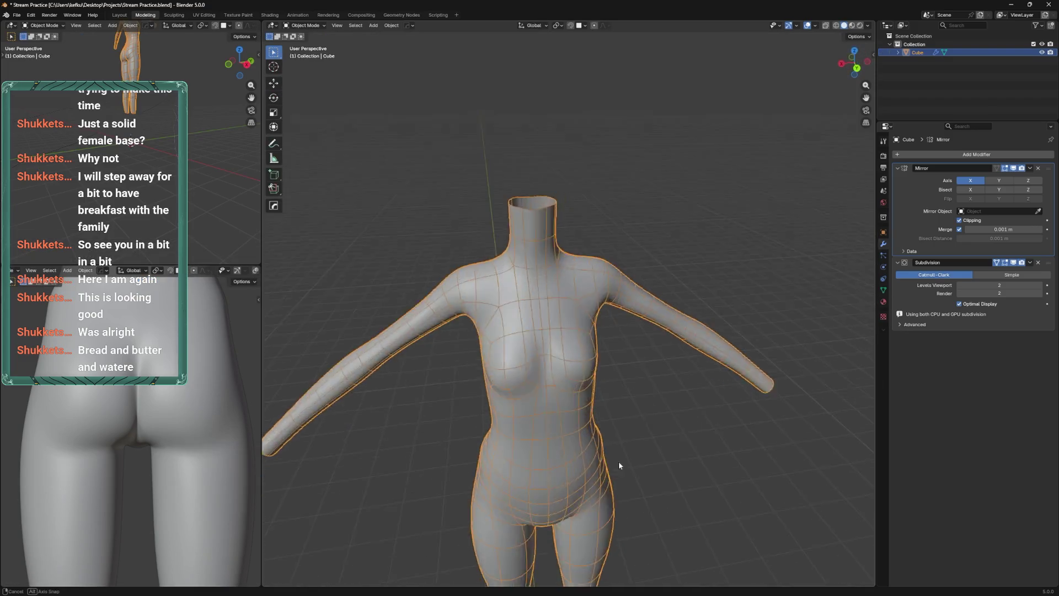
key("Tab")
key("ctrl+s")
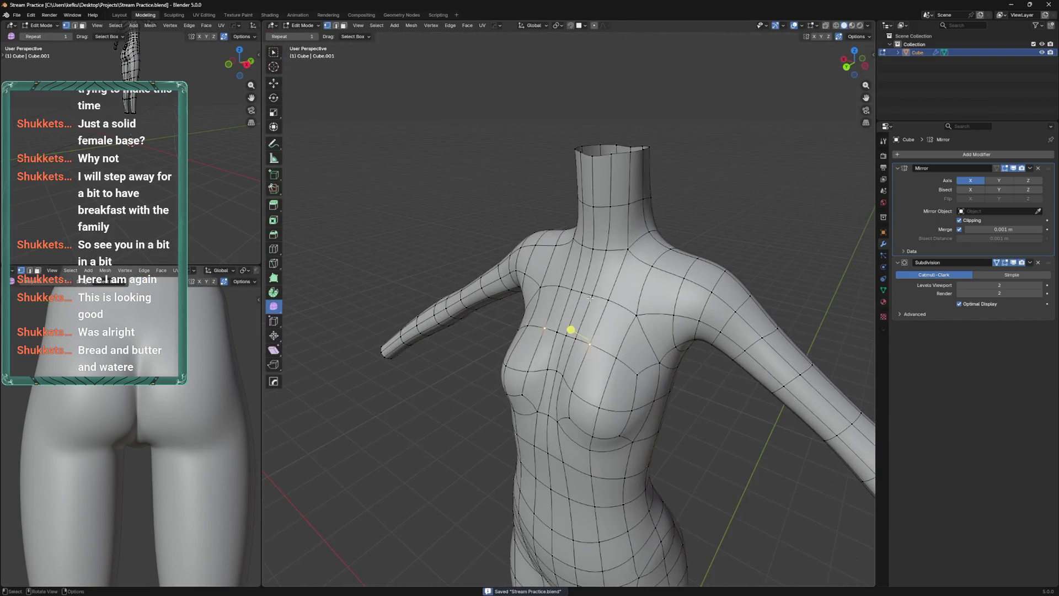